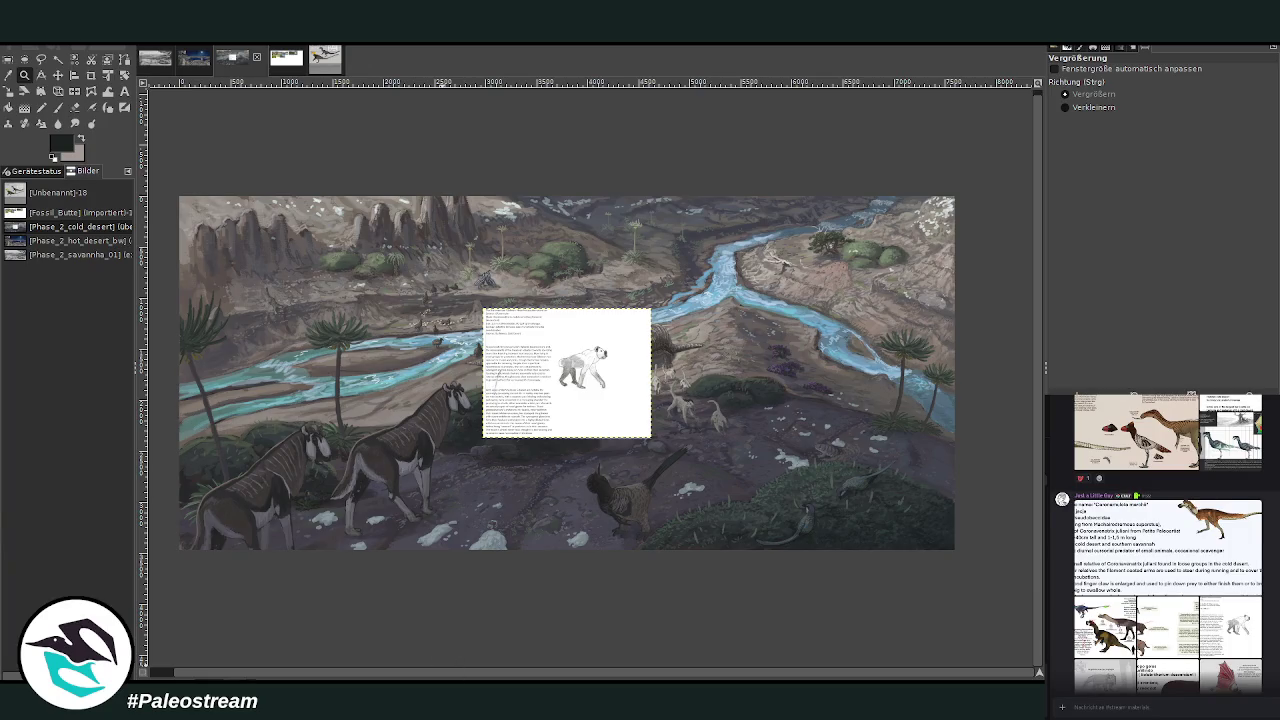
Zoom in on the Hammernose Gibbon text page in the painting.
{"action": "scroll", "coordinate": [1224, 650], "scroll_direction": "up", "scroll_amount": 5}
{"action": "scroll", "coordinate": [1224, 650], "scroll_direction": "up", "scroll_amount": 5}
{"action": "scroll", "coordinate": [1224, 650], "scroll_direction": "up", "scroll_amount": 5}
{"action": "scroll", "coordinate": [1161, 543], "scroll_direction": "up", "scroll_amount": 5}
{"action": "scroll", "coordinate": [1161, 543], "scroll_direction": "up", "scroll_amount": 5}
{"action": "scroll", "coordinate": [1161, 543], "scroll_direction": "up", "scroll_amount": 5}
{"action": "scroll", "coordinate": [1161, 543], "scroll_direction": "up", "scroll_amount": 5}
{"action": "scroll", "coordinate": [1161, 543], "scroll_direction": "up", "scroll_amount": 5}
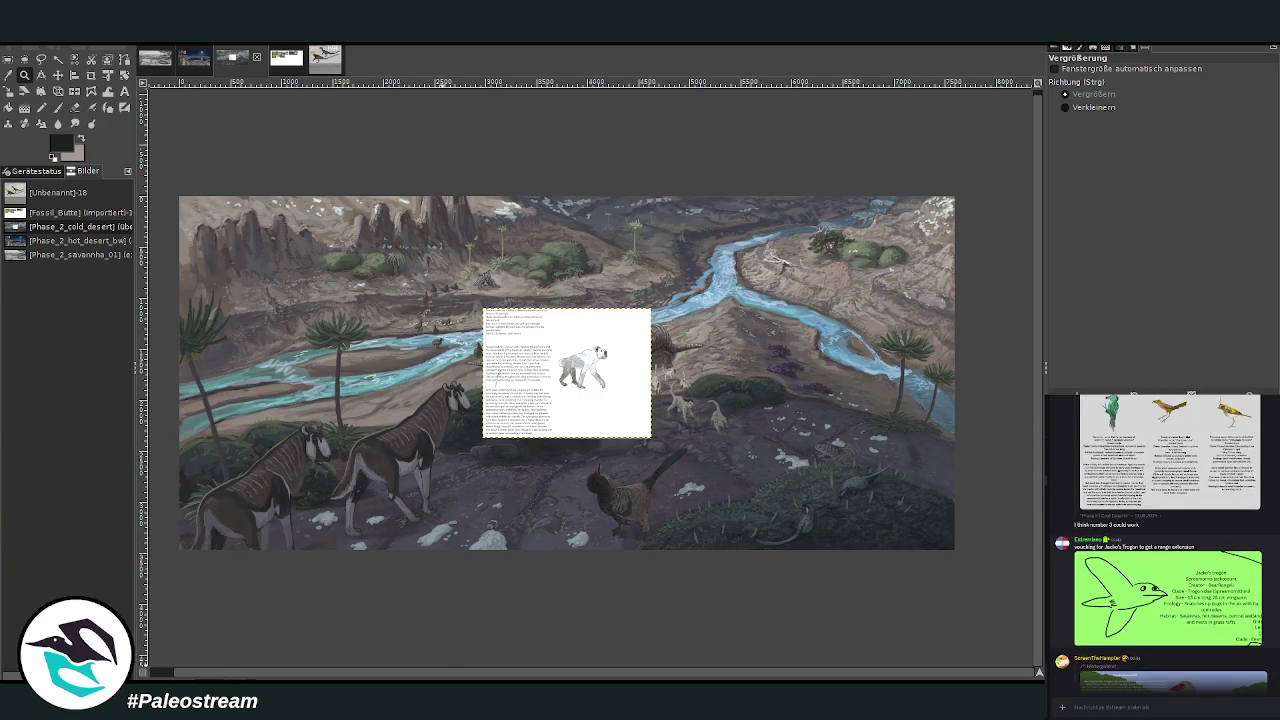
{"action": "scroll", "coordinate": [1161, 543], "scroll_direction": "up", "scroll_amount": 5}
{"action": "scroll", "coordinate": [1161, 543], "scroll_direction": "up", "scroll_amount": 5}
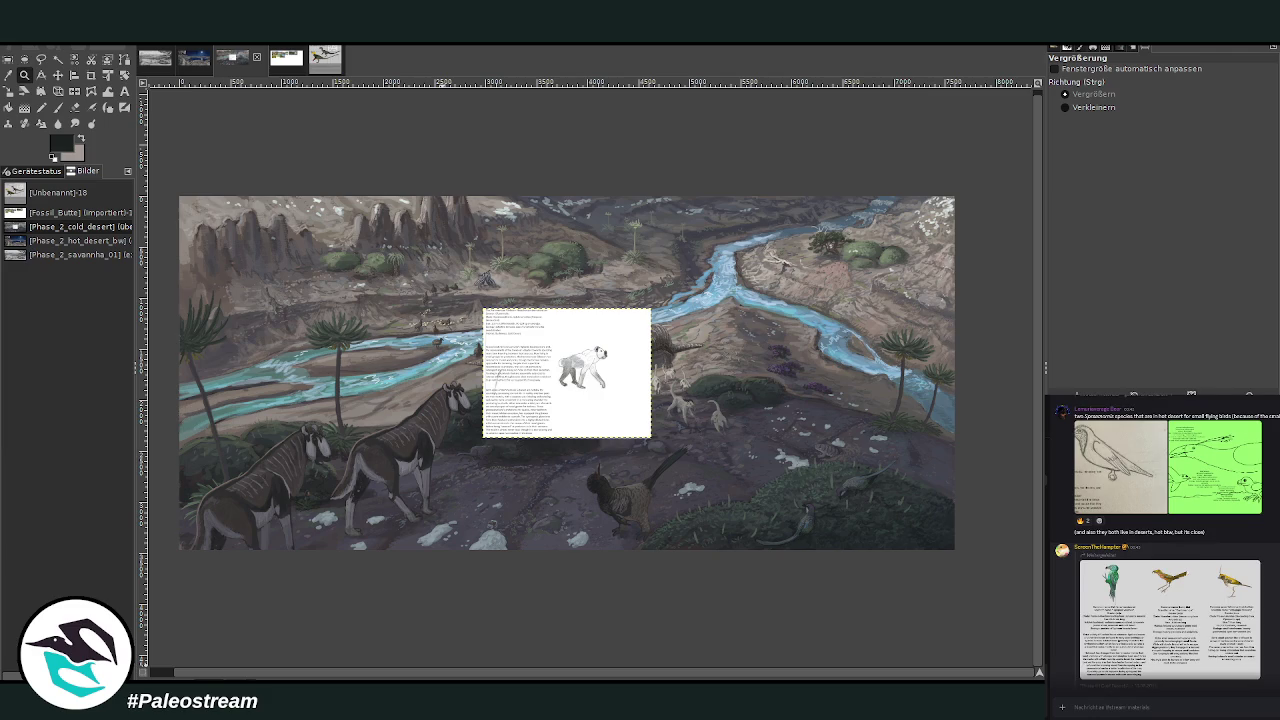
{"action": "scroll", "coordinate": [1161, 543], "scroll_direction": "up", "scroll_amount": 3}
{"action": "scroll", "coordinate": [1161, 543], "scroll_direction": "up", "scroll_amount": 3}
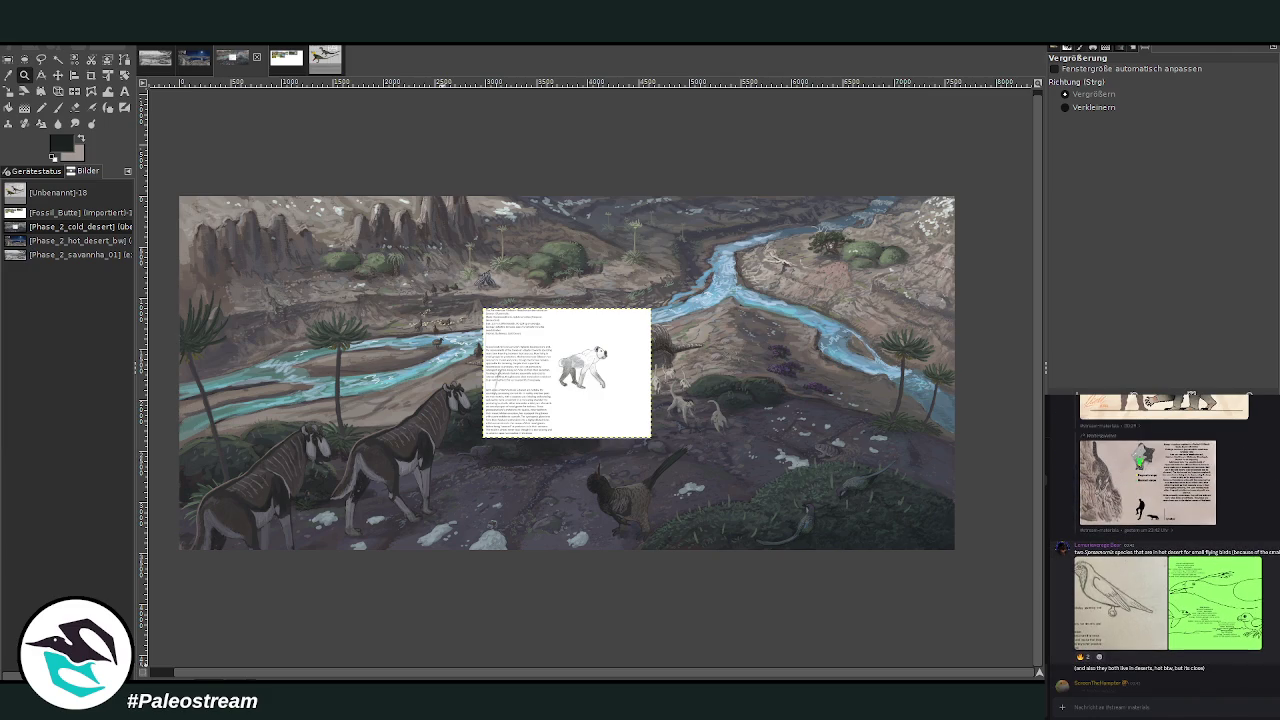
{"action": "scroll", "coordinate": [1161, 543], "scroll_direction": "up", "scroll_amount": 3}
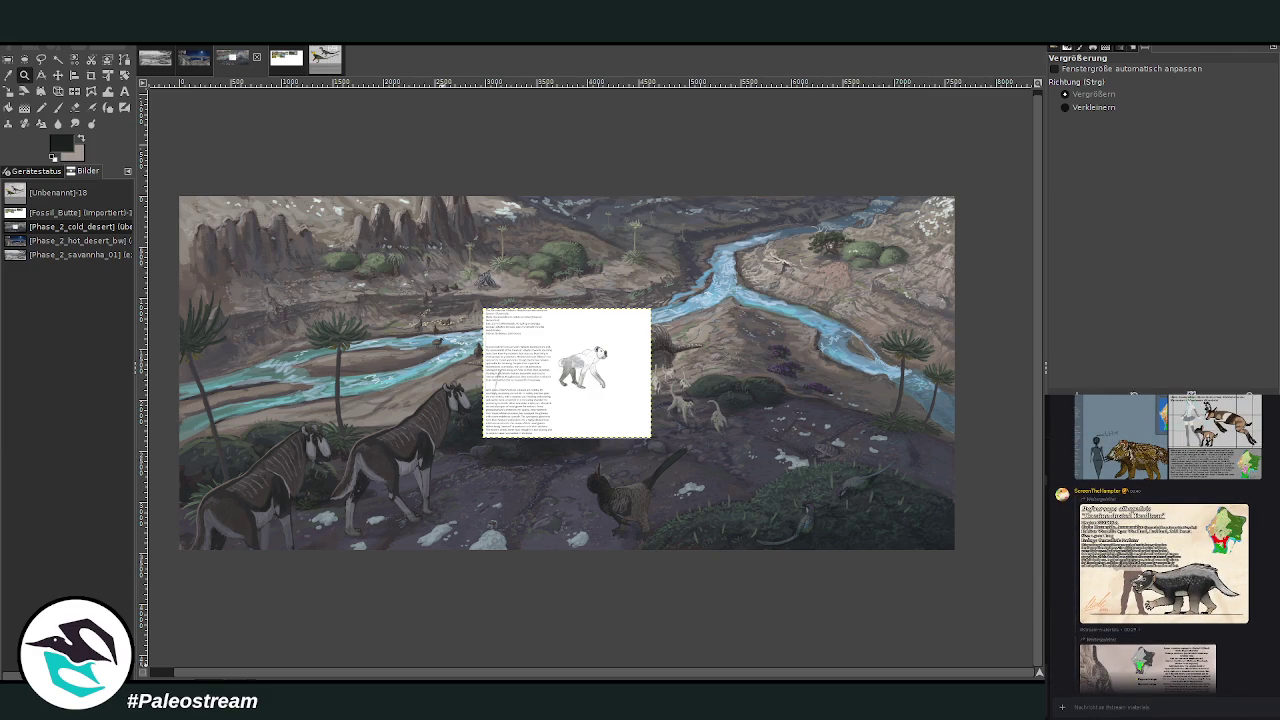
{"action": "left_click_drag", "start_coordinate": [495, 293], "coordinate": [692, 432]}
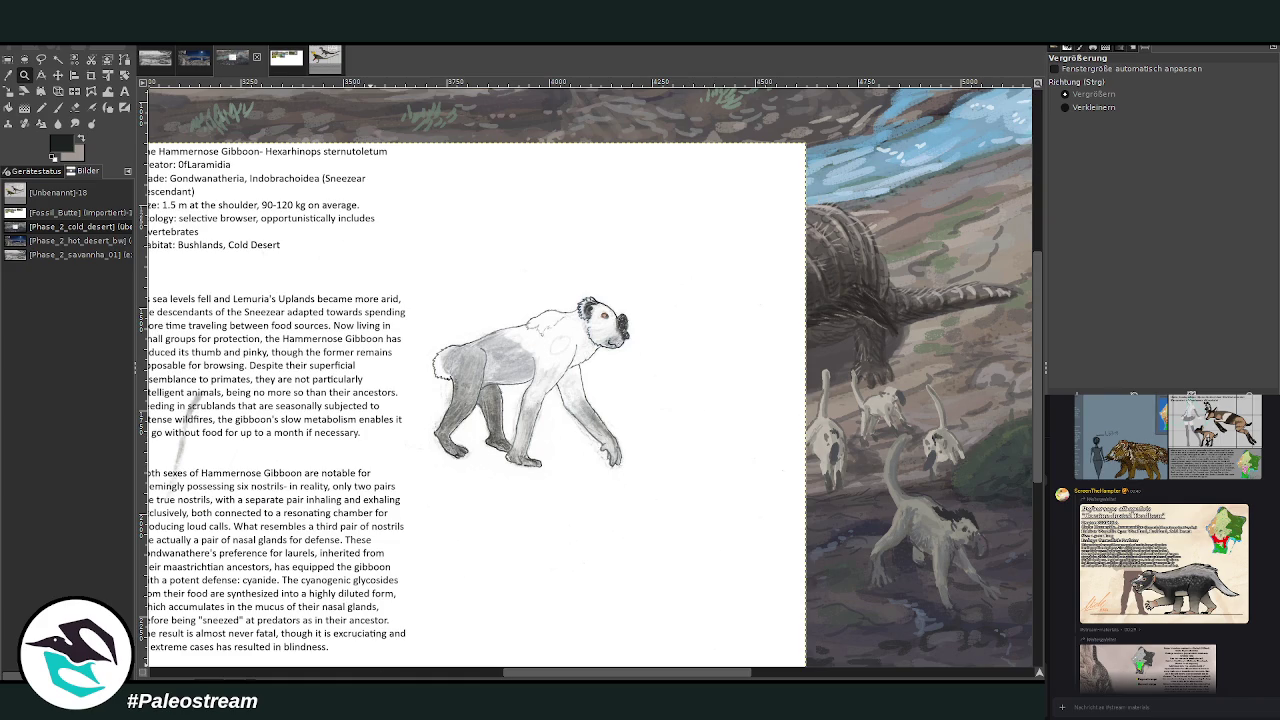
Copy the Sandy Flying Shrew image from the chat and paste it onto the canvas.
{"action": "scroll", "coordinate": [1139, 644], "scroll_direction": "up", "scroll_amount": 3}
{"action": "scroll", "coordinate": [1139, 644], "scroll_direction": "up", "scroll_amount": 2}
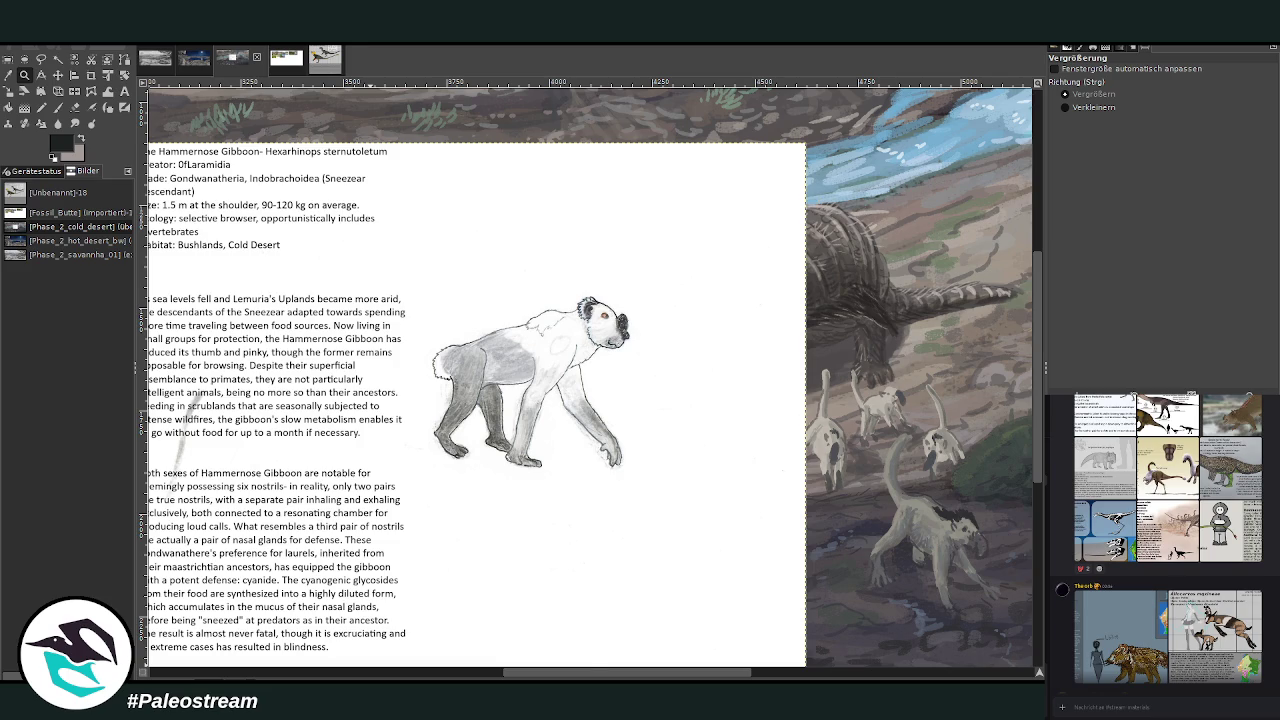
{"action": "scroll", "coordinate": [1165, 540], "scroll_direction": "up", "scroll_amount": 2}
{"action": "scroll", "coordinate": [1165, 540], "scroll_direction": "up", "scroll_amount": 2}
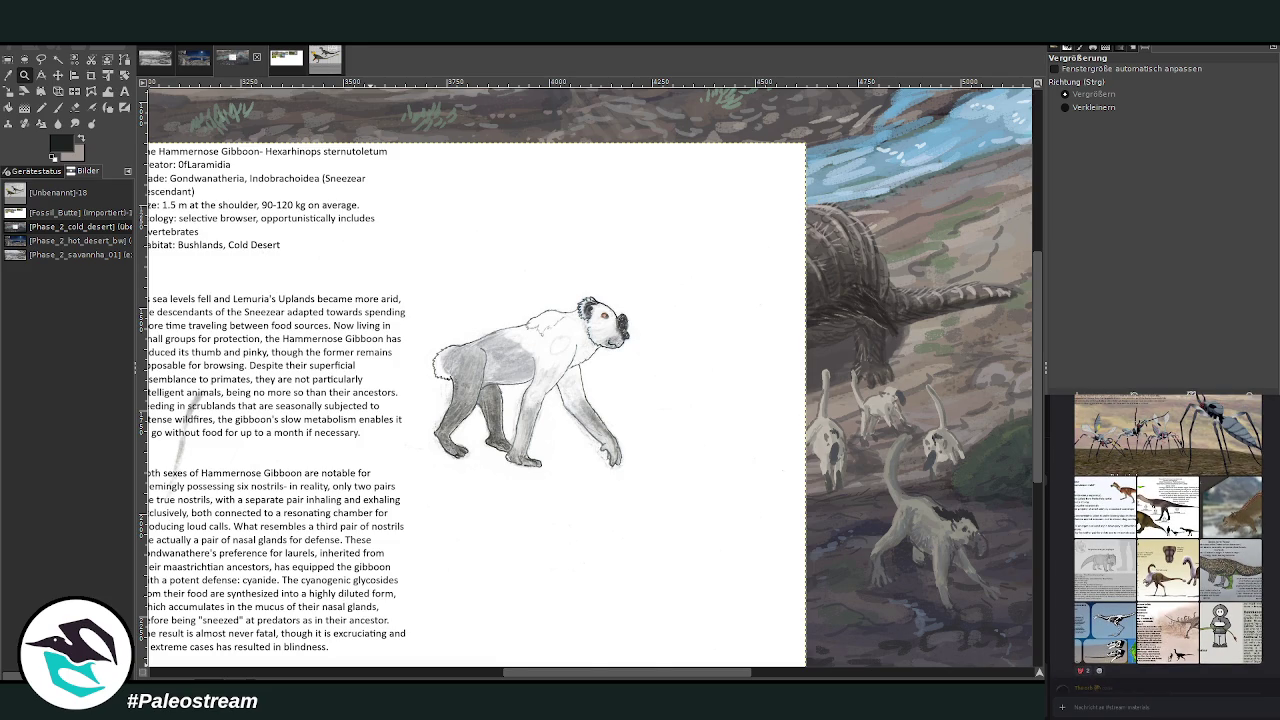
{"action": "scroll", "coordinate": [1165, 540], "scroll_direction": "up", "scroll_amount": 2}
{"action": "scroll", "coordinate": [1165, 540], "scroll_direction": "up", "scroll_amount": 2}
{"action": "scroll", "coordinate": [1165, 540], "scroll_direction": "up", "scroll_amount": 2}
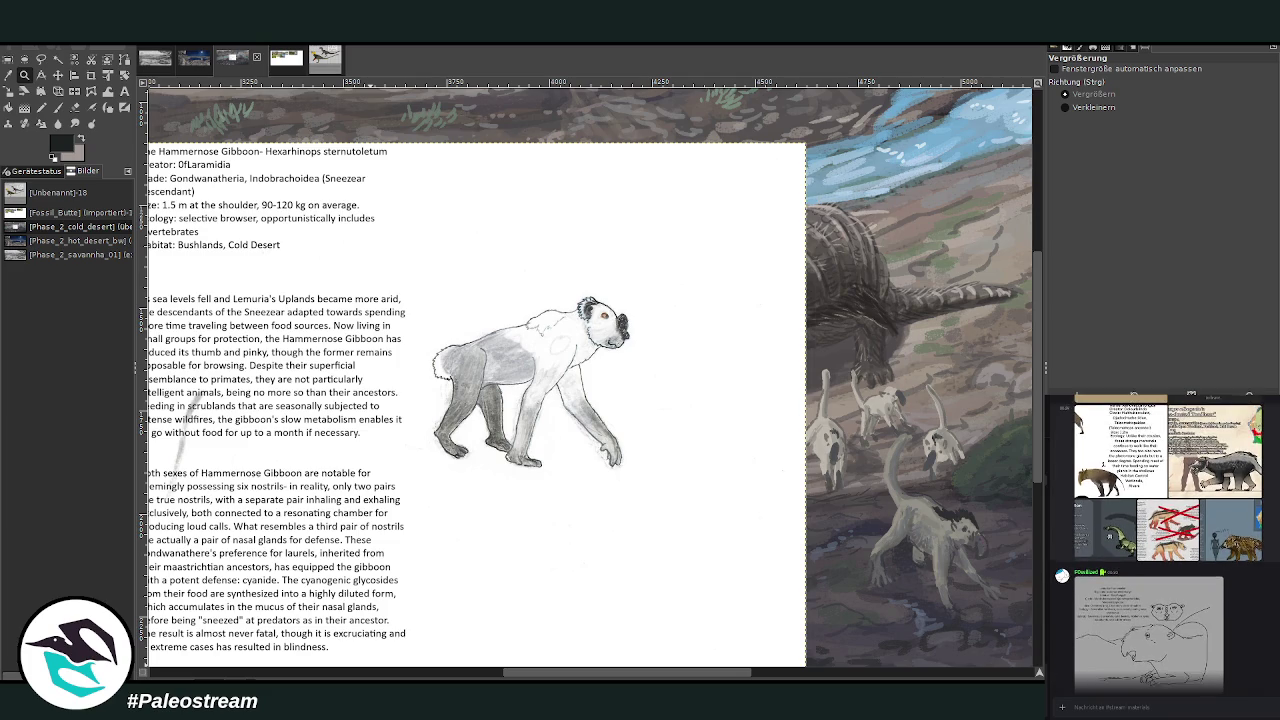
{"action": "scroll", "coordinate": [1165, 540], "scroll_direction": "up", "scroll_amount": 2}
{"action": "scroll", "coordinate": [1165, 544], "scroll_direction": "up", "scroll_amount": 2}
{"action": "scroll", "coordinate": [1165, 544], "scroll_direction": "up", "scroll_amount": 2}
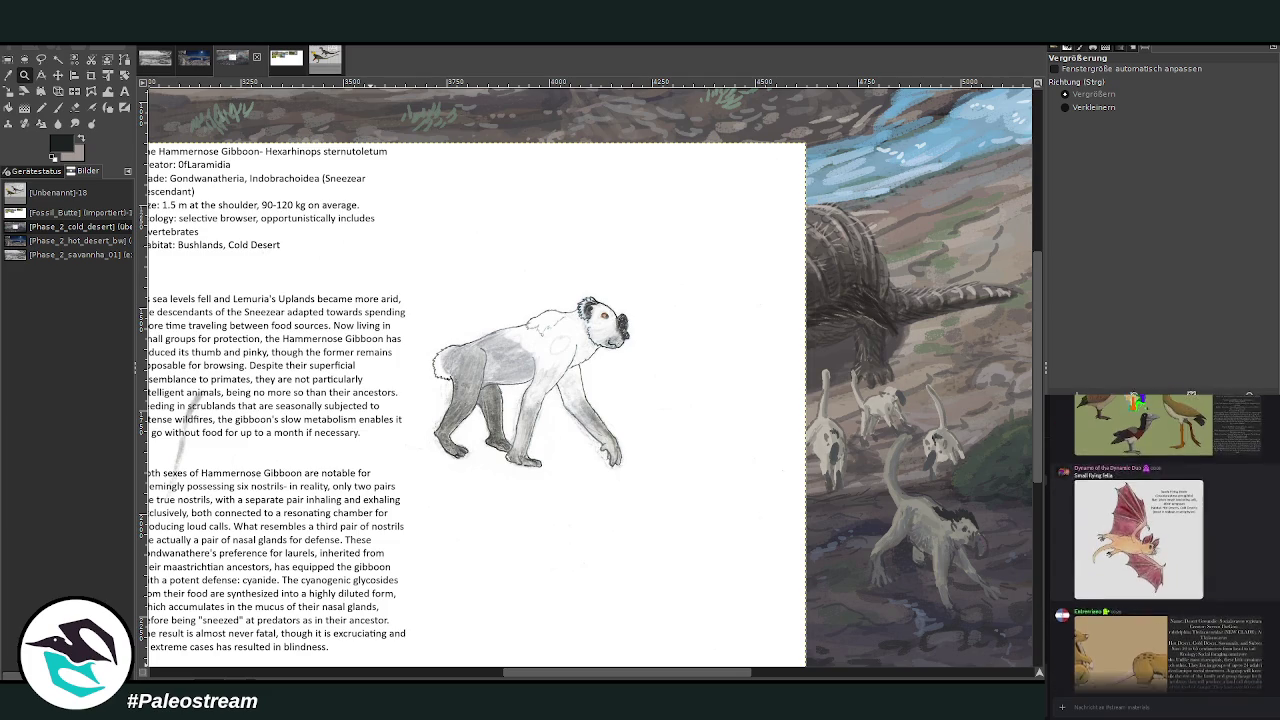
{"action": "scroll", "coordinate": [1165, 544], "scroll_direction": "up", "scroll_amount": 2}
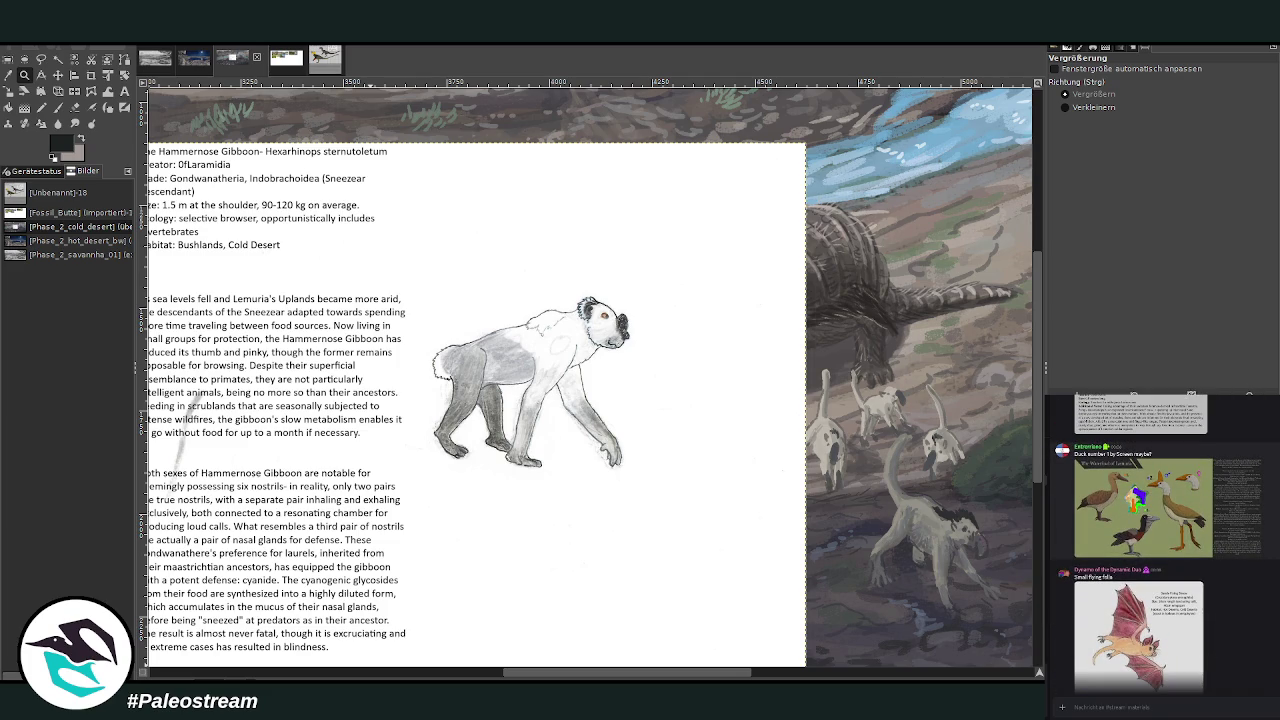
{"action": "left_click", "coordinate": [1138, 630]}
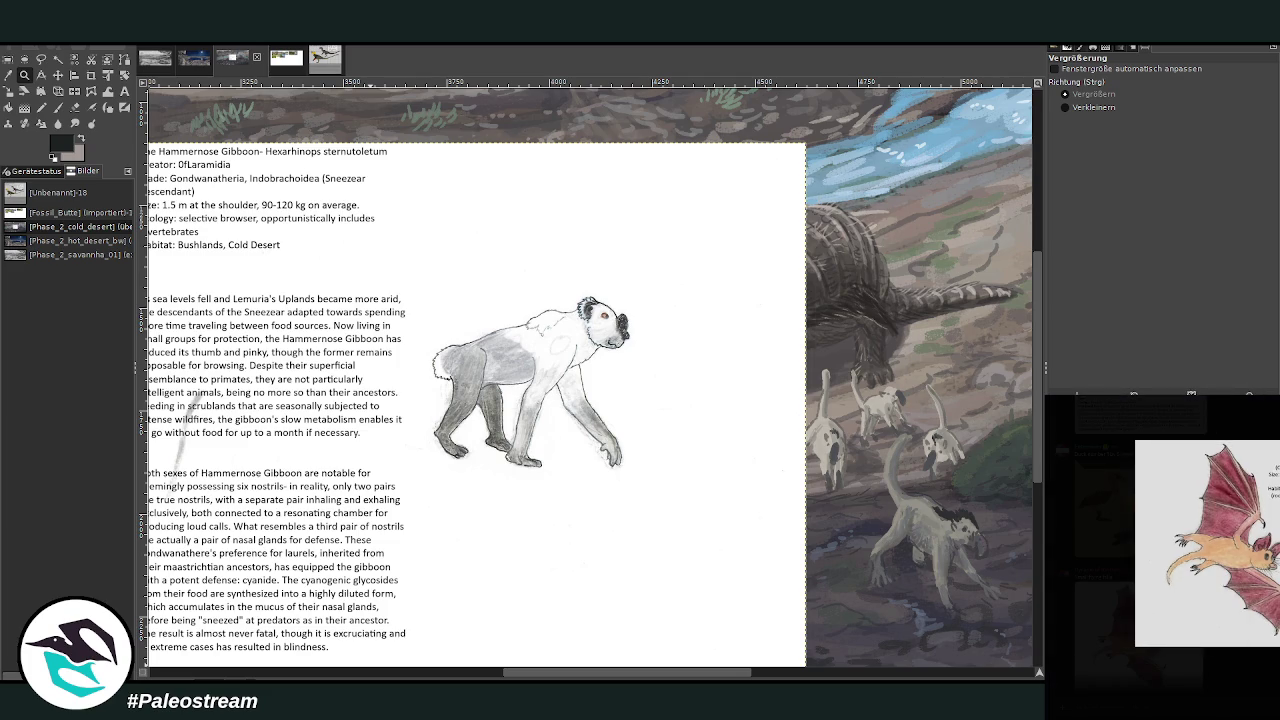
{"action": "left_click", "coordinate": [1077, 716]}
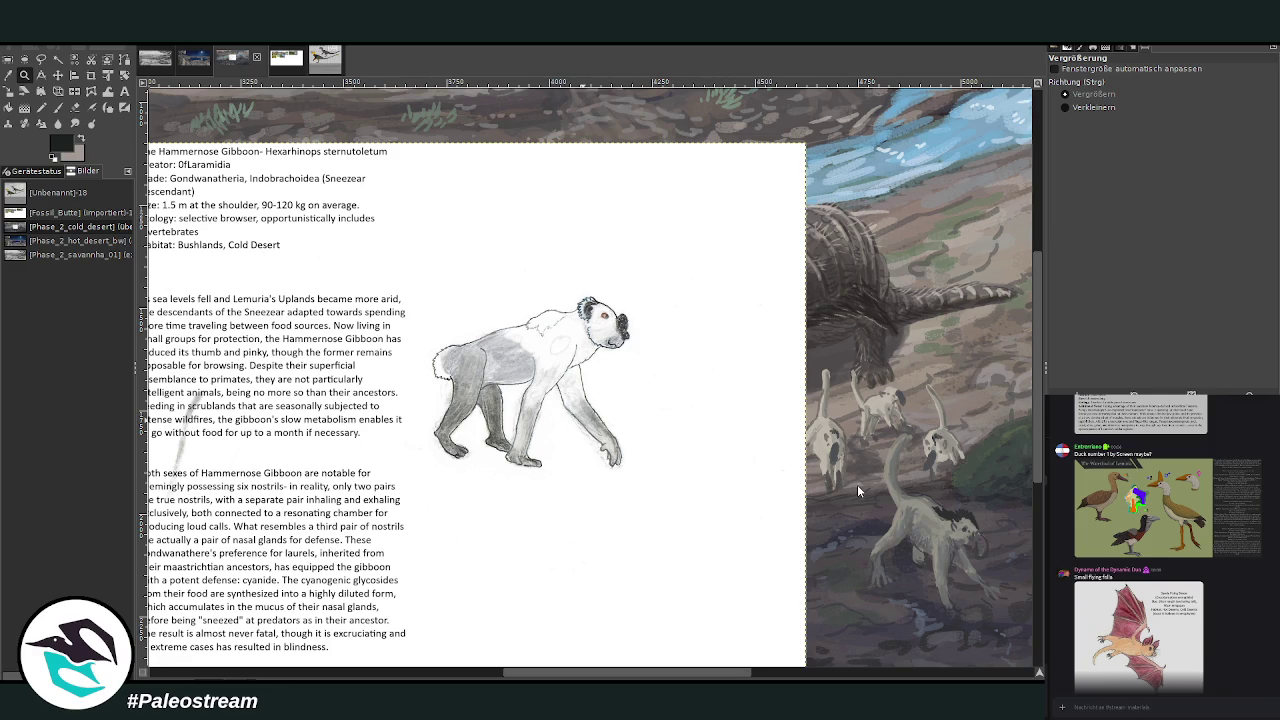
{"action": "key", "text": "ctrl+v"}
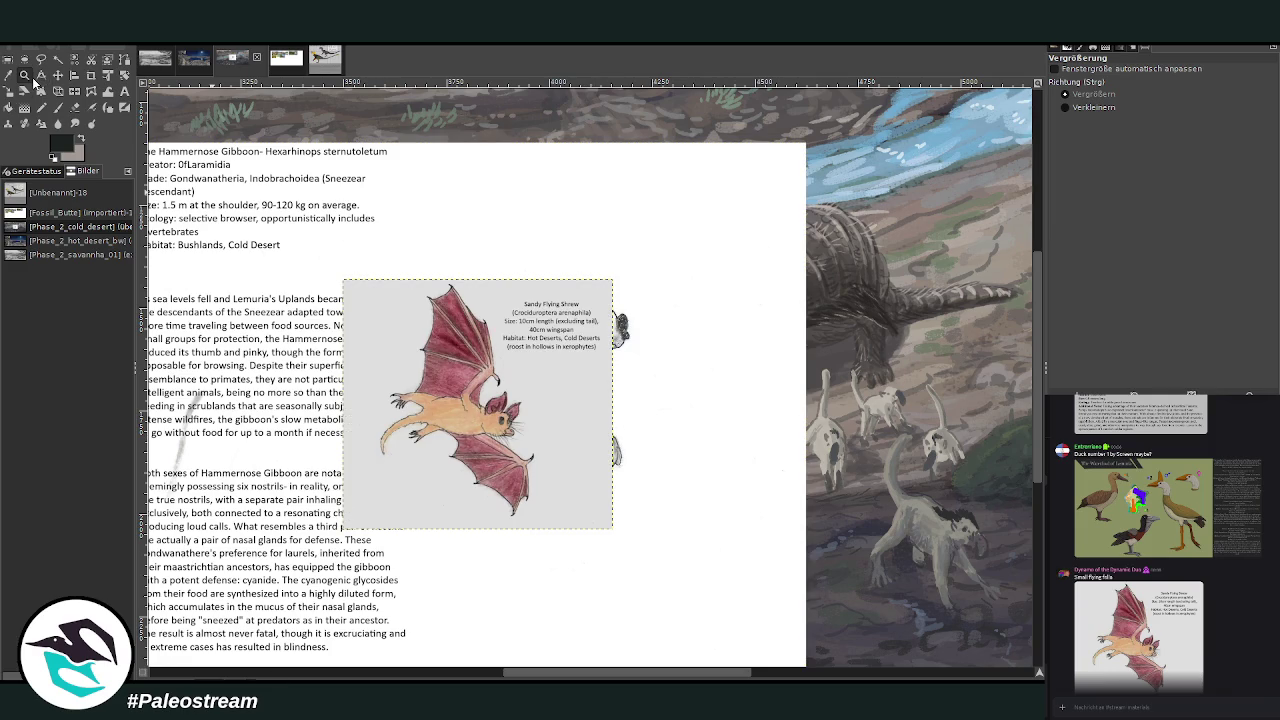
Zoom out to the whole painting and drag the shrew card below the gibbon page.
{"action": "left_click", "coordinate": [1064, 109]}
{"action": "left_click", "coordinate": [430, 278]}
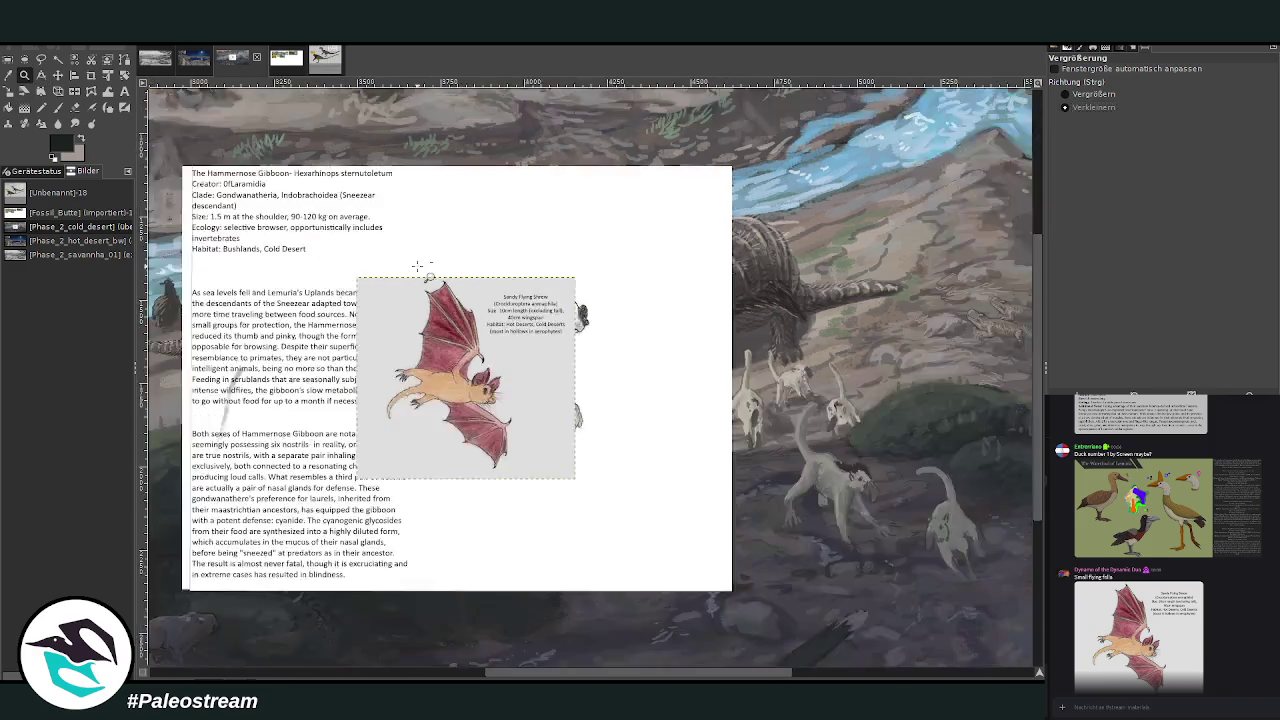
{"action": "left_click", "coordinate": [428, 276]}
{"action": "left_click", "coordinate": [425, 272]}
{"action": "left_click", "coordinate": [418, 267]}
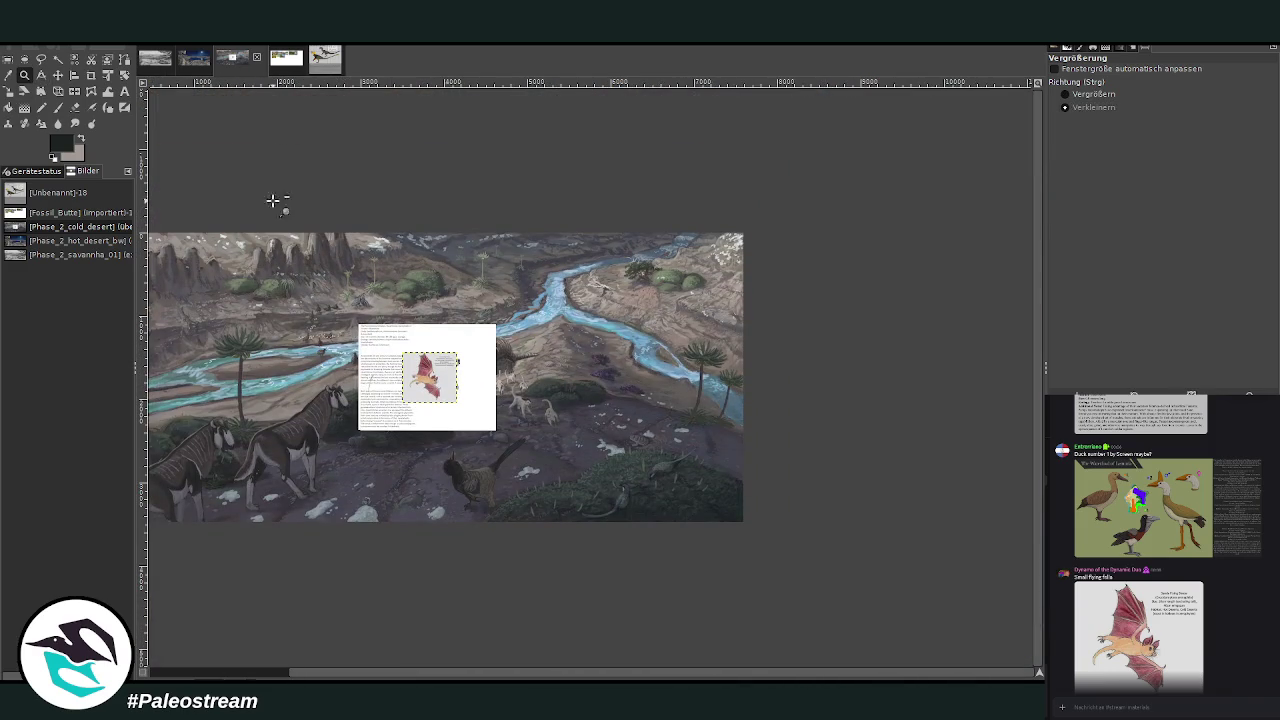
{"action": "left_click", "coordinate": [58, 75]}
{"action": "left_click_drag", "start_coordinate": [428, 372], "coordinate": [432, 452]}
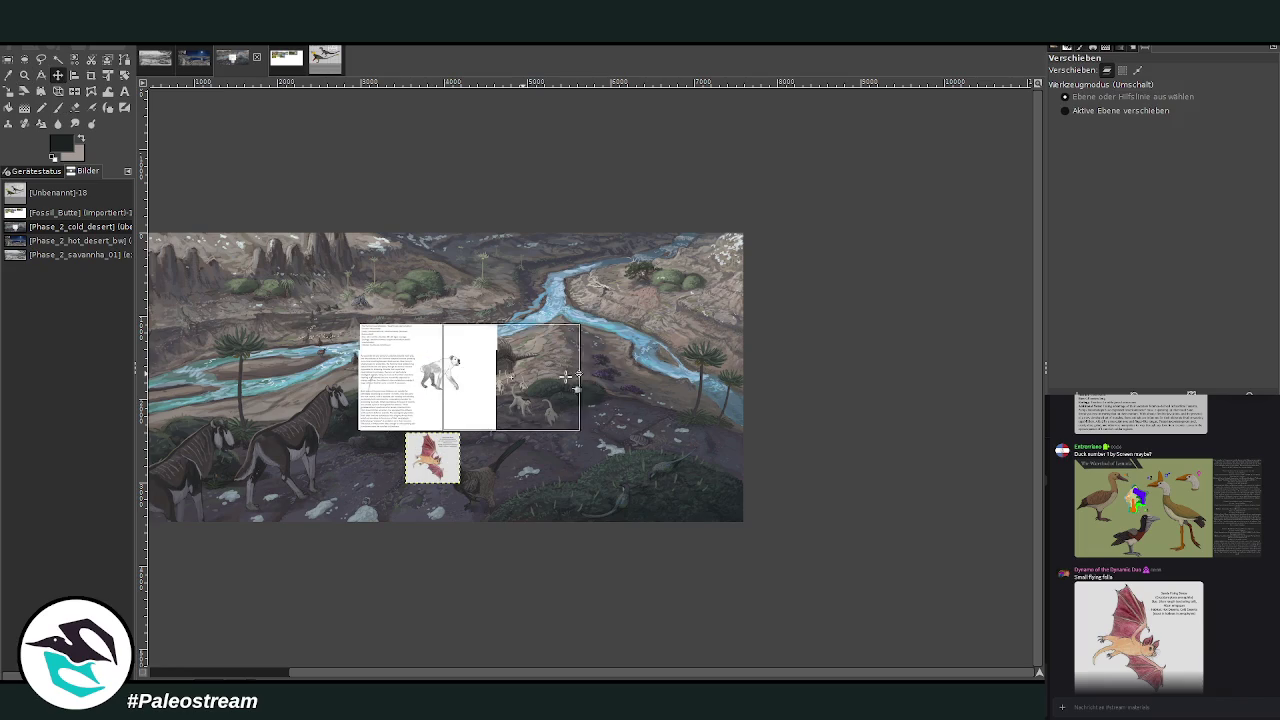
Shift the gibbon text page to the right side and zoom in on it.
{"action": "left_click_drag", "start_coordinate": [440, 356], "coordinate": [676, 360]}
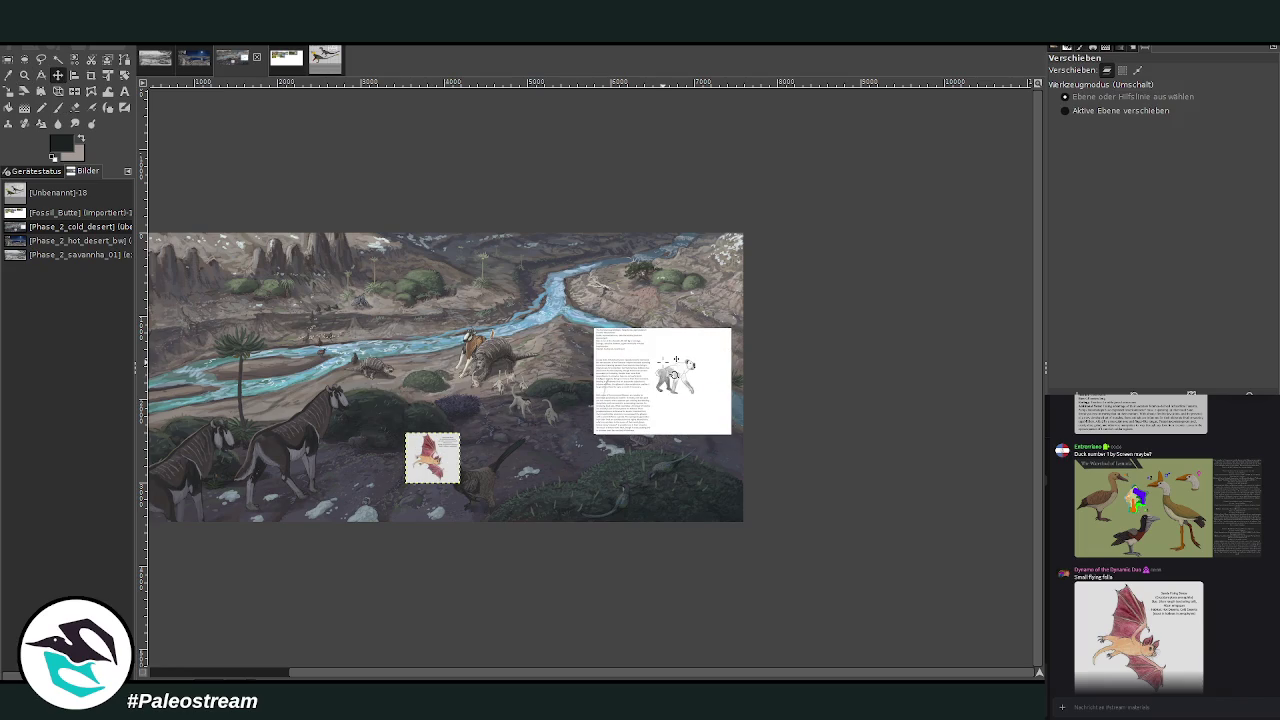
{"action": "left_click", "coordinate": [24, 91]}
{"action": "left_click", "coordinate": [24, 75]}
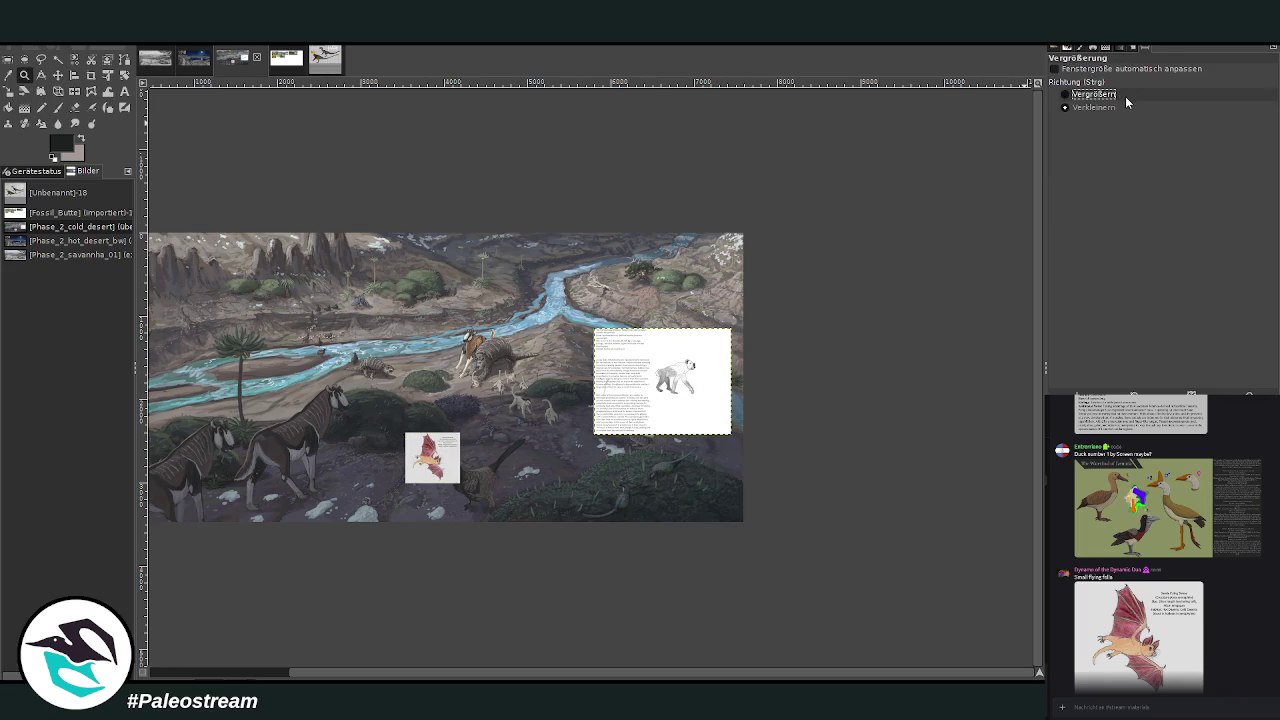
{"action": "left_click_drag", "start_coordinate": [584, 308], "coordinate": [768, 458]}
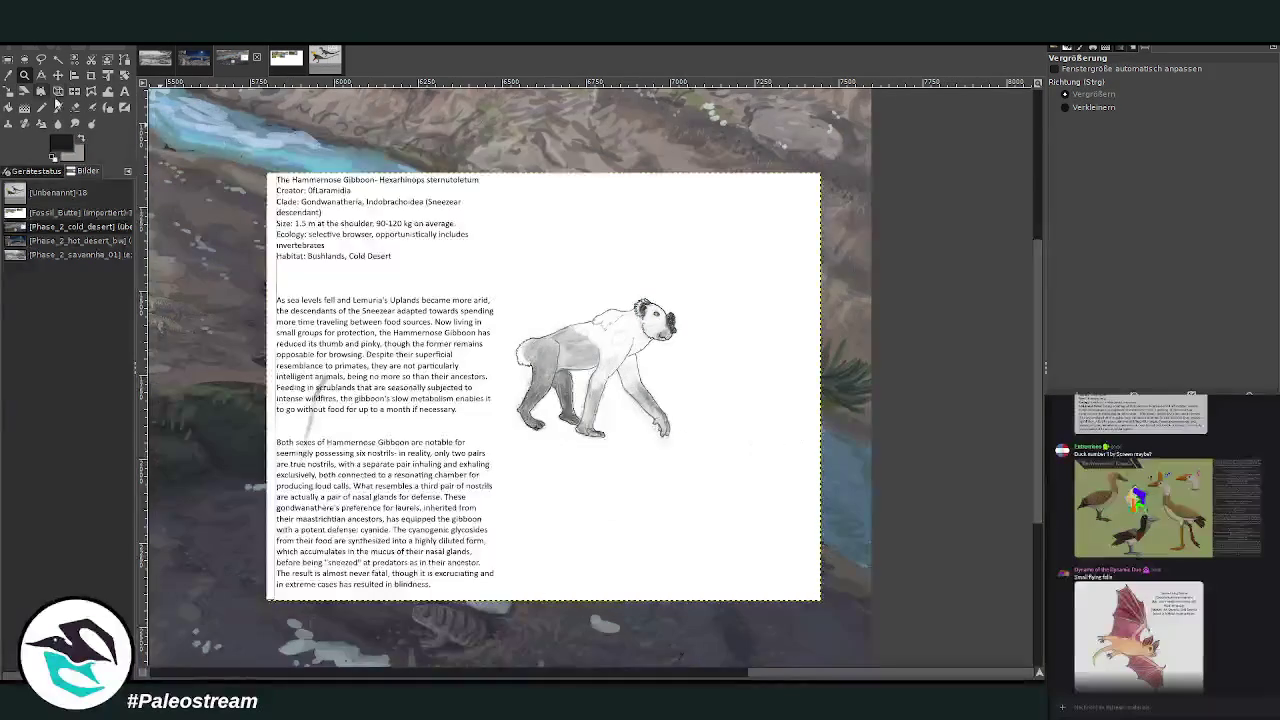
Crop the gibbon text page to keep only its upper part.
{"action": "left_click", "coordinate": [91, 75]}
{"action": "left_click_drag", "start_coordinate": [270, 173], "coordinate": [690, 459]}
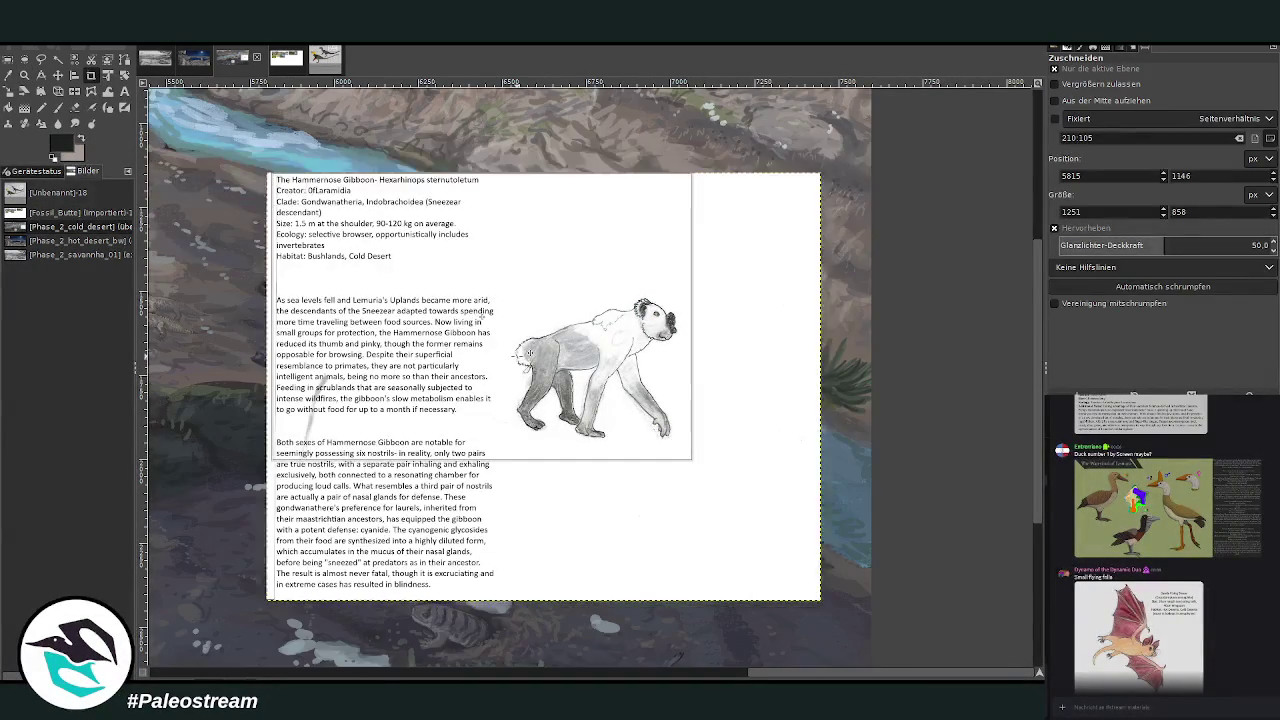
{"action": "key", "text": "Return"}
Scale the cropped gibbon page down to 790×542 px.
{"action": "key", "text": "shift+s"}
{"action": "left_click", "coordinate": [549, 364]}
{"action": "mouse_move", "coordinate": [549, 364]}
{"action": "left_mouse_down"}
{"action": "mouse_move", "coordinate": [455, 300]}
{"action": "mouse_move", "coordinate": [645, 262]}
{"action": "left_mouse_up"}
{"action": "left_click", "coordinate": [985, 181]}
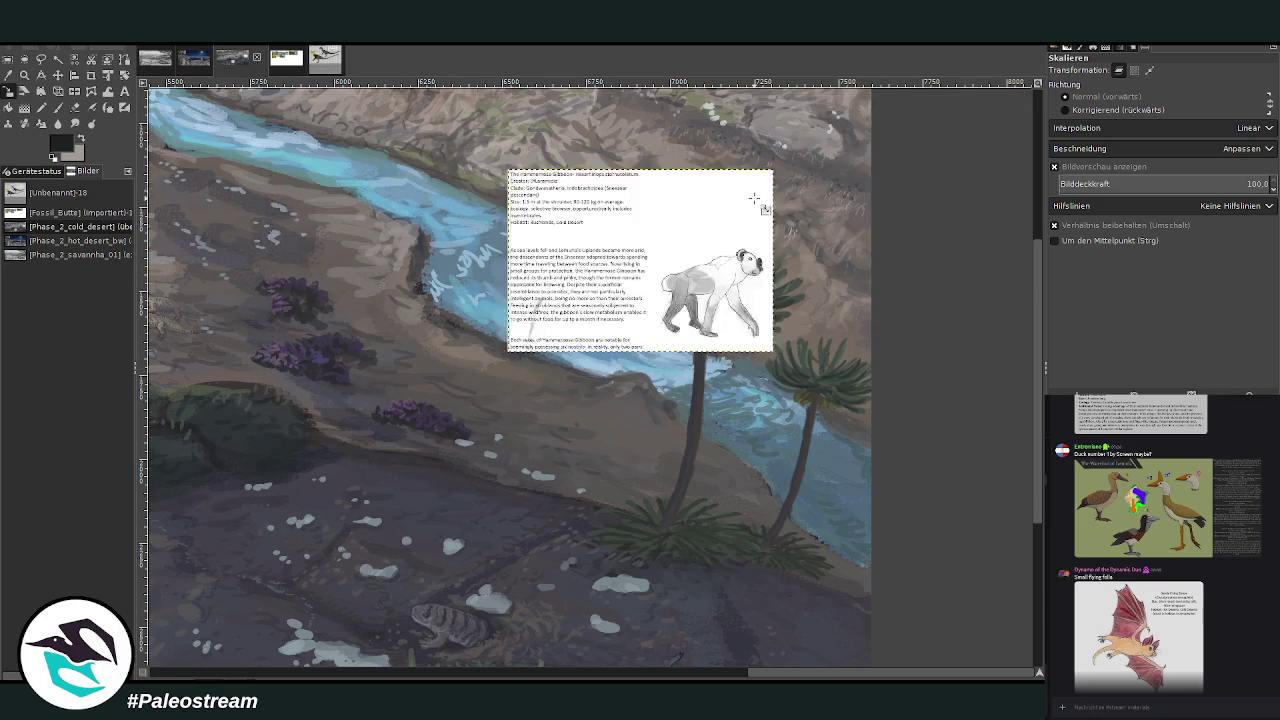
{"action": "scroll", "coordinate": [754, 198], "scroll_direction": "up", "scroll_amount": 5}
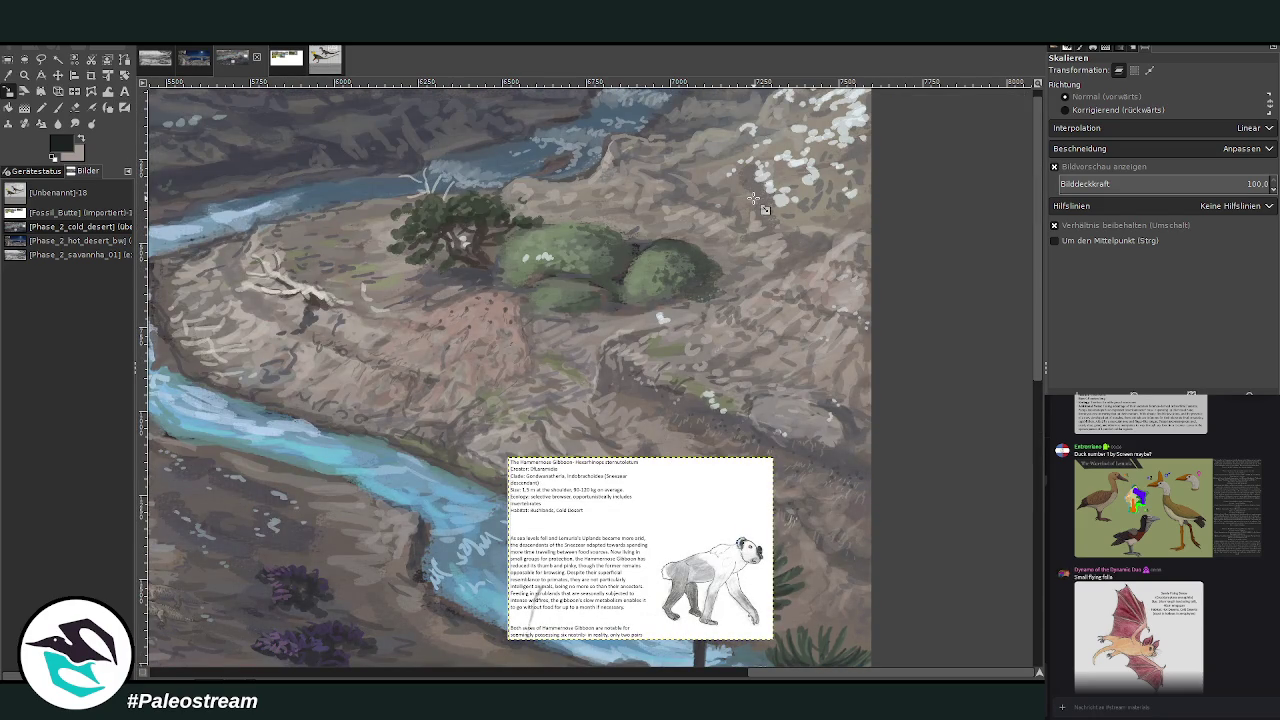
{"action": "left_click", "coordinate": [8, 75]}
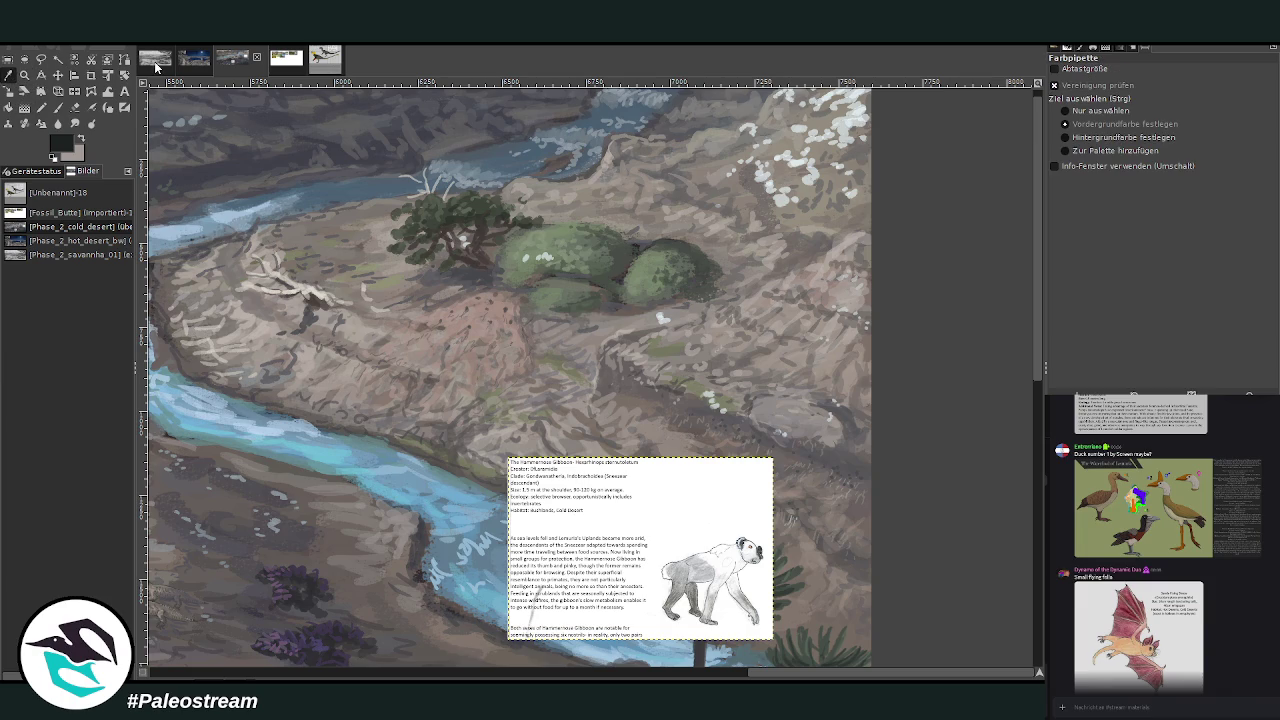
Set the paintbrush to a lighter grey with opacity 79.5 and size 56.
{"action": "scroll", "coordinate": [998, 366], "scroll_direction": "down", "scroll_amount": 1}
{"action": "left_click", "coordinate": [57, 107]}
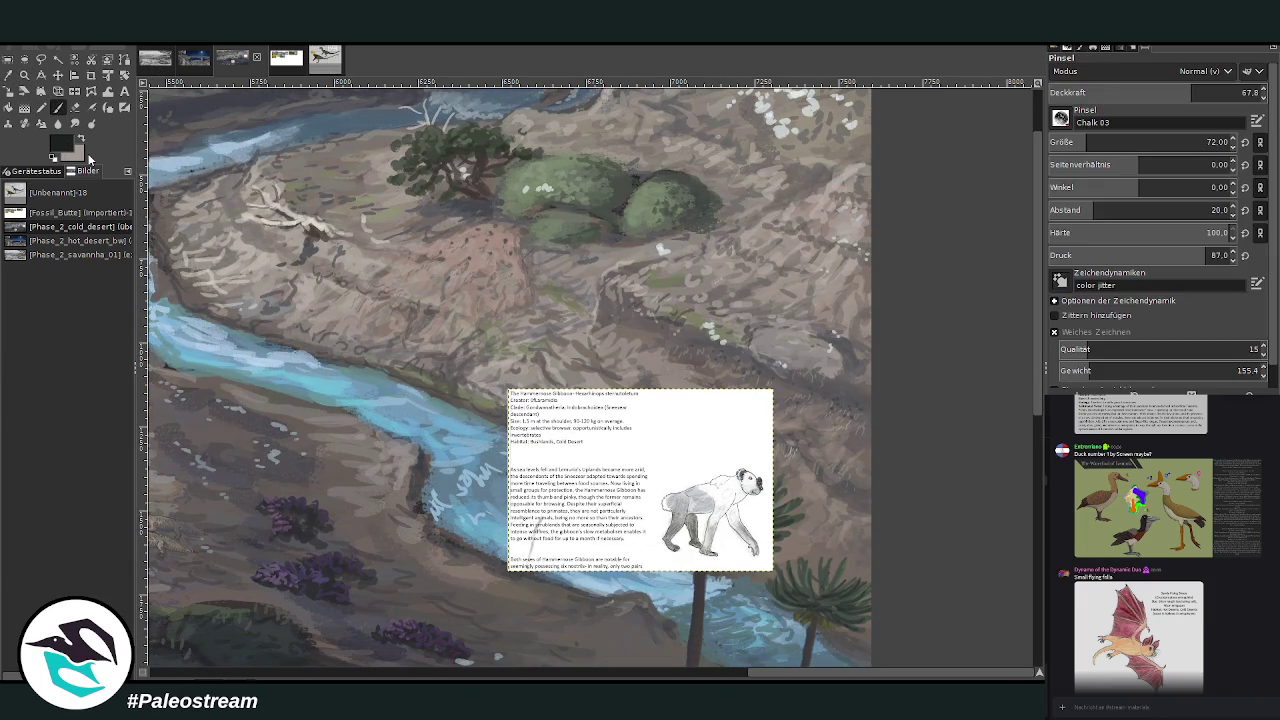
{"action": "key", "text": "x"}
{"action": "left_click", "coordinate": [1214, 89]}
{"action": "scroll", "coordinate": [1080, 142], "scroll_direction": "up", "scroll_amount": 8}
{"action": "left_click", "coordinate": [1080, 142]}
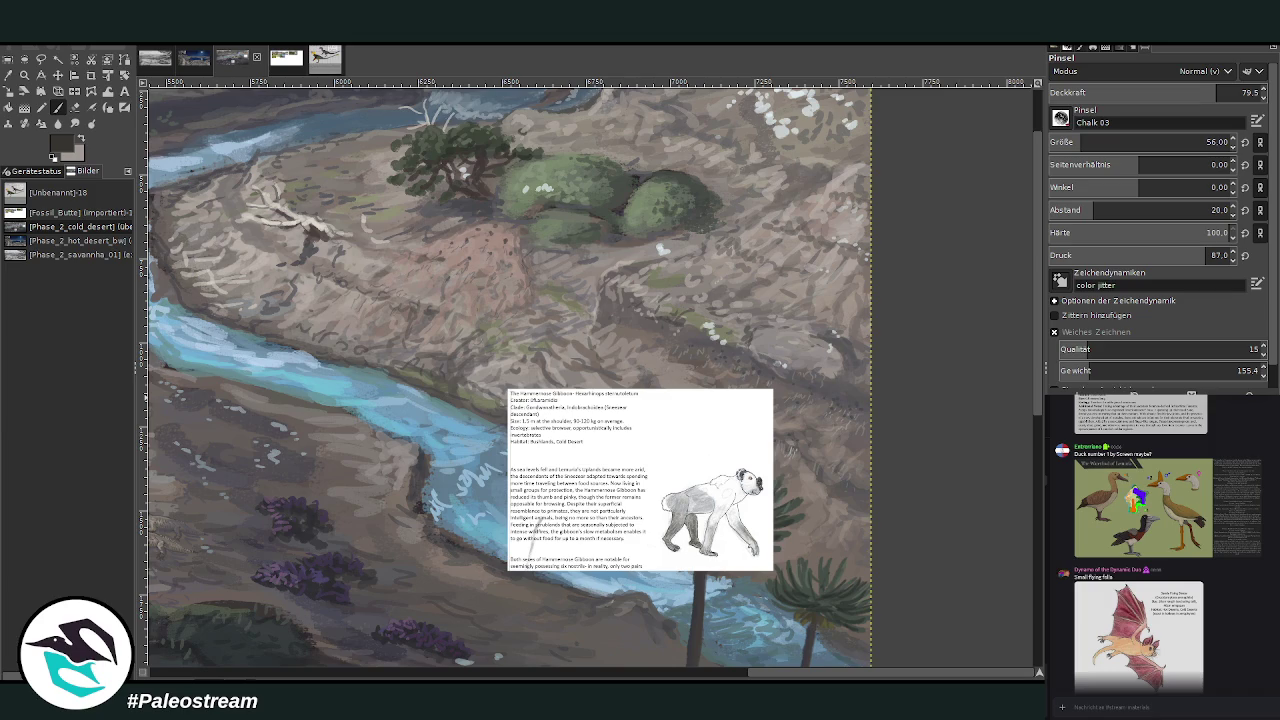
Sketch a rough gibbon outline on the rocky slope above the gibbon card.
{"action": "left_click_drag", "start_coordinate": [682, 316], "coordinate": [686, 278]}
{"action": "mouse_move", "coordinate": [717, 293]}
{"action": "left_mouse_down"}
{"action": "mouse_move", "coordinate": [704, 307]}
{"action": "mouse_move", "coordinate": [677, 296]}
{"action": "mouse_move", "coordinate": [669, 285]}
{"action": "mouse_move", "coordinate": [683, 279]}
{"action": "left_mouse_up"}
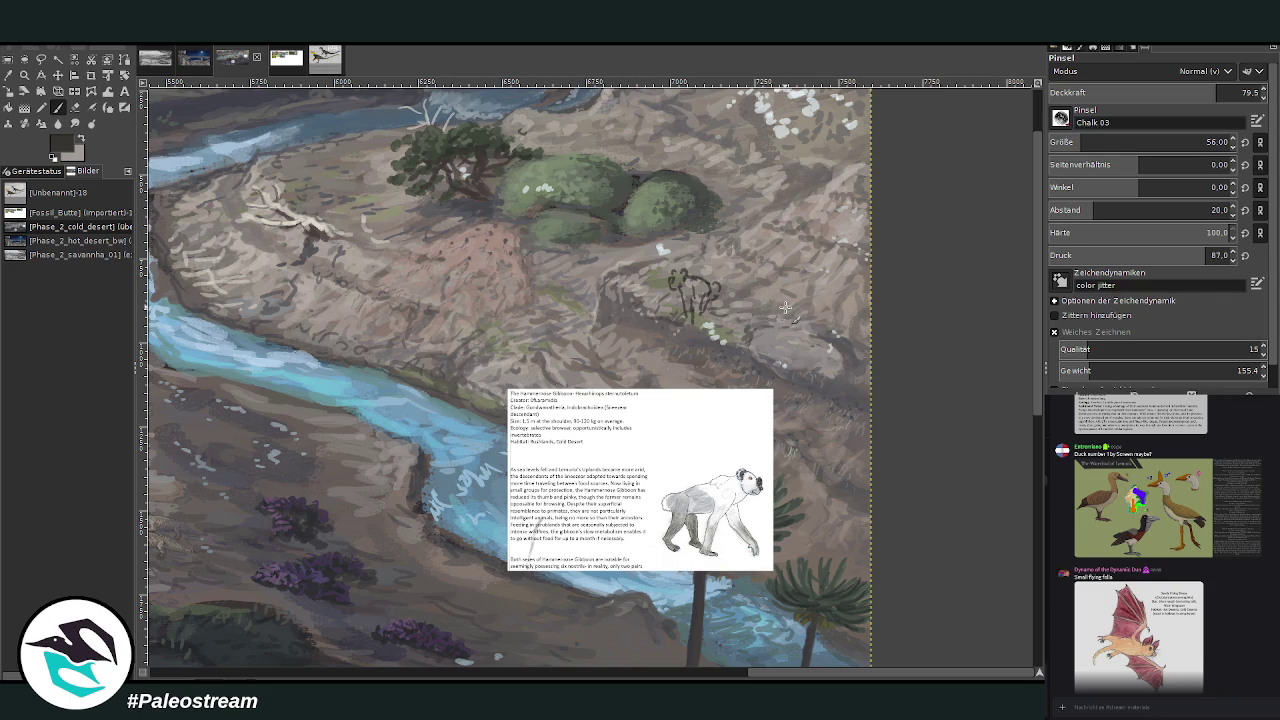
{"action": "mouse_move", "coordinate": [722, 300]}
{"action": "left_mouse_down"}
{"action": "mouse_move", "coordinate": [746, 318]}
{"action": "mouse_move", "coordinate": [732, 348]}
{"action": "left_mouse_up"}
{"action": "left_click", "coordinate": [57, 108]}
Shrink the gibbon info card toward its top-right corner.
{"action": "key", "text": "minus"}
{"action": "key", "text": "minus"}
{"action": "key", "text": "minus"}
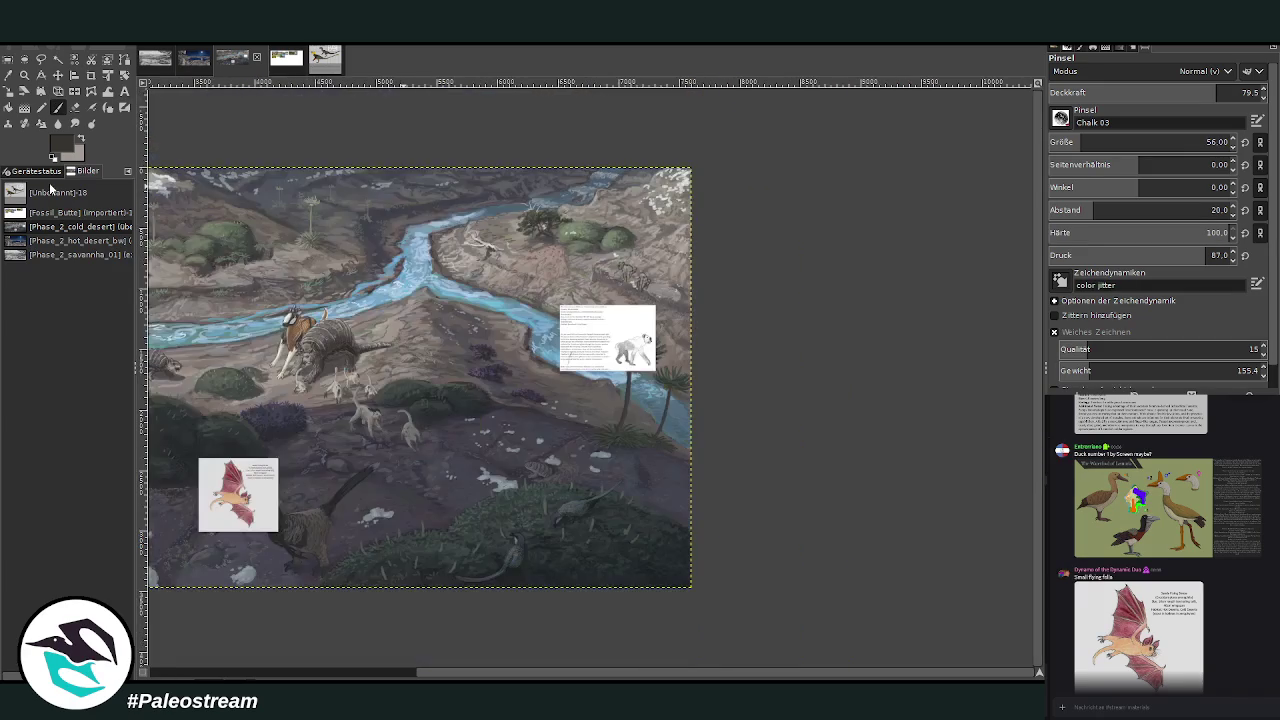
{"action": "key", "text": "z"}
{"action": "left_click", "coordinate": [603, 311]}
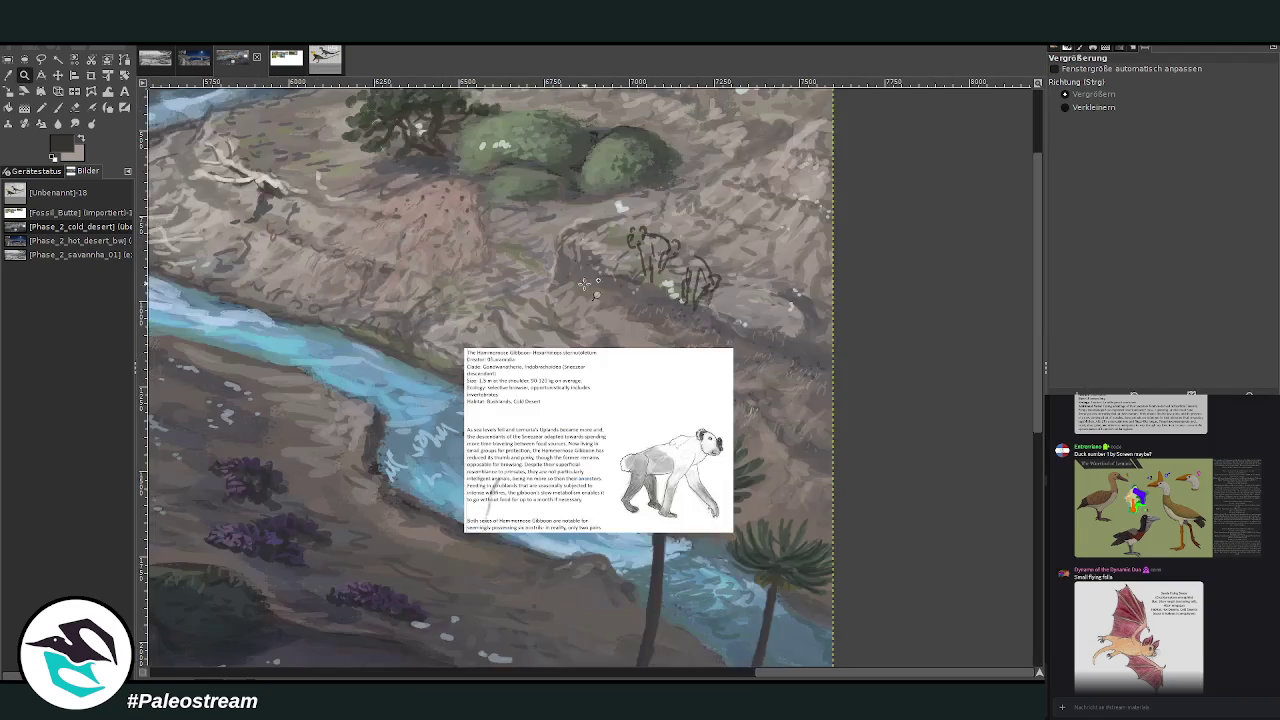
{"action": "left_click", "coordinate": [752, 530]}
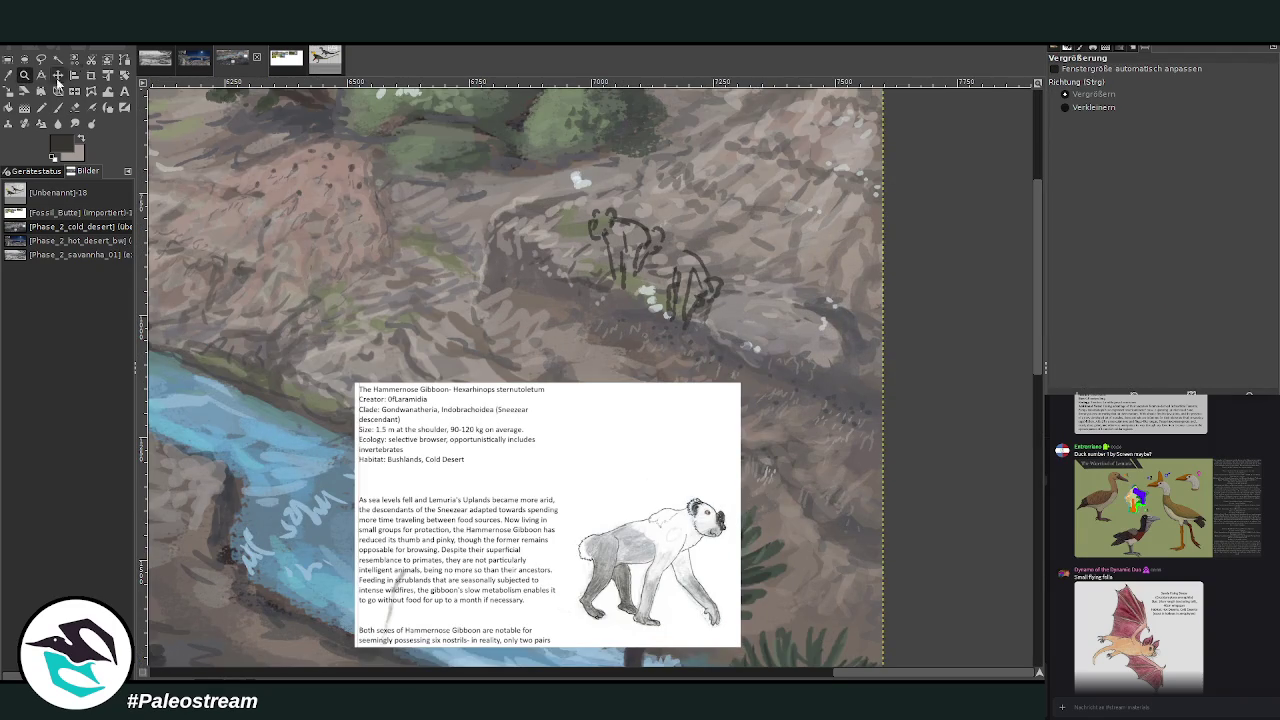
{"action": "key", "text": "Page_Up"}
{"action": "left_click", "coordinate": [8, 90]}
{"action": "left_click_drag", "start_coordinate": [474, 546], "coordinate": [612, 452]}
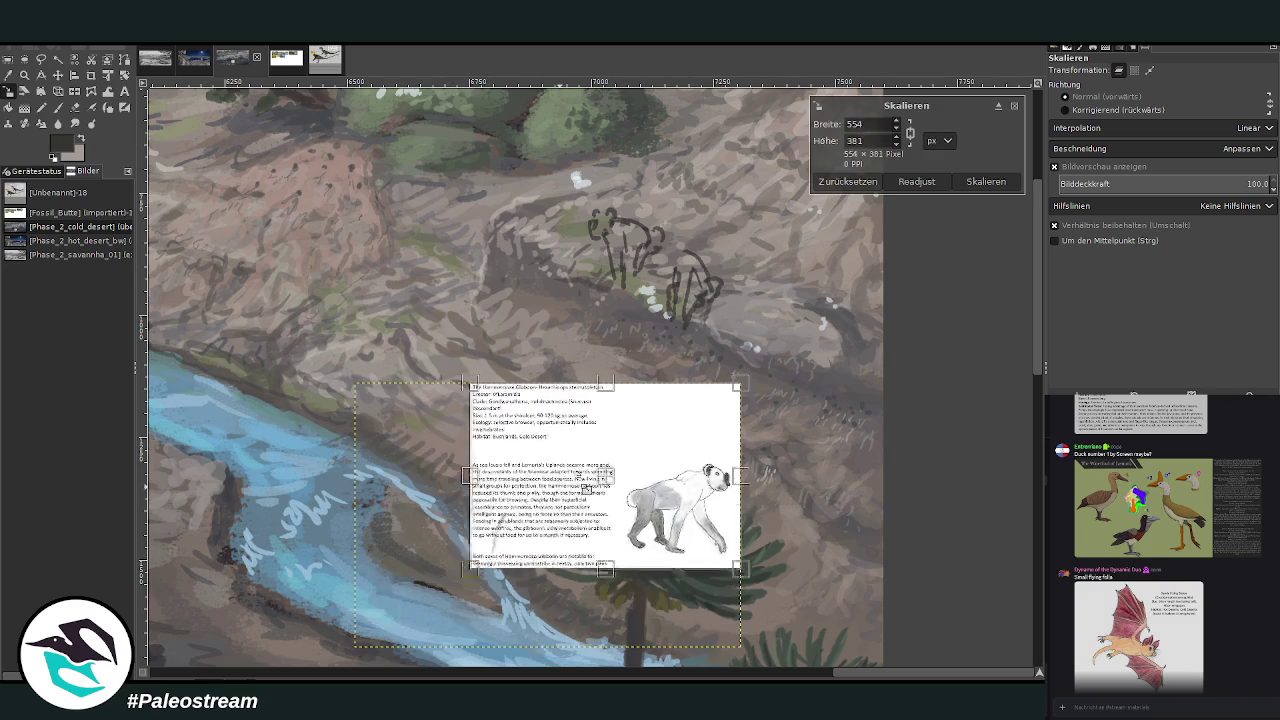
{"action": "left_click", "coordinate": [986, 181]}
Crop the sketch layer around the gibbon and enlarge it to about 608×523 px.
{"action": "left_click", "coordinate": [25, 74]}
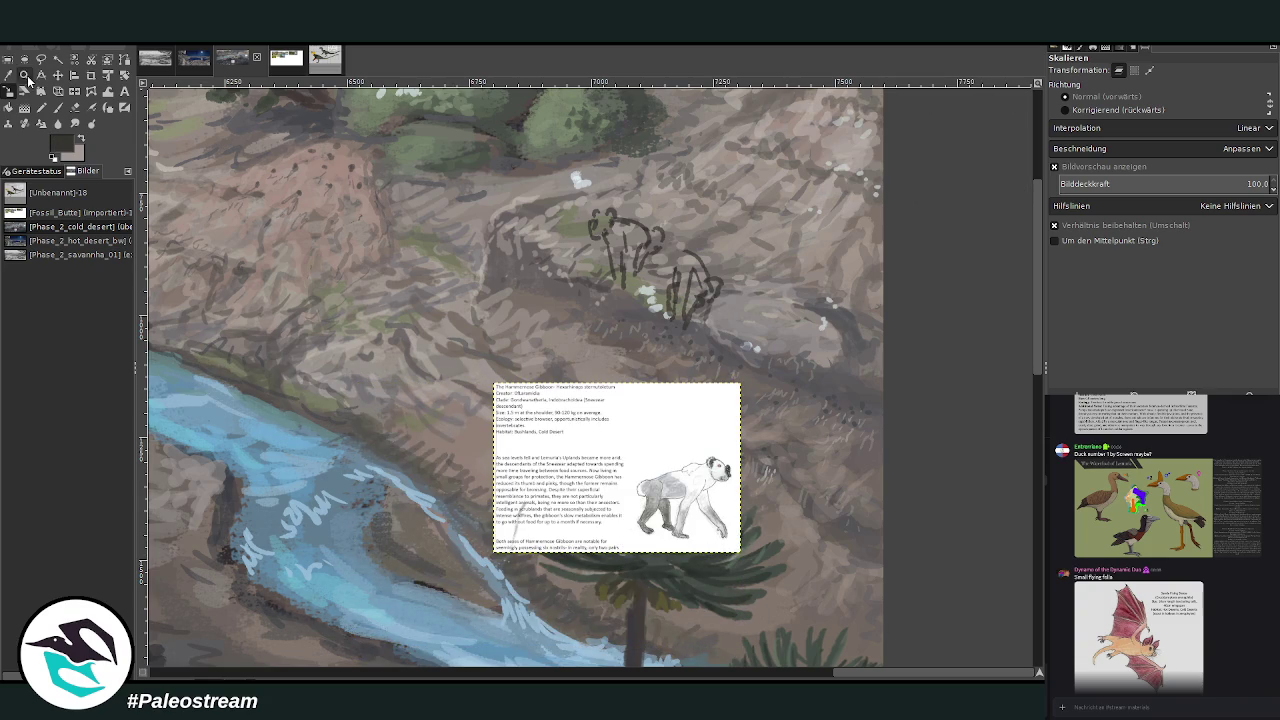
{"action": "left_click_drag", "start_coordinate": [454, 141], "coordinate": [858, 587]}
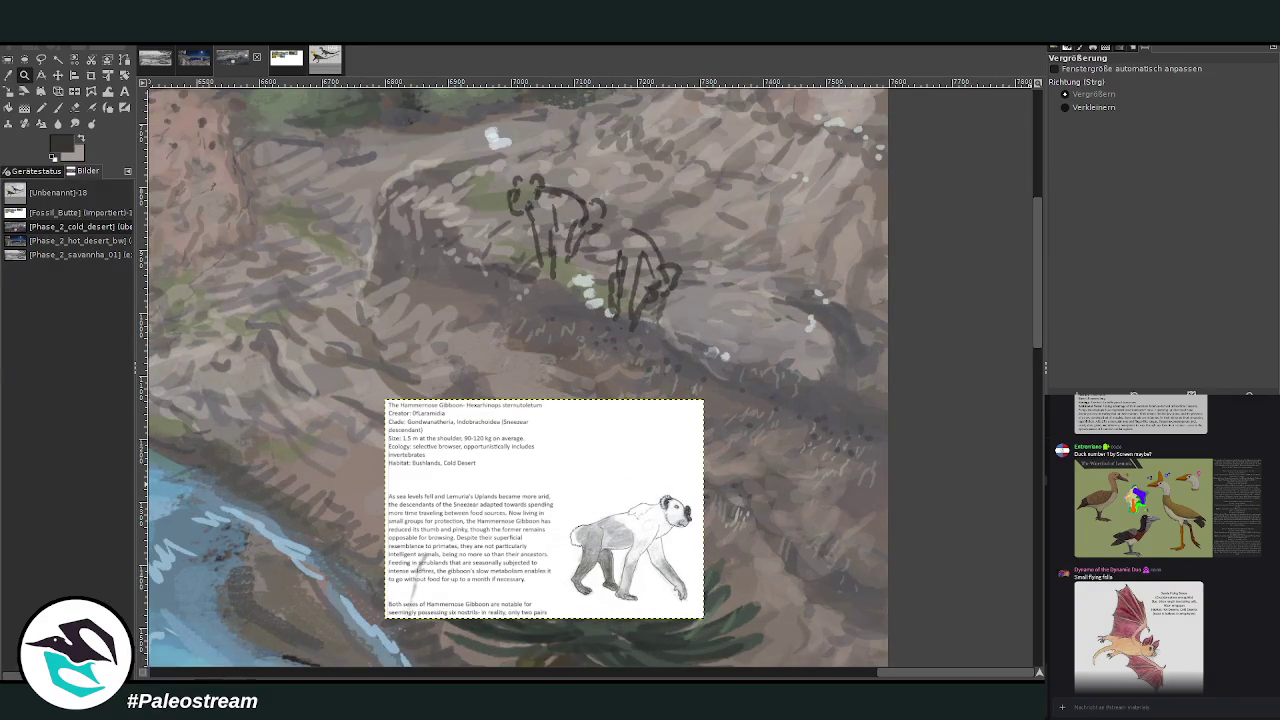
{"action": "key", "text": "r"}
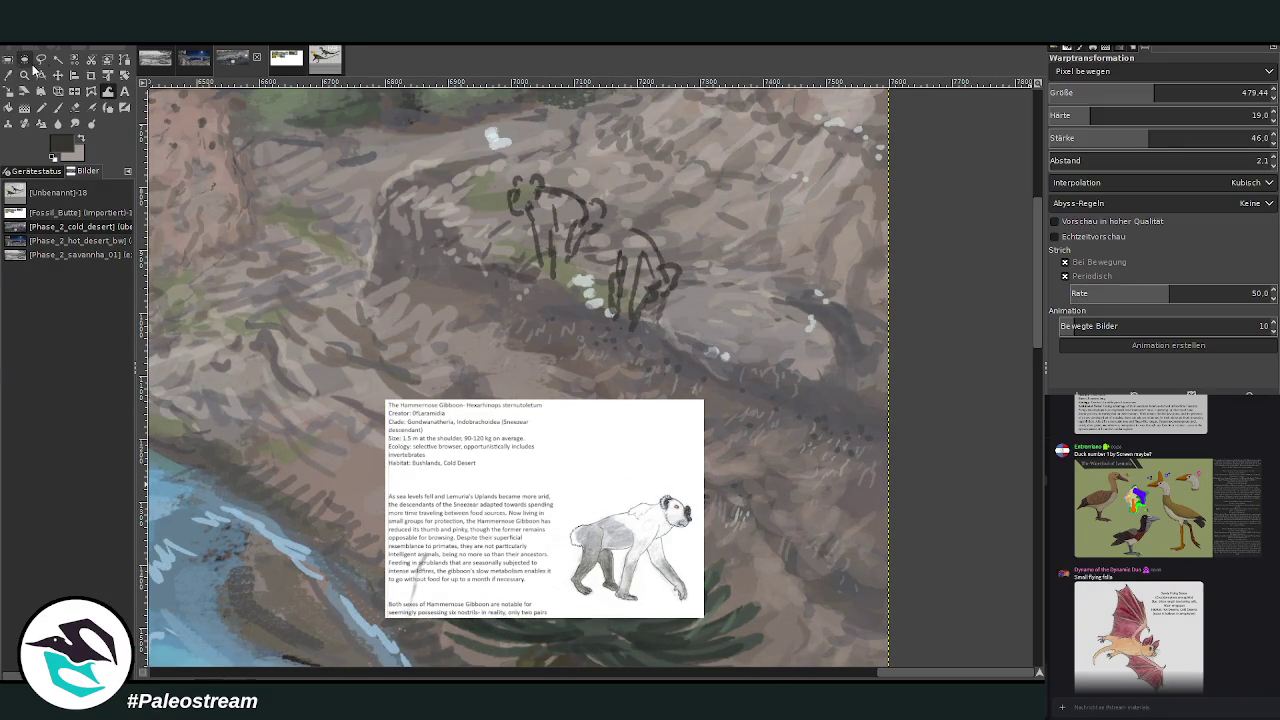
{"action": "left_click", "coordinate": [91, 75]}
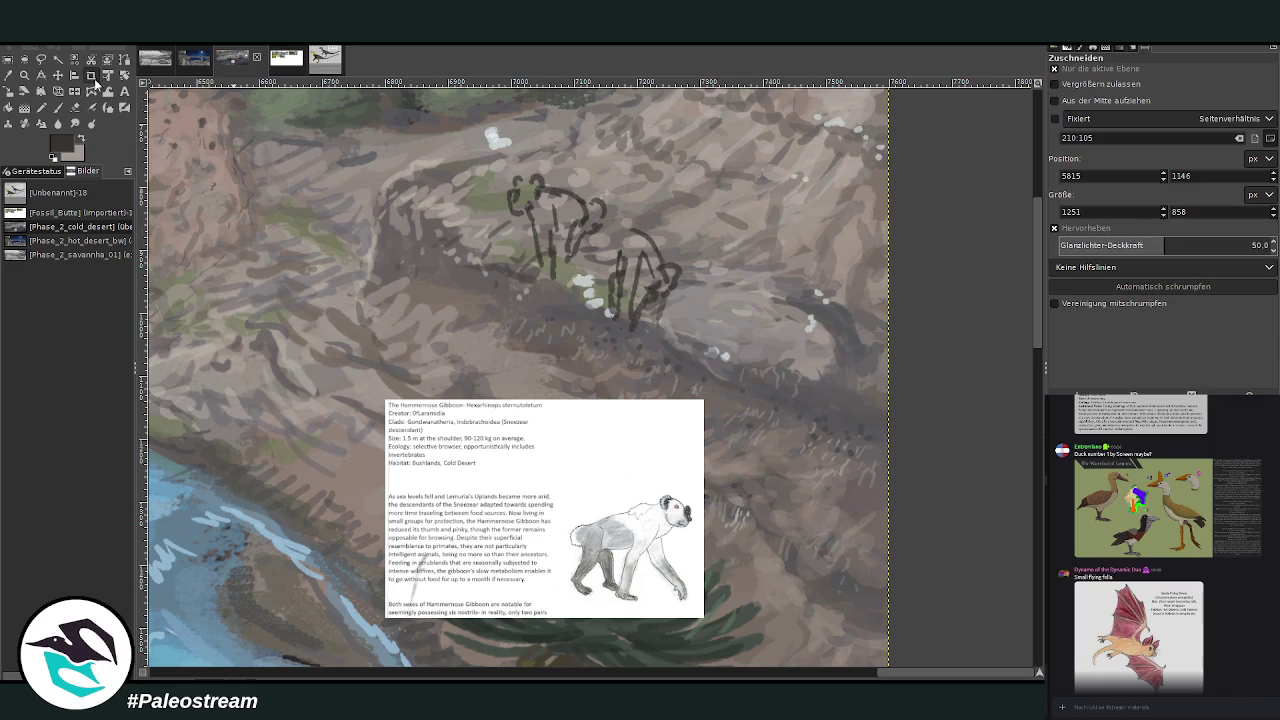
{"action": "left_click_drag", "start_coordinate": [408, 117], "coordinate": [760, 419]}
{"action": "key", "text": "Return"}
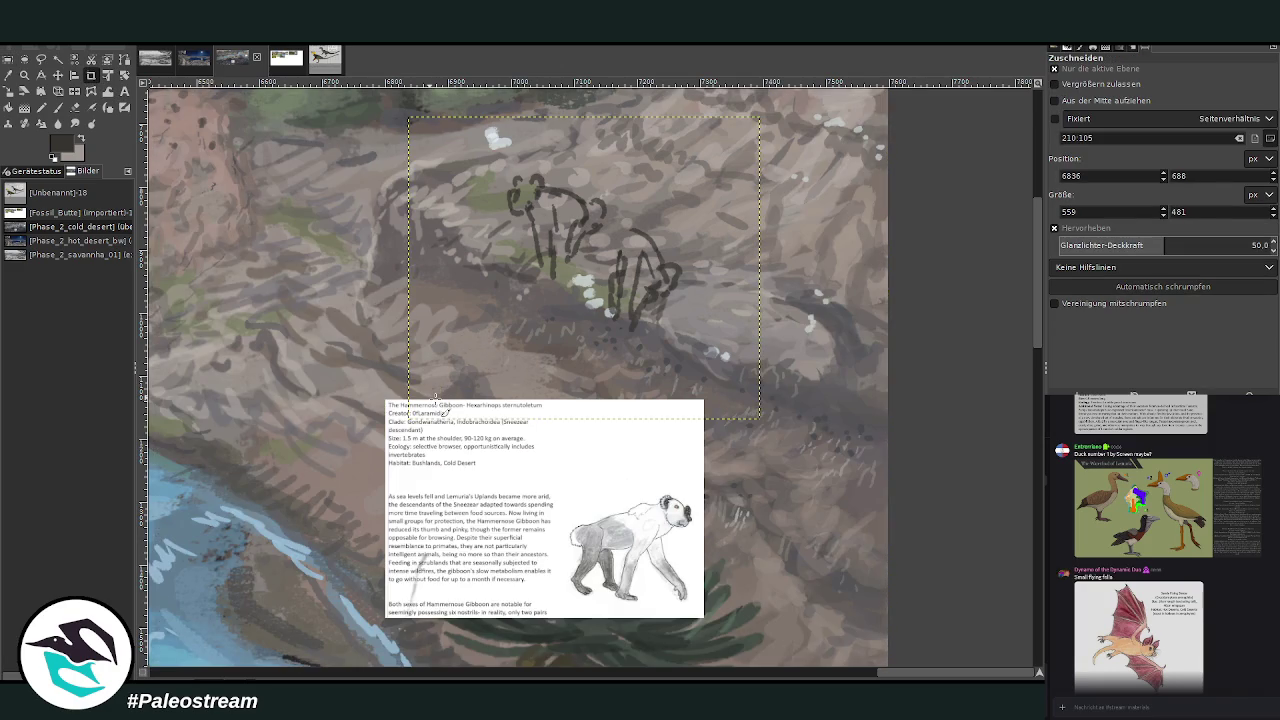
{"action": "left_click", "coordinate": [8, 91]}
{"action": "mouse_move", "coordinate": [483, 183]}
{"action": "left_mouse_down"}
{"action": "mouse_move", "coordinate": [518, 213]}
{"action": "mouse_move", "coordinate": [470, 212]}
{"action": "left_mouse_up"}
{"action": "left_click", "coordinate": [985, 181]}
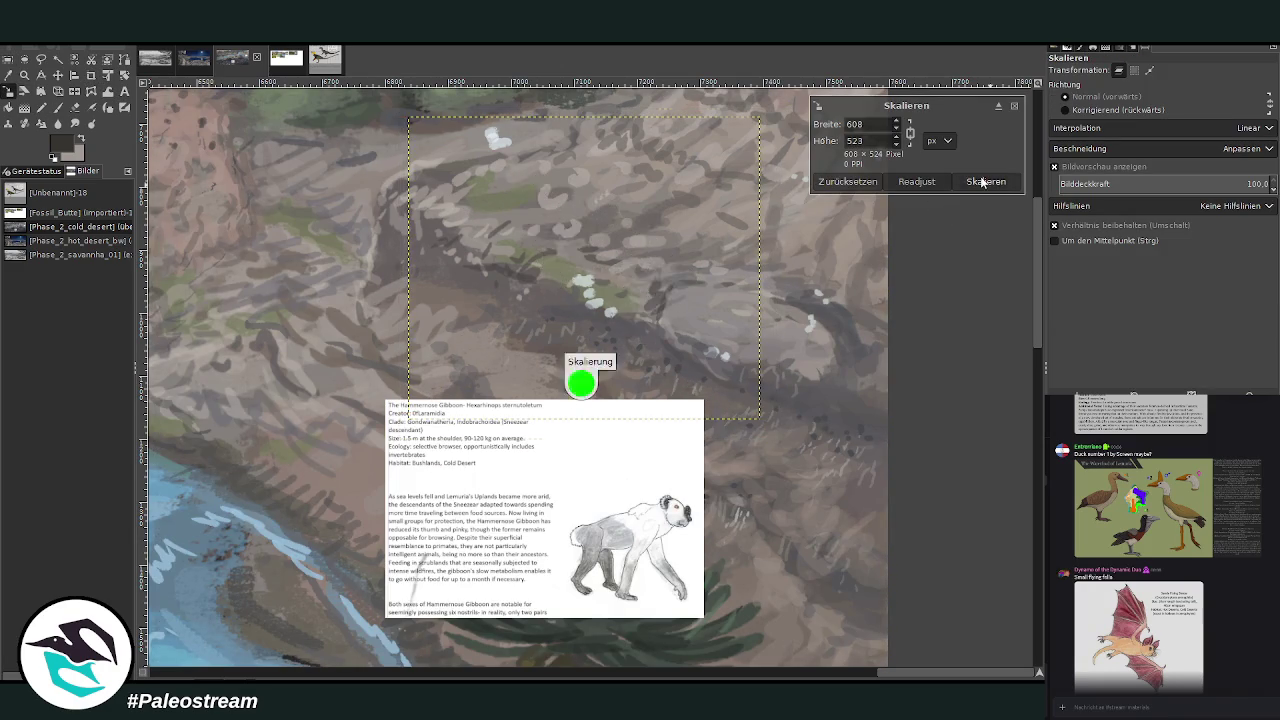
Perspective-warp the gibbon sketch so it sits along the slope.
{"action": "left_click", "coordinate": [91, 91]}
{"action": "left_click", "coordinate": [74, 91]}
{"action": "left_click", "coordinate": [58, 91]}
{"action": "left_click_drag", "start_coordinate": [622, 219], "coordinate": [632, 226]}
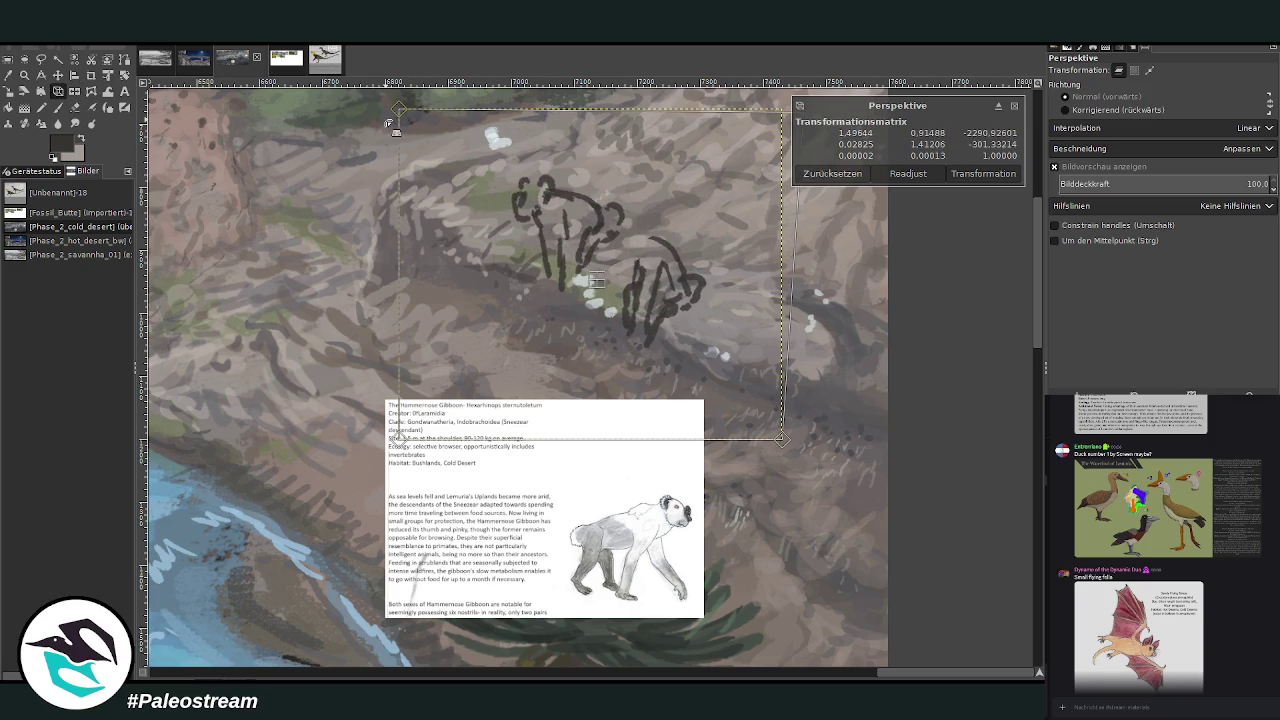
{"action": "left_click_drag", "start_coordinate": [781, 438], "coordinate": [760, 433]}
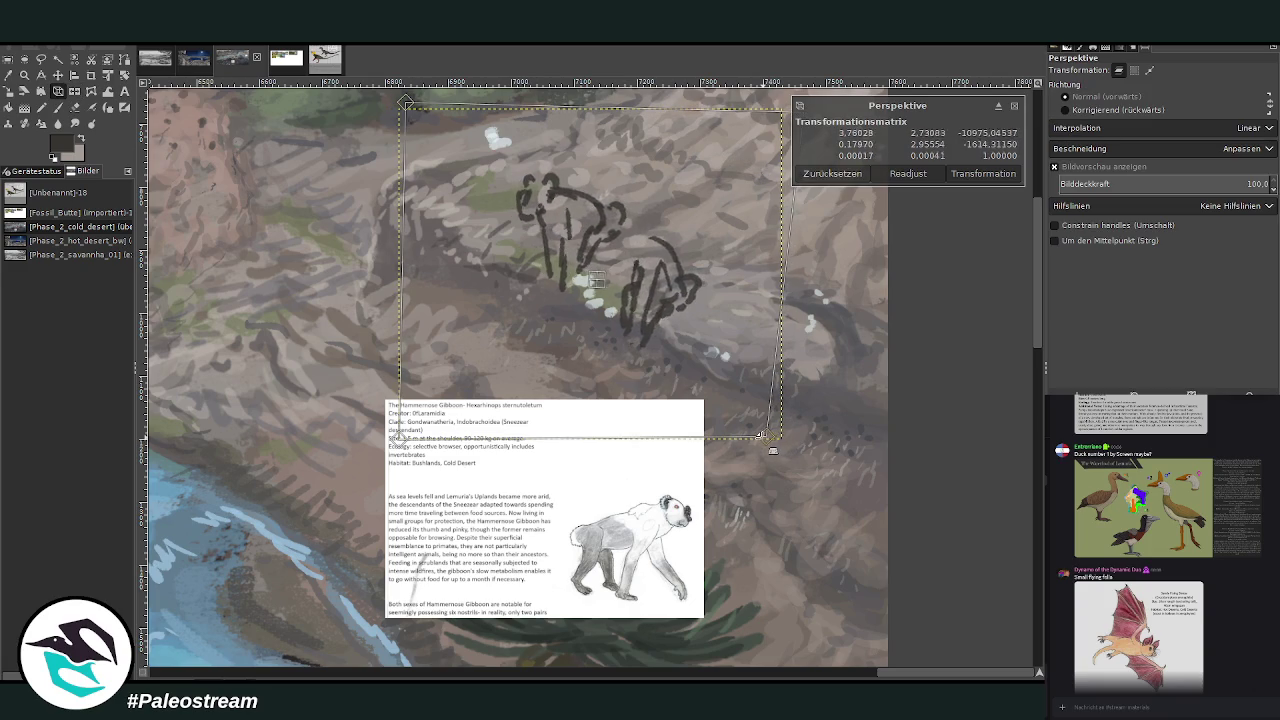
{"action": "left_click", "coordinate": [975, 173]}
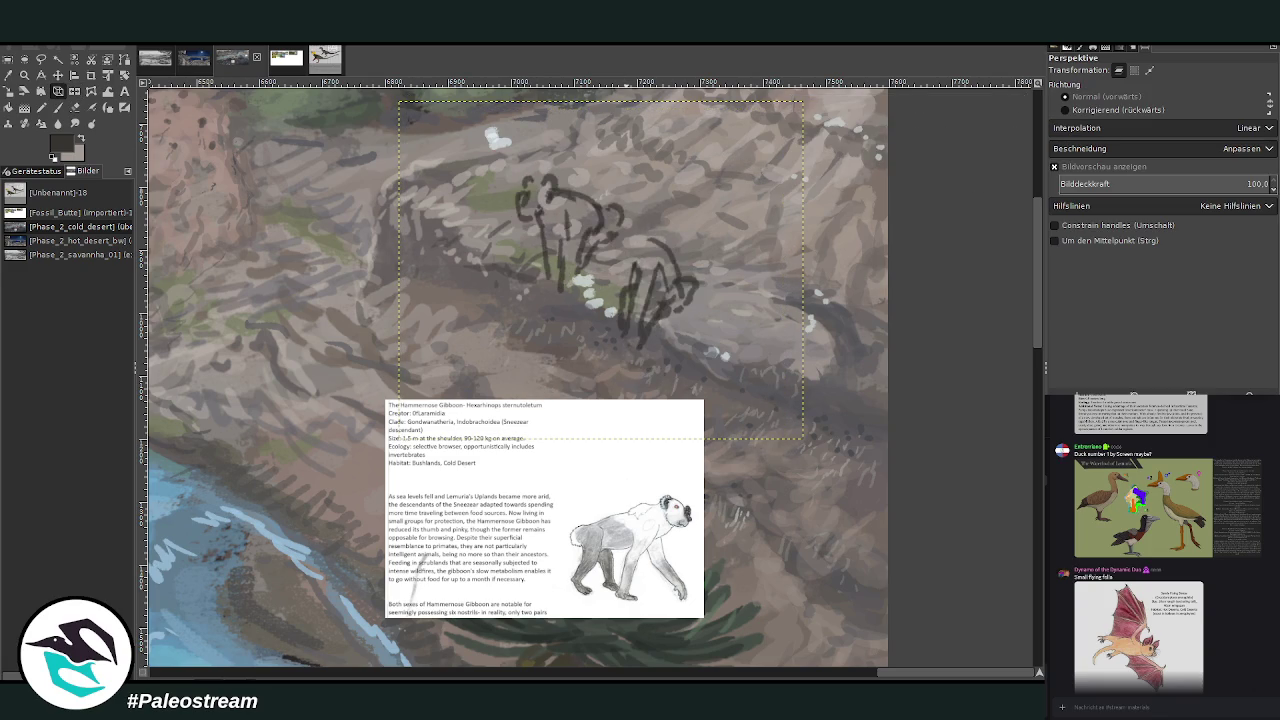
{"action": "key", "text": "z"}
{"action": "left_click_drag", "start_coordinate": [318, 116], "coordinate": [831, 630]}
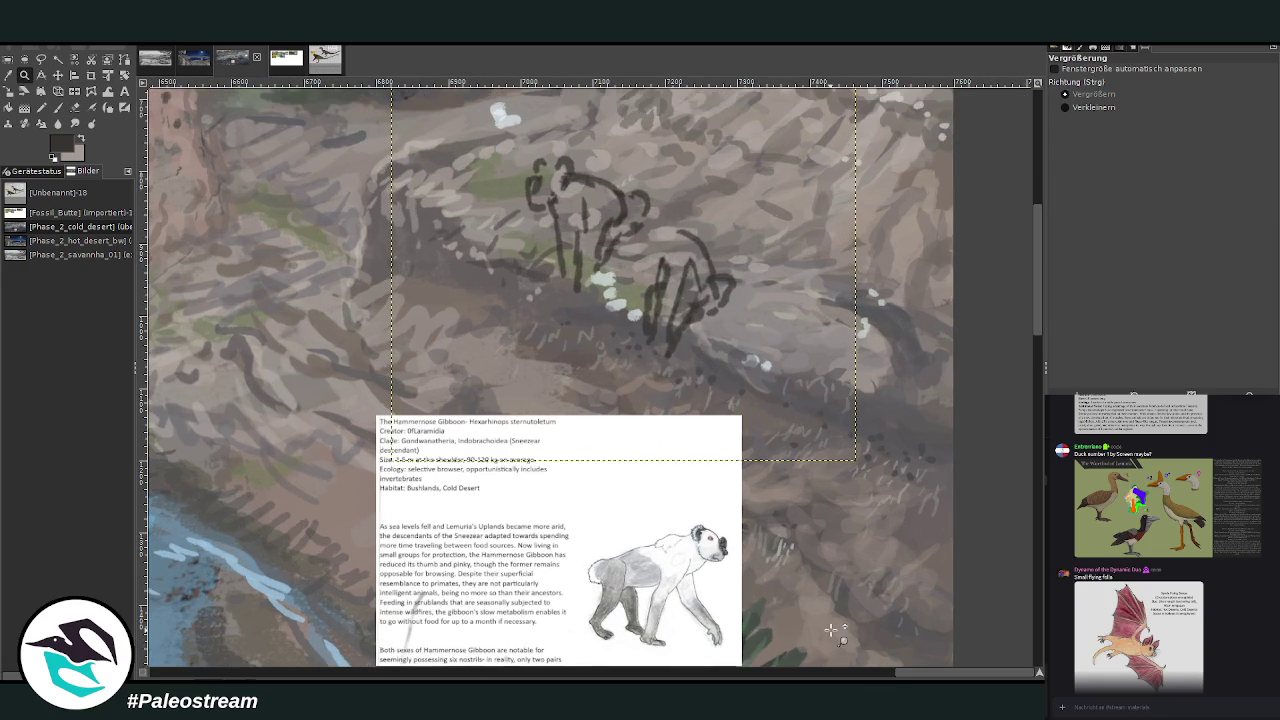
Retrace the left gibbon's head and the right gibbon's head and back in dark chalk, then drop brush size to 21.
{"action": "left_click", "coordinate": [57, 107]}
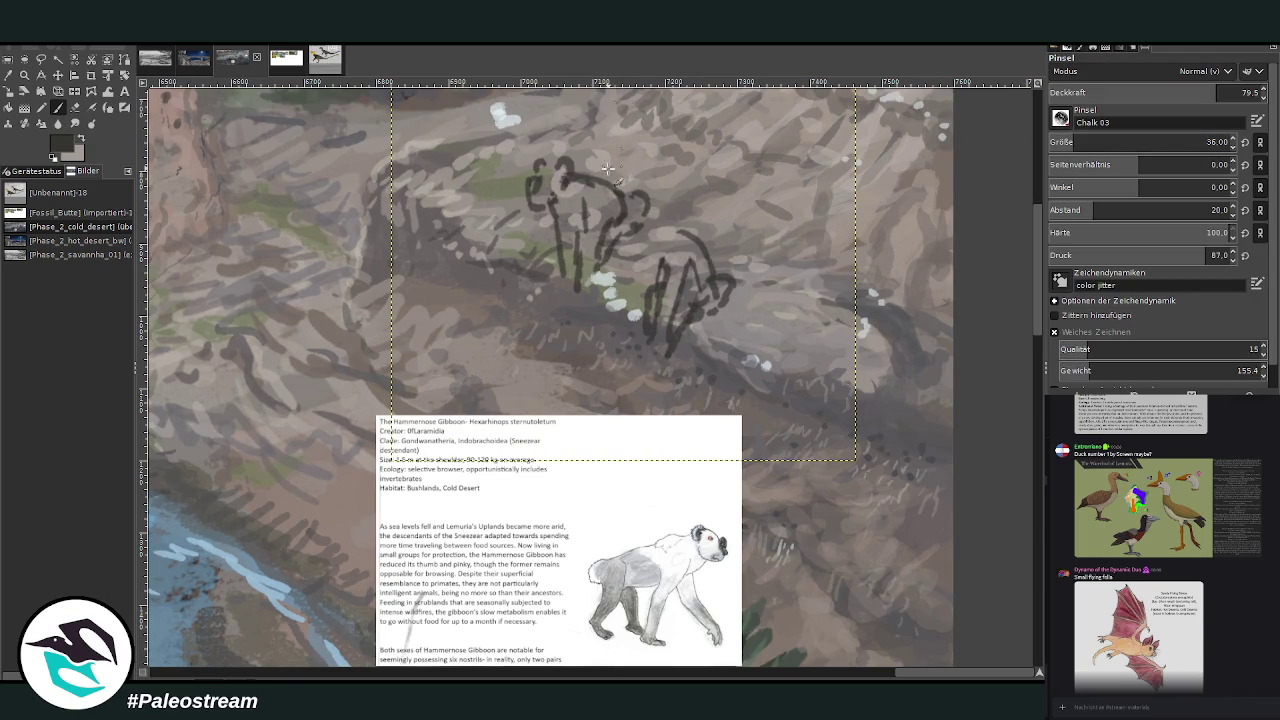
{"action": "mouse_move", "coordinate": [529, 190]}
{"action": "left_mouse_down"}
{"action": "mouse_move", "coordinate": [537, 200]}
{"action": "mouse_move", "coordinate": [564, 156]}
{"action": "mouse_move", "coordinate": [528, 172]}
{"action": "mouse_move", "coordinate": [562, 186]}
{"action": "left_mouse_up"}
{"action": "left_click_drag", "start_coordinate": [660, 220], "coordinate": [692, 238]}
{"action": "key", "text": "bracketleft"}
{"action": "key", "text": "bracketleft"}
{"action": "key", "text": "bracketleft"}
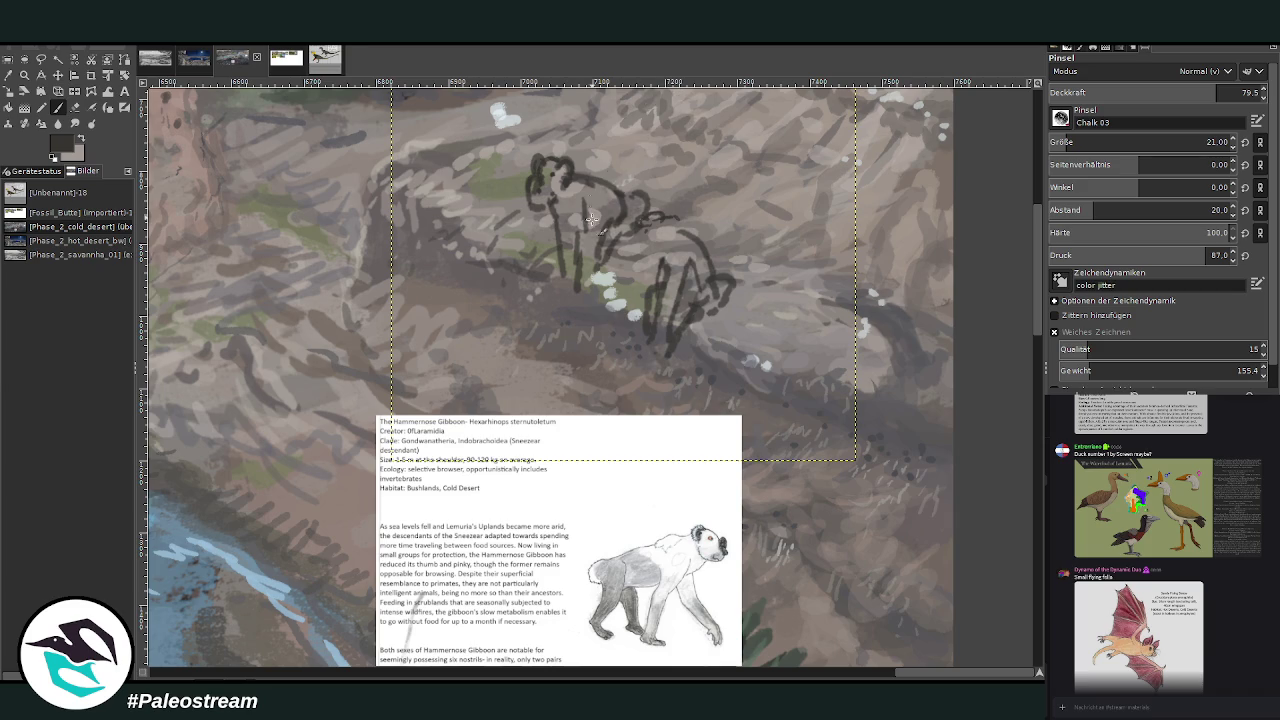
Add dark strokes down the gibbon's body and legs and a rounded head on the right gibbon.
{"action": "mouse_move", "coordinate": [575, 192]}
{"action": "left_mouse_down"}
{"action": "mouse_move", "coordinate": [580, 222]}
{"action": "mouse_move", "coordinate": [600, 230]}
{"action": "mouse_move", "coordinate": [588, 275]}
{"action": "left_mouse_up"}
{"action": "left_click_drag", "start_coordinate": [580, 220], "coordinate": [571, 276]}
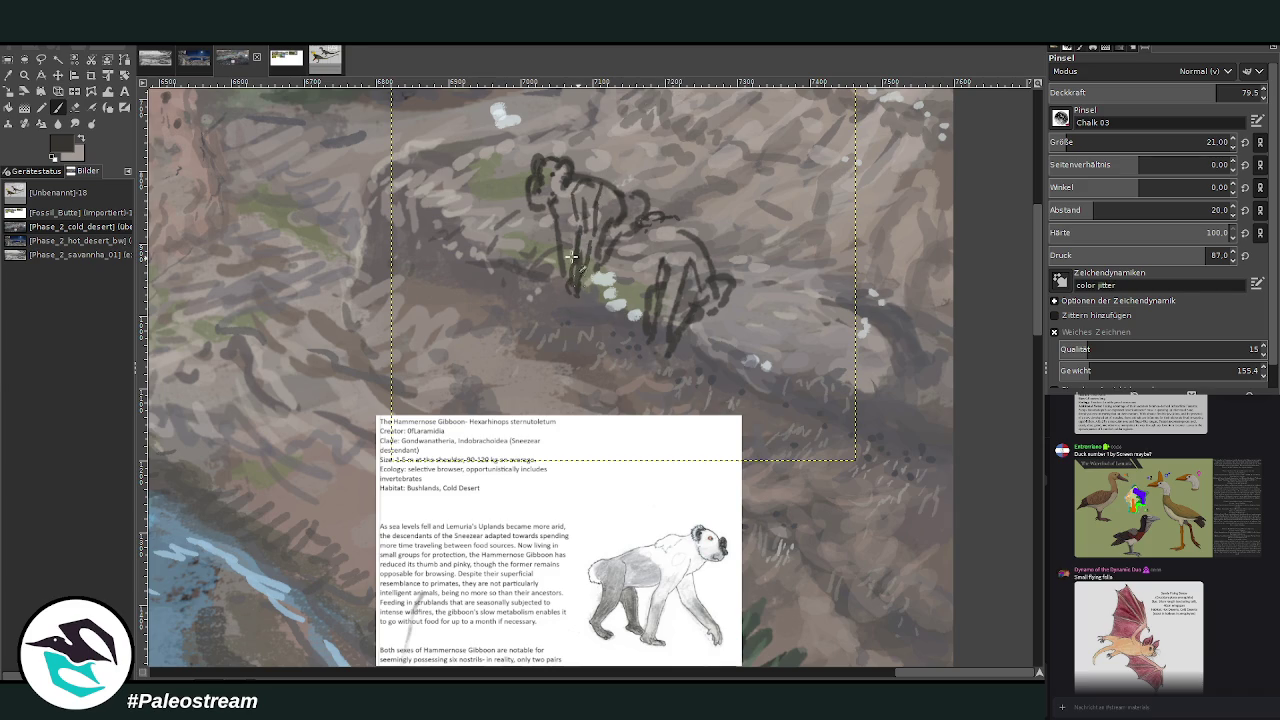
{"action": "mouse_move", "coordinate": [720, 295]}
{"action": "left_mouse_down"}
{"action": "mouse_move", "coordinate": [678, 332]}
{"action": "mouse_move", "coordinate": [685, 322]}
{"action": "left_mouse_up"}
{"action": "mouse_move", "coordinate": [680, 222]}
{"action": "left_mouse_down"}
{"action": "mouse_move", "coordinate": [696, 246]}
{"action": "mouse_move", "coordinate": [652, 217]}
{"action": "mouse_move", "coordinate": [644, 250]}
{"action": "left_mouse_up"}
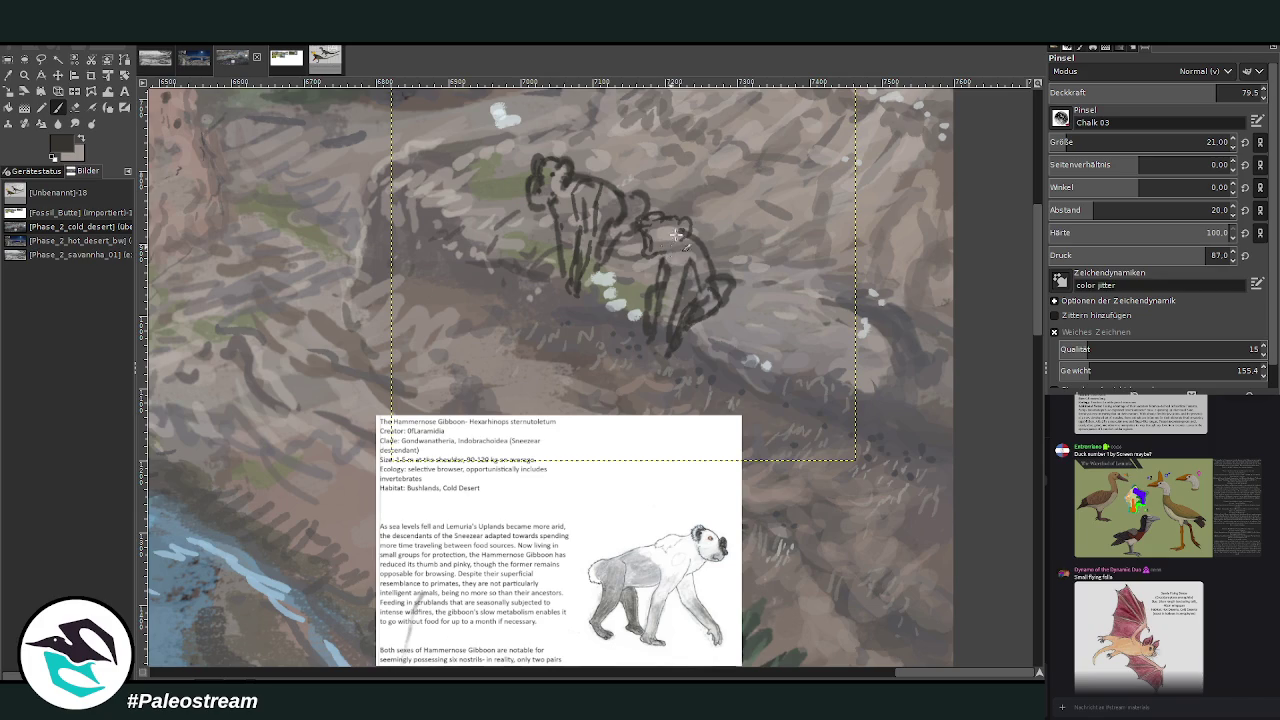
{"action": "key", "text": "f"}
{"action": "mouse_move", "coordinate": [580, 158]}
{"action": "left_mouse_down"}
{"action": "mouse_move", "coordinate": [494, 192]}
{"action": "mouse_move", "coordinate": [580, 145]}
{"action": "mouse_move", "coordinate": [579, 133]}
{"action": "left_mouse_up"}
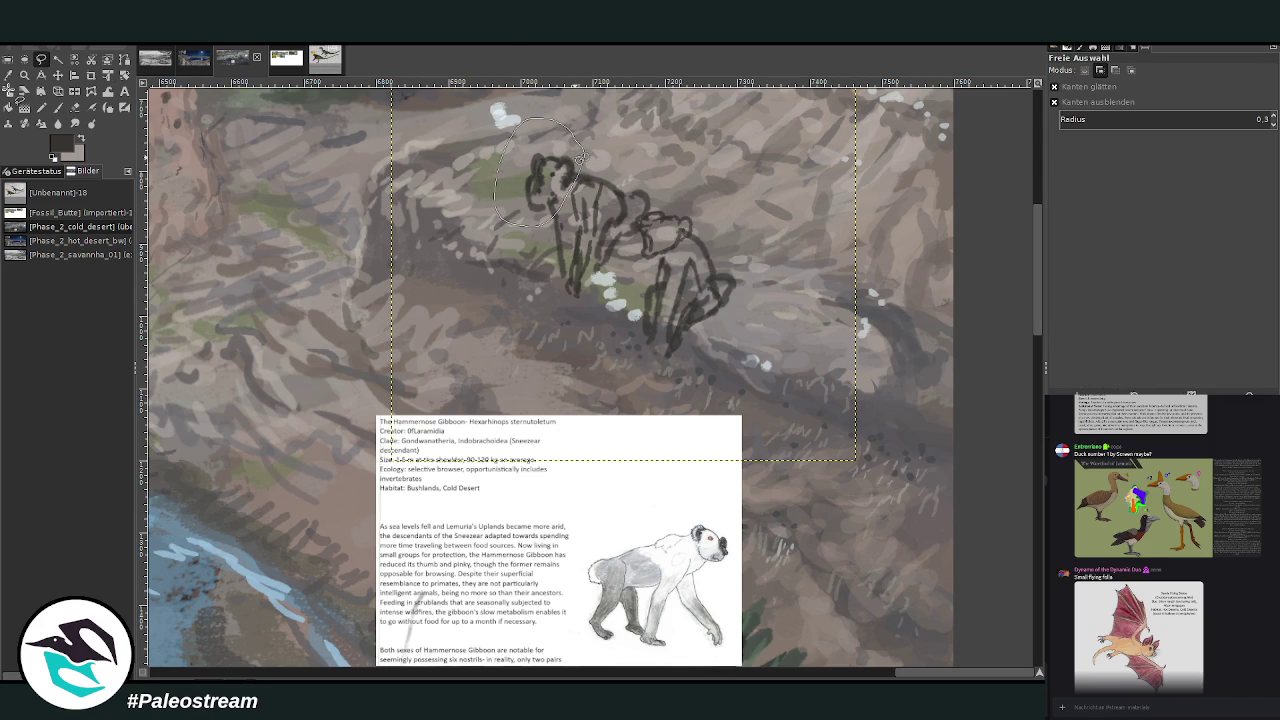
Scale down the lassoed left gibbon's head.
{"action": "key", "text": "shift+s"}
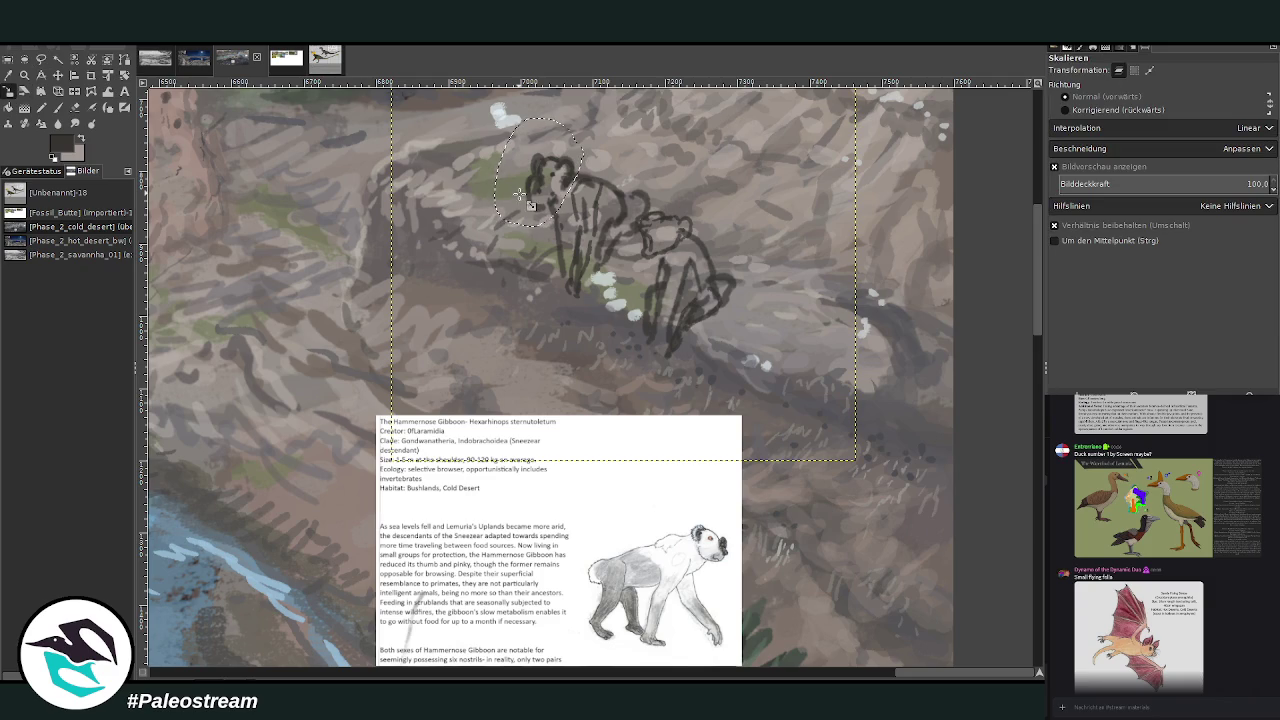
{"action": "left_click", "coordinate": [533, 202]}
{"action": "left_click_drag", "start_coordinate": [515, 212], "coordinate": [552, 188]}
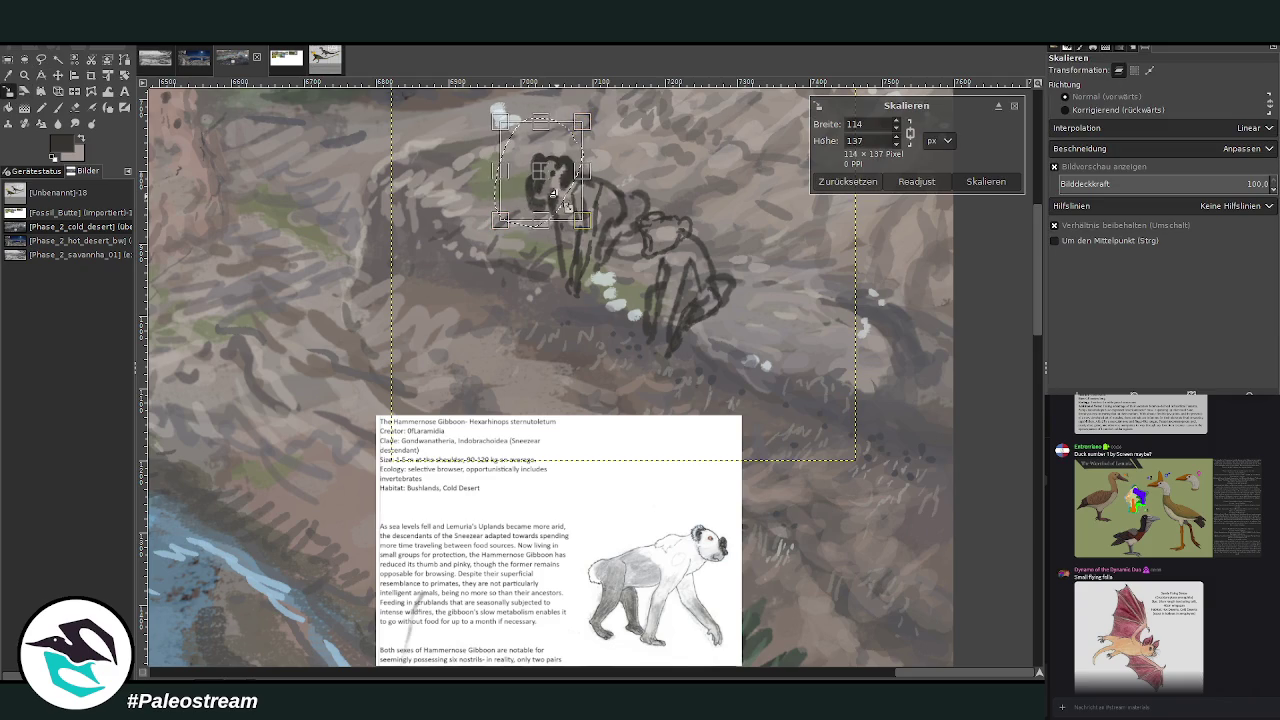
{"action": "key", "text": "Return"}
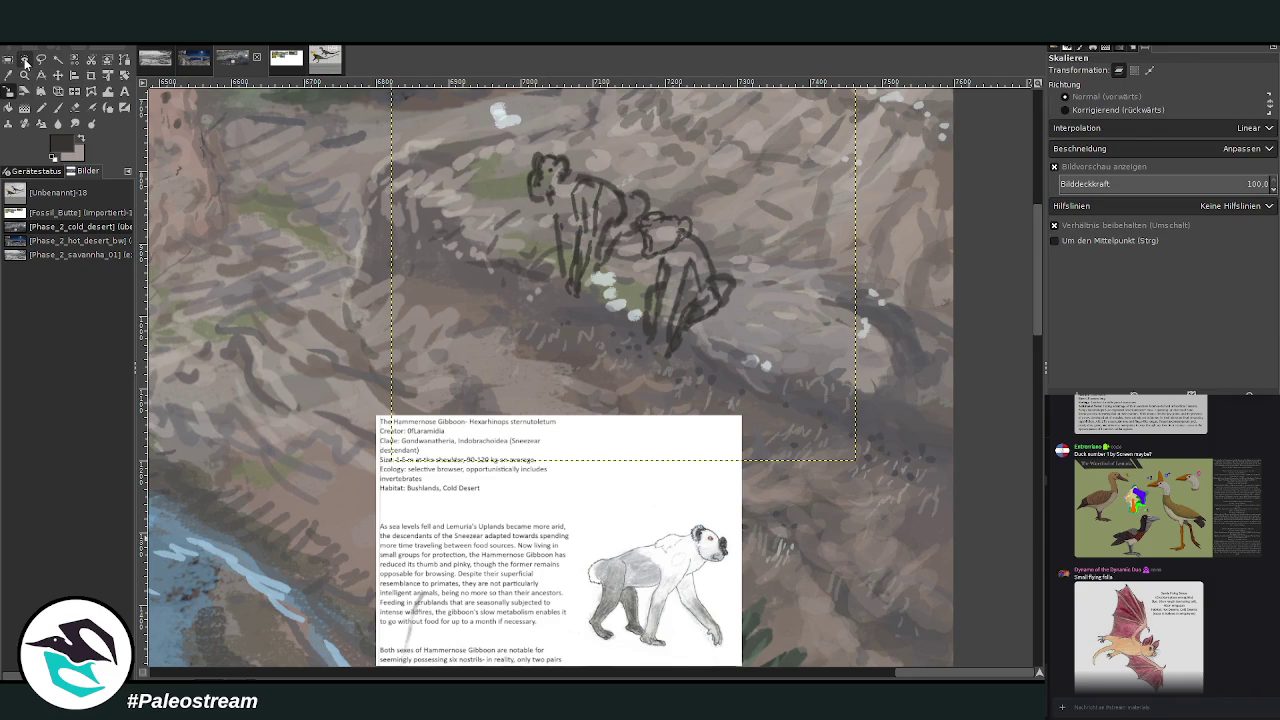
Lasso the right gibbon's head and shrink it to about 89×86 px.
{"action": "left_click", "coordinate": [41, 58]}
{"action": "left_click_drag", "start_coordinate": [690, 245], "coordinate": [684, 211]}
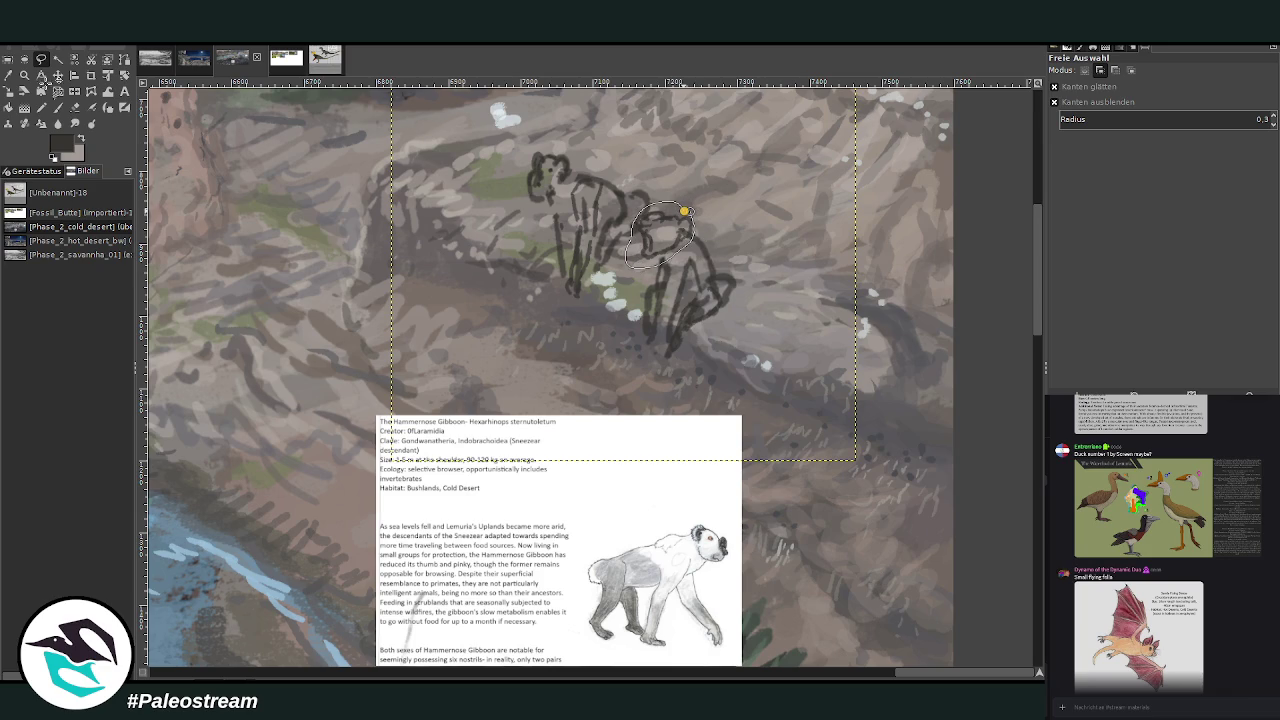
{"action": "key", "text": "shift+s"}
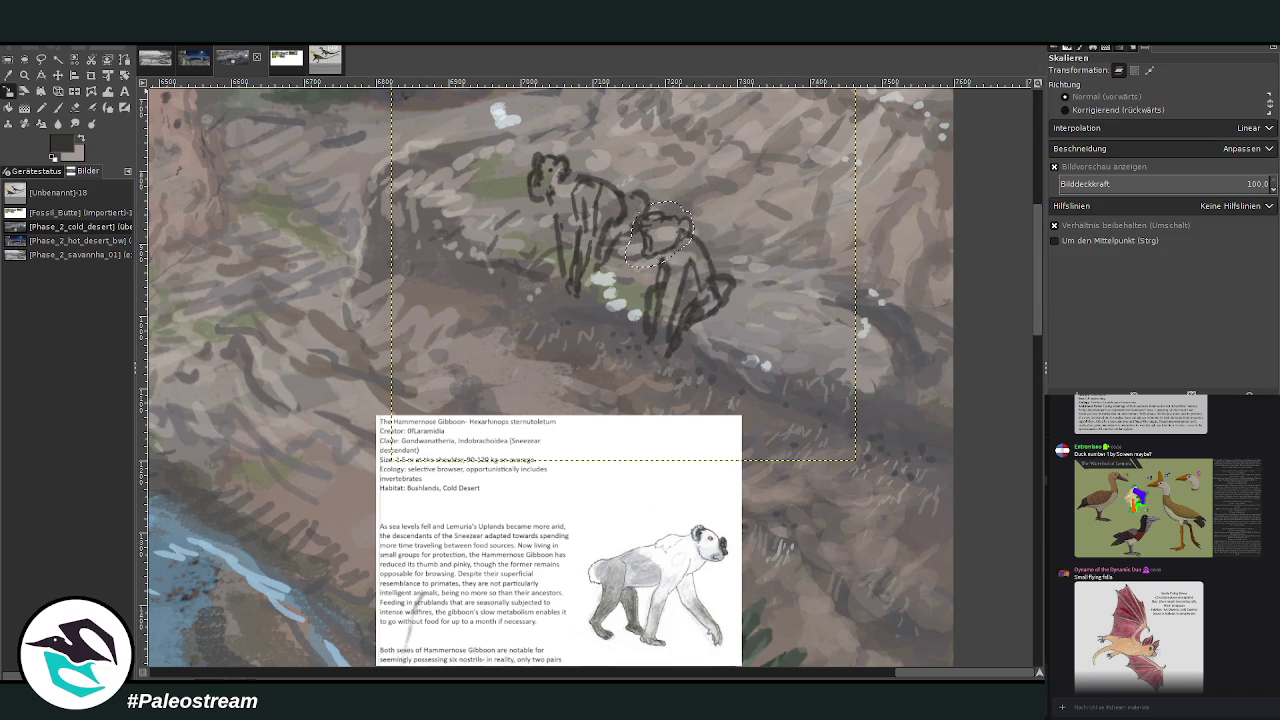
{"action": "left_click", "coordinate": [652, 262]}
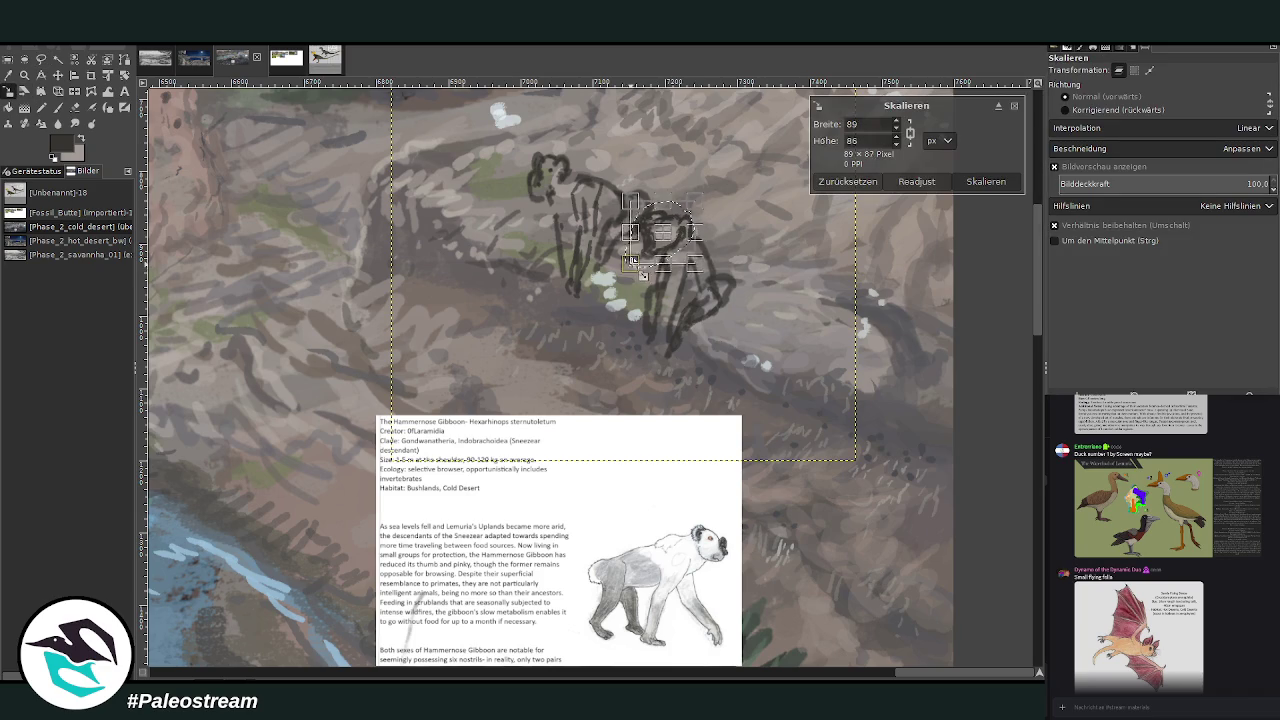
{"action": "key", "text": "Return"}
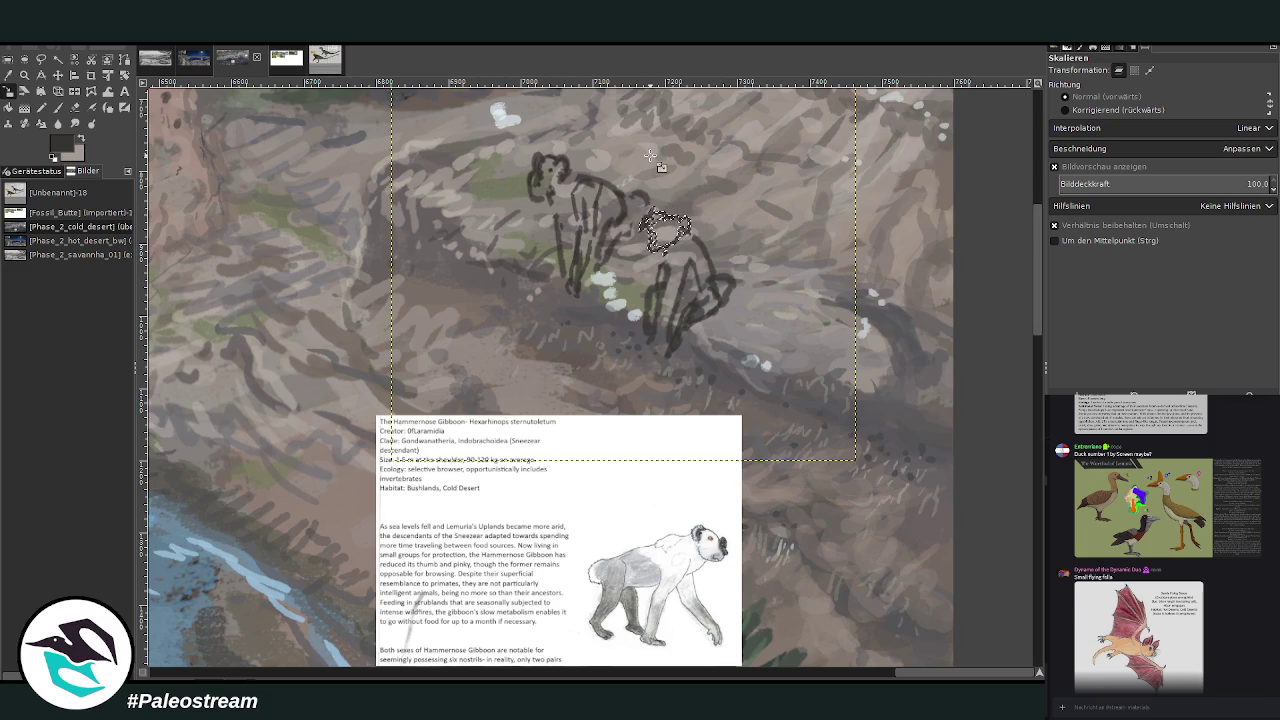
{"action": "key", "text": "p"}
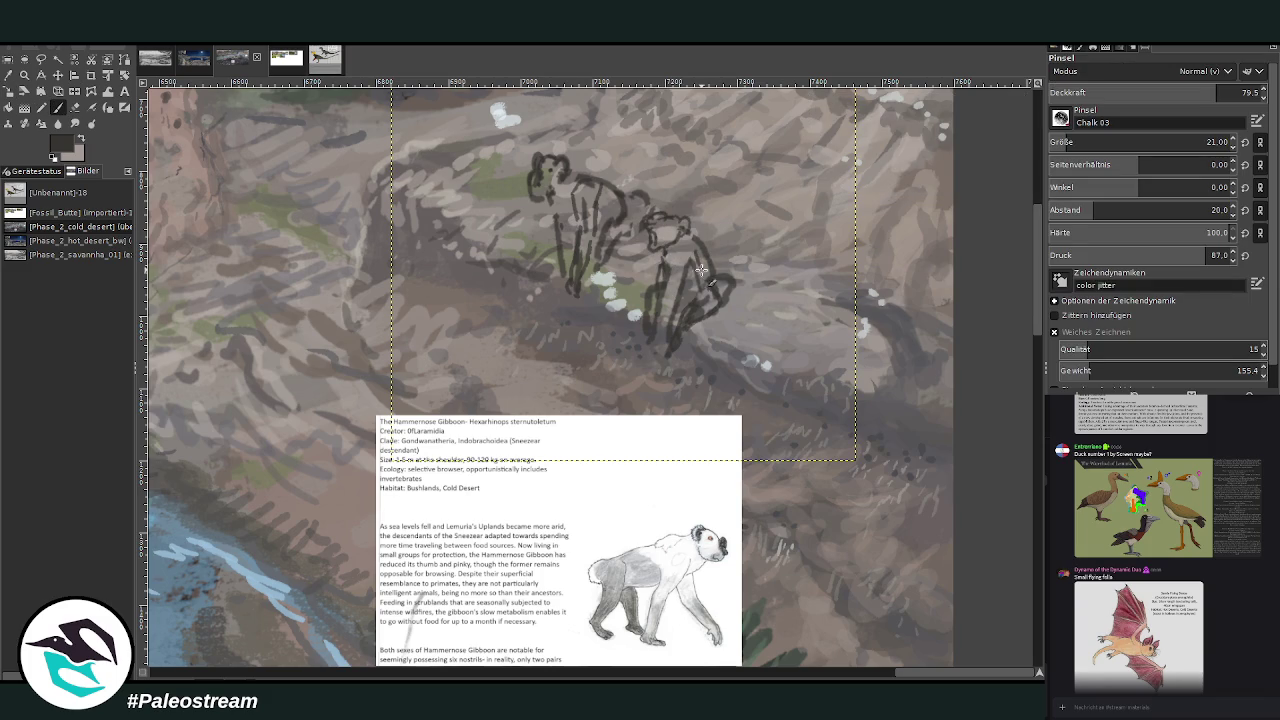
At 85.5 opacity, add chalk strokes over both gibbons' legs, backs and heads.
{"action": "left_click", "coordinate": [1218, 93]}
{"action": "mouse_move", "coordinate": [668, 306]}
{"action": "left_mouse_down"}
{"action": "mouse_move", "coordinate": [698, 250]}
{"action": "mouse_move", "coordinate": [695, 285]}
{"action": "left_mouse_up"}
{"action": "mouse_move", "coordinate": [570, 197]}
{"action": "left_mouse_down"}
{"action": "mouse_move", "coordinate": [580, 167]}
{"action": "mouse_move", "coordinate": [644, 202]}
{"action": "left_mouse_up"}
{"action": "mouse_move", "coordinate": [557, 213]}
{"action": "left_mouse_down"}
{"action": "mouse_move", "coordinate": [570, 262]}
{"action": "mouse_move", "coordinate": [603, 232]}
{"action": "mouse_move", "coordinate": [605, 272]}
{"action": "mouse_move", "coordinate": [584, 282]}
{"action": "mouse_move", "coordinate": [646, 322]}
{"action": "mouse_move", "coordinate": [650, 340]}
{"action": "left_mouse_up"}
{"action": "left_click_drag", "start_coordinate": [672, 262], "coordinate": [662, 350]}
{"action": "mouse_move", "coordinate": [667, 283]}
{"action": "left_mouse_down"}
{"action": "mouse_move", "coordinate": [668, 336]}
{"action": "mouse_move", "coordinate": [663, 318]}
{"action": "left_mouse_up"}
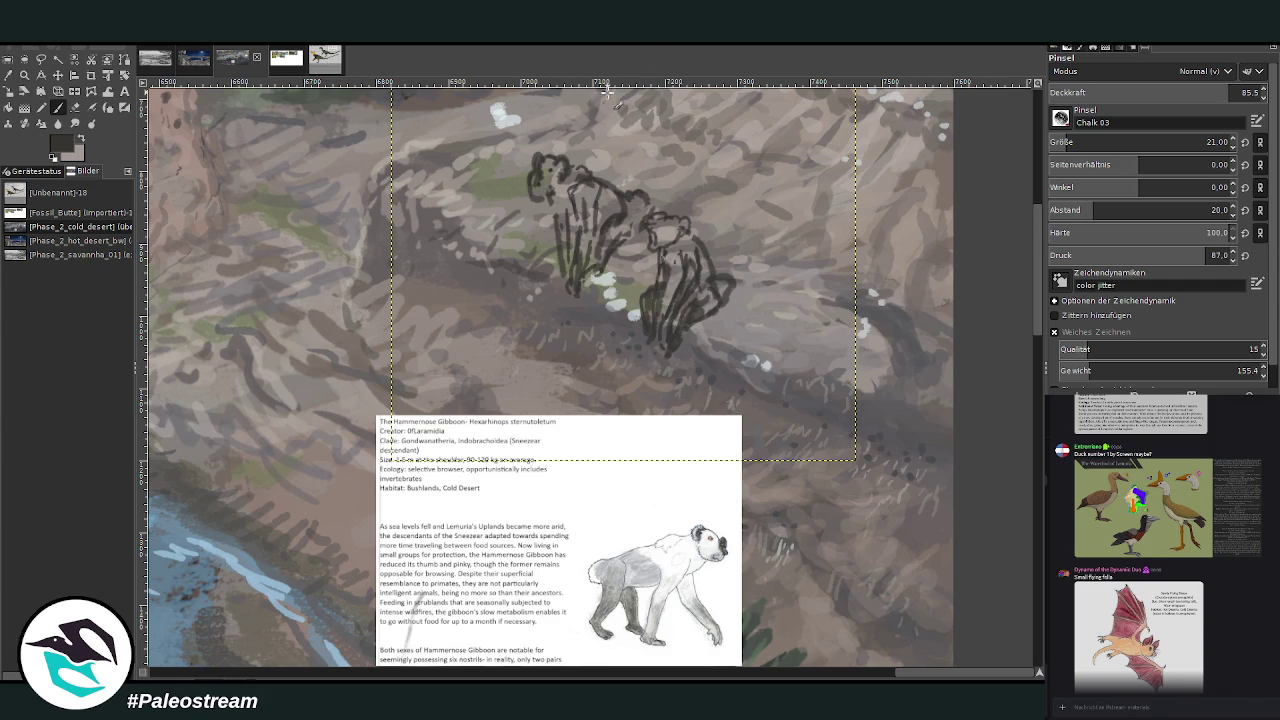
{"action": "left_click_drag", "start_coordinate": [666, 225], "coordinate": [642, 236]}
{"action": "left_click", "coordinate": [9, 76]}
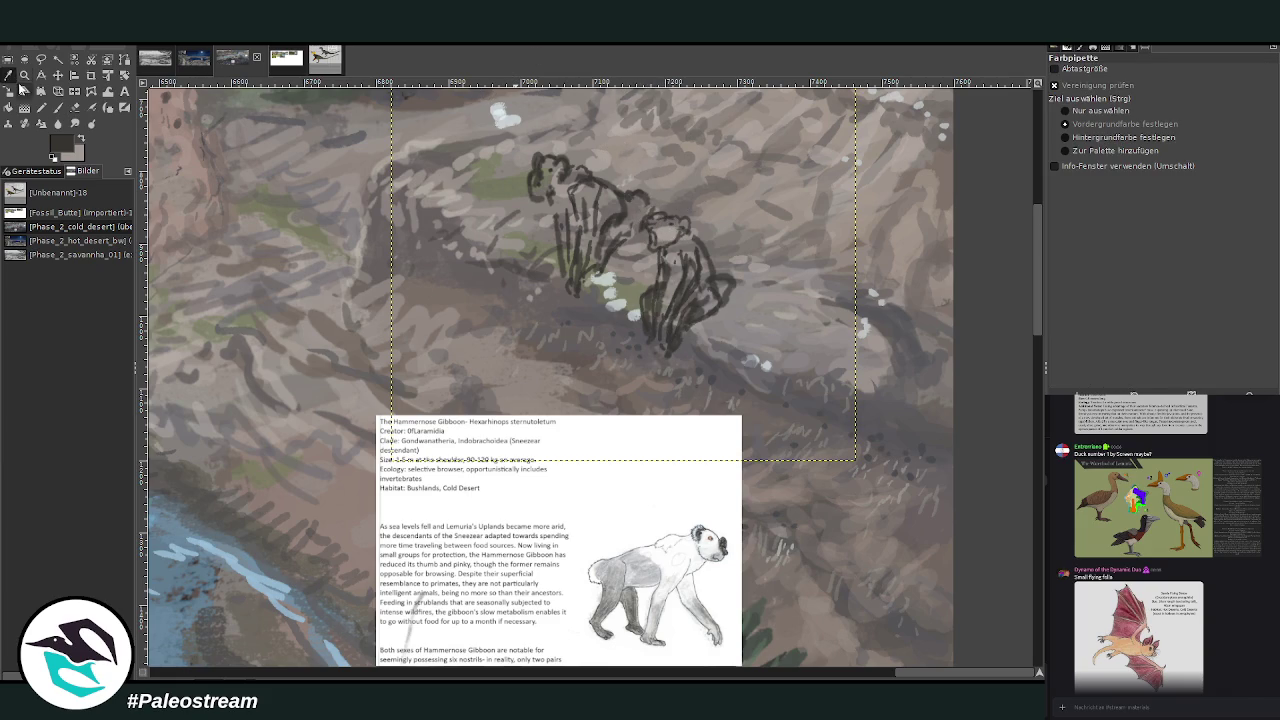
Sample a light grey from the painting and paint pale fur on both gibbons' heads and bodies.
{"action": "left_click", "coordinate": [610, 290]}
{"action": "left_click", "coordinate": [55, 107]}
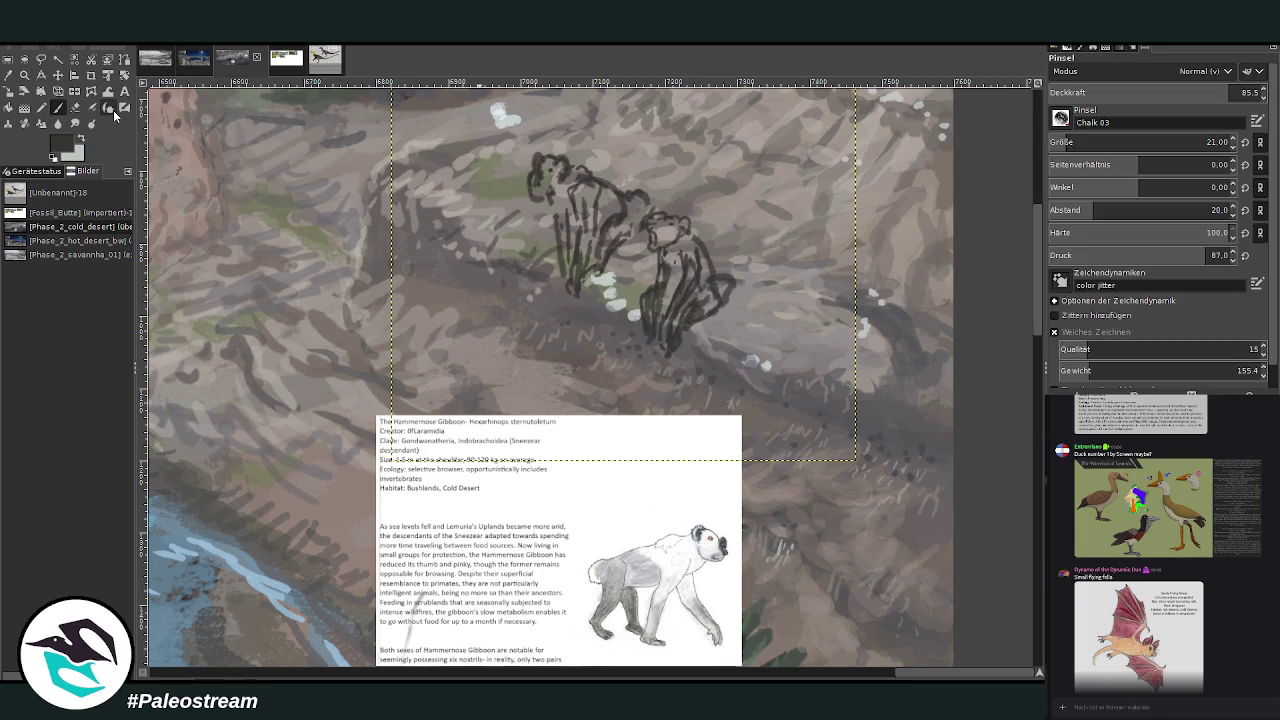
{"action": "left_click", "coordinate": [620, 300], "text": "ctrl"}
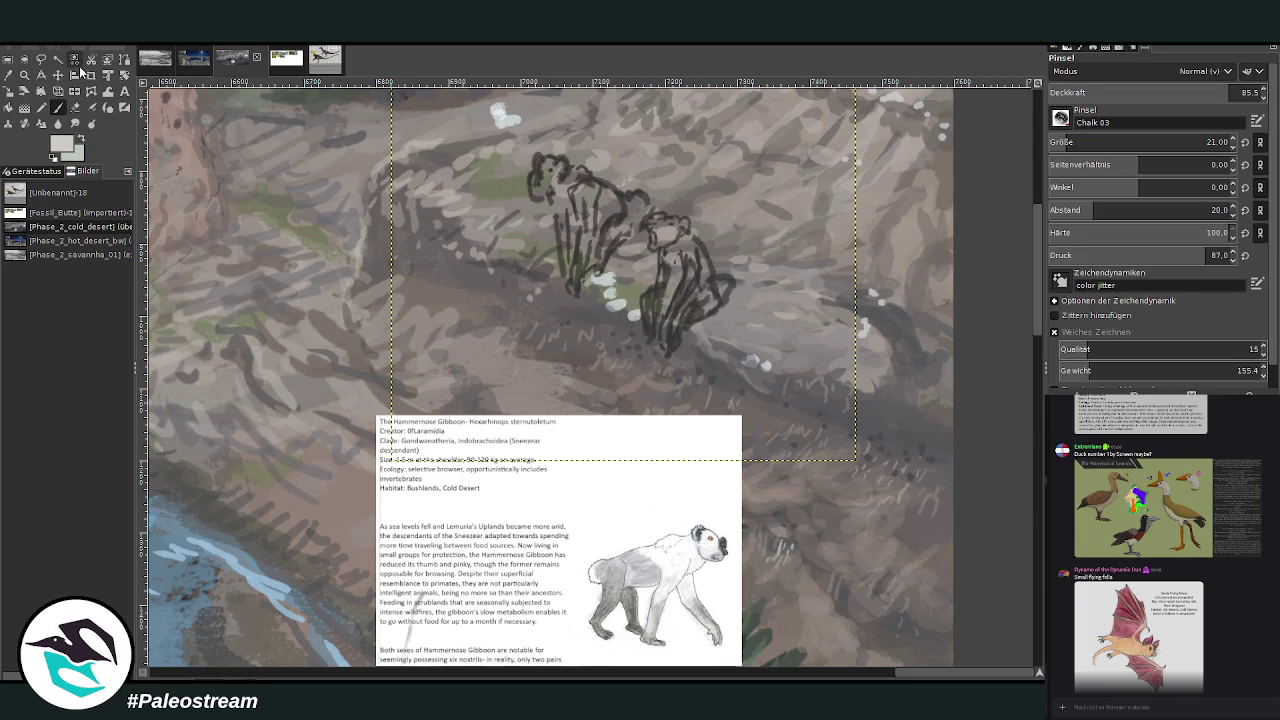
{"action": "mouse_move", "coordinate": [559, 190]}
{"action": "left_mouse_down"}
{"action": "mouse_move", "coordinate": [557, 218]}
{"action": "mouse_move", "coordinate": [588, 236]}
{"action": "mouse_move", "coordinate": [572, 290]}
{"action": "left_mouse_up"}
{"action": "mouse_move", "coordinate": [558, 216]}
{"action": "left_mouse_down"}
{"action": "mouse_move", "coordinate": [566, 262]}
{"action": "mouse_move", "coordinate": [560, 208]}
{"action": "left_mouse_up"}
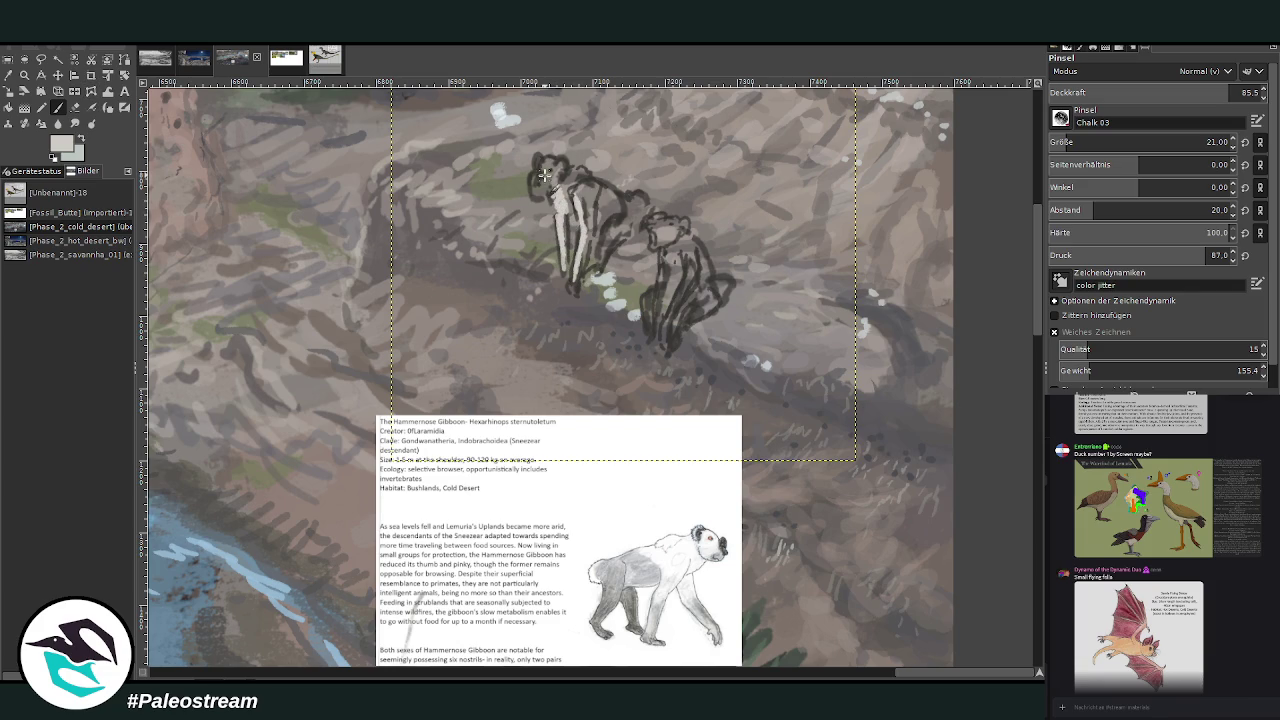
{"action": "mouse_move", "coordinate": [546, 161]}
{"action": "left_mouse_down"}
{"action": "mouse_move", "coordinate": [552, 172]}
{"action": "mouse_move", "coordinate": [550, 160]}
{"action": "left_mouse_up"}
{"action": "mouse_move", "coordinate": [660, 230]}
{"action": "left_mouse_down"}
{"action": "mouse_move", "coordinate": [694, 288]}
{"action": "mouse_move", "coordinate": [664, 323]}
{"action": "mouse_move", "coordinate": [684, 273]}
{"action": "left_mouse_up"}
At 66.9 opacity, brighten the left gibbon's back and the right gibbon's head and shoulder.
{"action": "left_click", "coordinate": [1190, 94]}
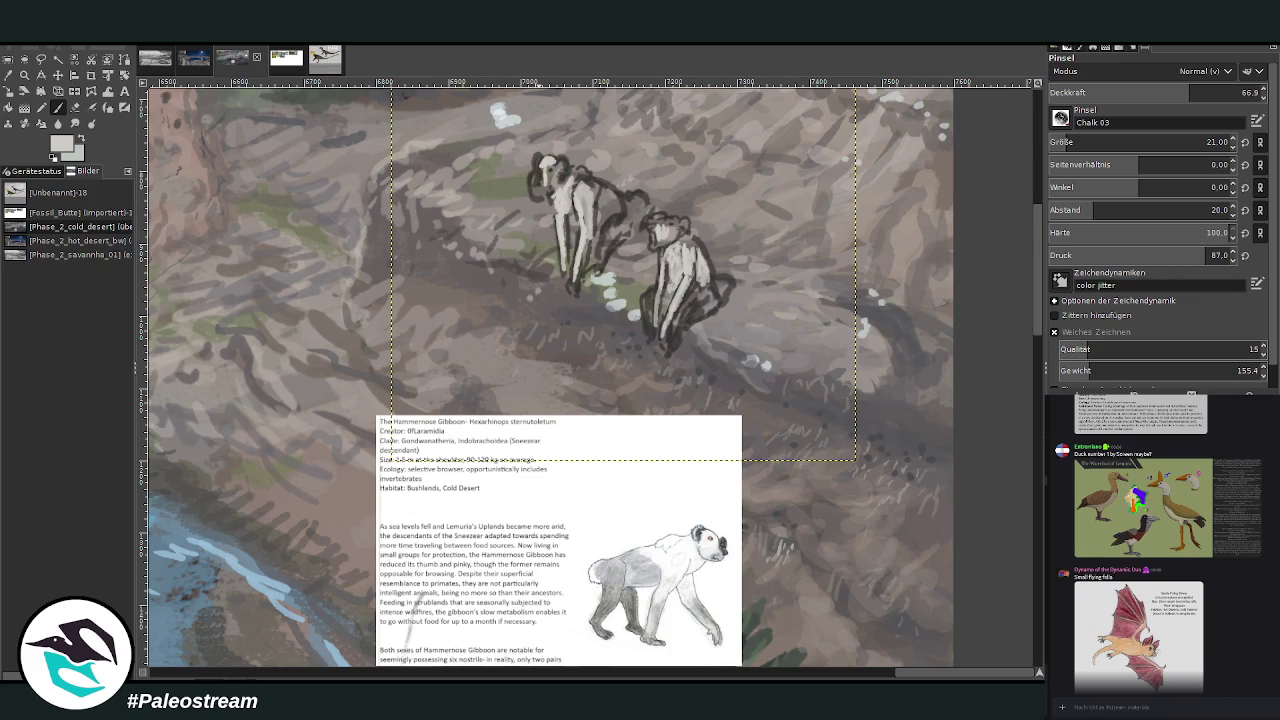
{"action": "mouse_move", "coordinate": [591, 186]}
{"action": "left_mouse_down"}
{"action": "mouse_move", "coordinate": [591, 207]}
{"action": "mouse_move", "coordinate": [615, 222]}
{"action": "mouse_move", "coordinate": [583, 178]}
{"action": "mouse_move", "coordinate": [538, 192]}
{"action": "left_mouse_up"}
{"action": "mouse_move", "coordinate": [659, 238]}
{"action": "left_mouse_down"}
{"action": "mouse_move", "coordinate": [684, 243]}
{"action": "mouse_move", "coordinate": [700, 278]}
{"action": "left_mouse_up"}
Add more light chalk to both gibbons' chests, bodies, legs and the left gibbon's face.
{"action": "left_click_drag", "start_coordinate": [1038, 330], "coordinate": [1028, 249]}
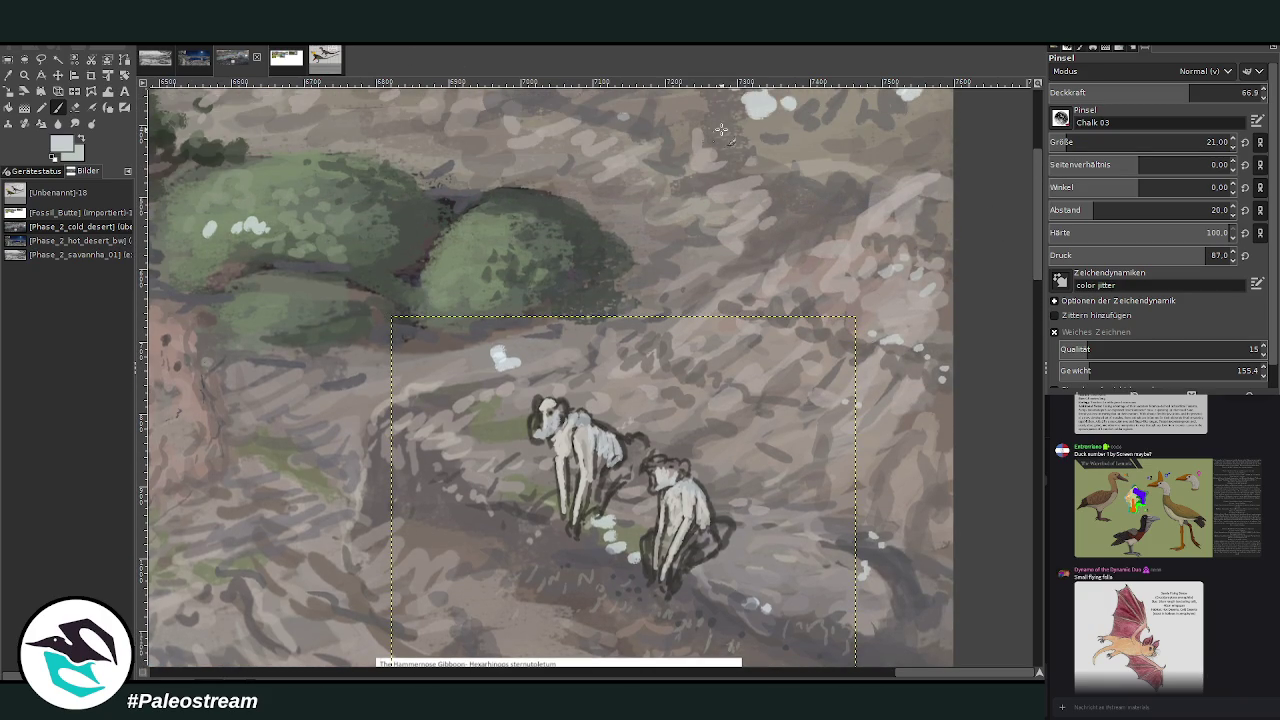
{"action": "mouse_move", "coordinate": [687, 485]}
{"action": "left_mouse_down"}
{"action": "mouse_move", "coordinate": [696, 516]}
{"action": "mouse_move", "coordinate": [676, 550]}
{"action": "left_mouse_up"}
{"action": "left_click_drag", "start_coordinate": [1039, 286], "coordinate": [1037, 300]}
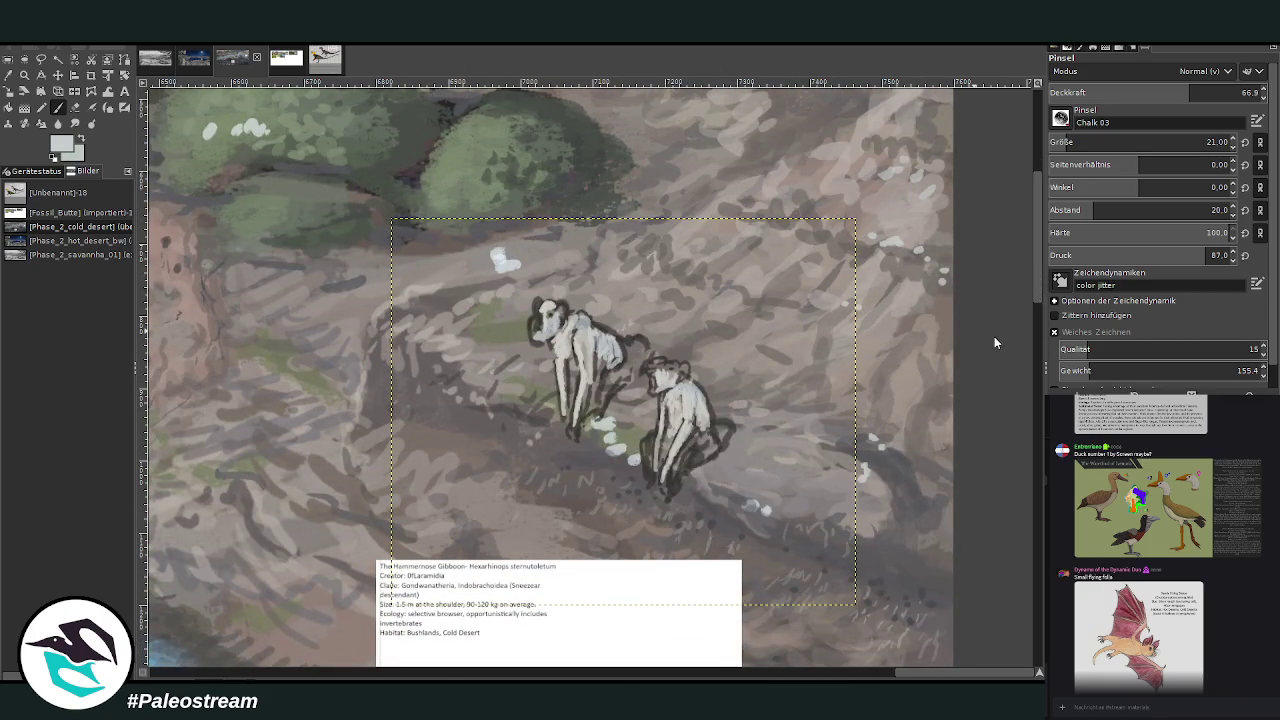
{"action": "mouse_move", "coordinate": [682, 410]}
{"action": "left_mouse_down"}
{"action": "mouse_move", "coordinate": [692, 405]}
{"action": "mouse_move", "coordinate": [680, 455]}
{"action": "left_mouse_up"}
{"action": "left_click_drag", "start_coordinate": [1036, 270], "coordinate": [1037, 297]}
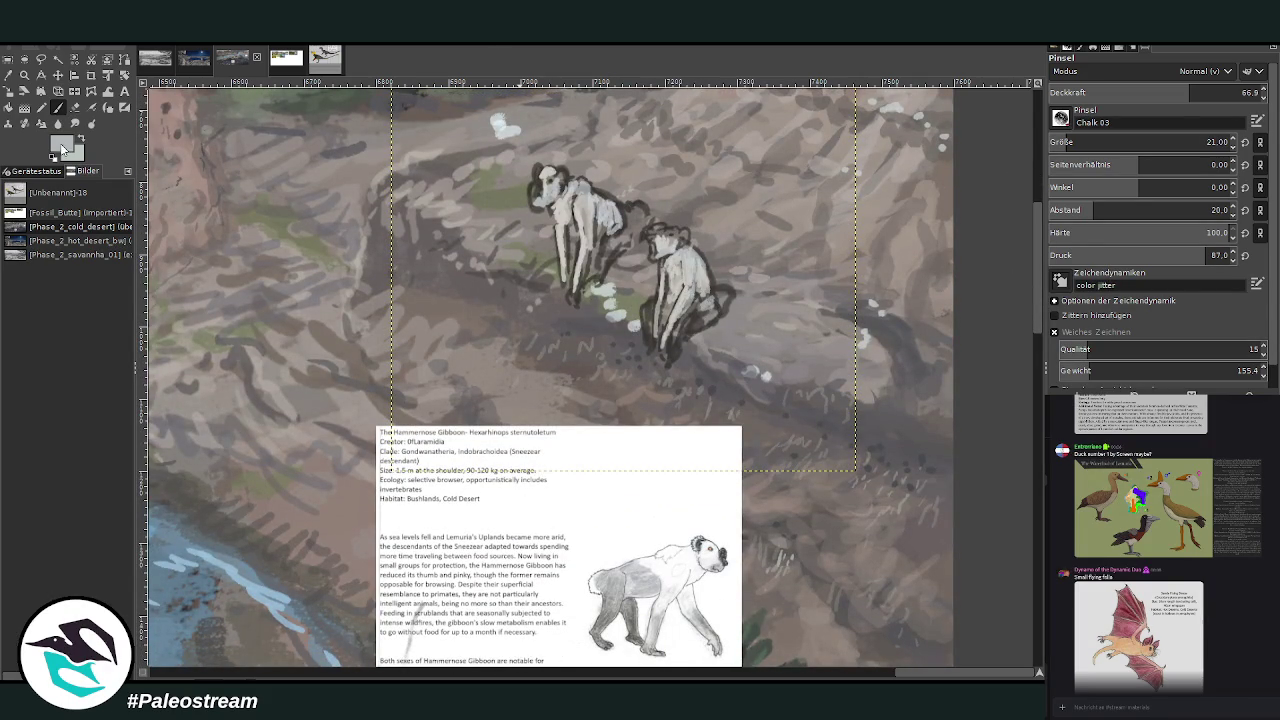
{"action": "mouse_move", "coordinate": [622, 210]}
{"action": "left_mouse_down"}
{"action": "mouse_move", "coordinate": [606, 258]}
{"action": "mouse_move", "coordinate": [626, 217]}
{"action": "left_mouse_up"}
{"action": "mouse_move", "coordinate": [710, 308]}
{"action": "left_mouse_down"}
{"action": "mouse_move", "coordinate": [702, 340]}
{"action": "mouse_move", "coordinate": [676, 350]}
{"action": "mouse_move", "coordinate": [716, 320]}
{"action": "mouse_move", "coordinate": [700, 250]}
{"action": "mouse_move", "coordinate": [700, 290]}
{"action": "left_mouse_up"}
{"action": "mouse_move", "coordinate": [664, 230]}
{"action": "left_mouse_down"}
{"action": "mouse_move", "coordinate": [680, 250]}
{"action": "mouse_move", "coordinate": [666, 246]}
{"action": "left_mouse_up"}
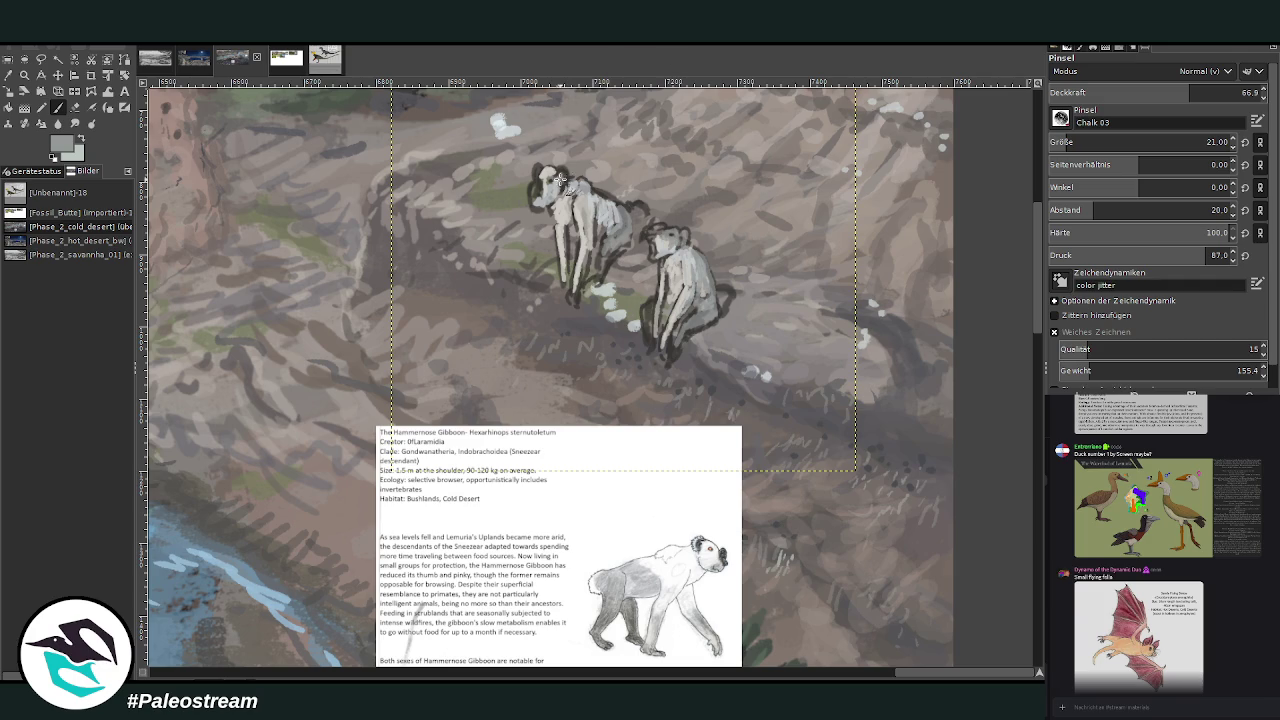
{"action": "left_click_drag", "start_coordinate": [536, 175], "coordinate": [548, 190]}
Shade the left gibbon's face dark grey and raise opacity to 78.5.
{"action": "left_click", "coordinate": [615, 255], "text": "ctrl"}
{"action": "left_click_drag", "start_coordinate": [536, 187], "coordinate": [546, 200]}
{"action": "left_click_drag", "start_coordinate": [1192, 92], "coordinate": [1218, 92]}
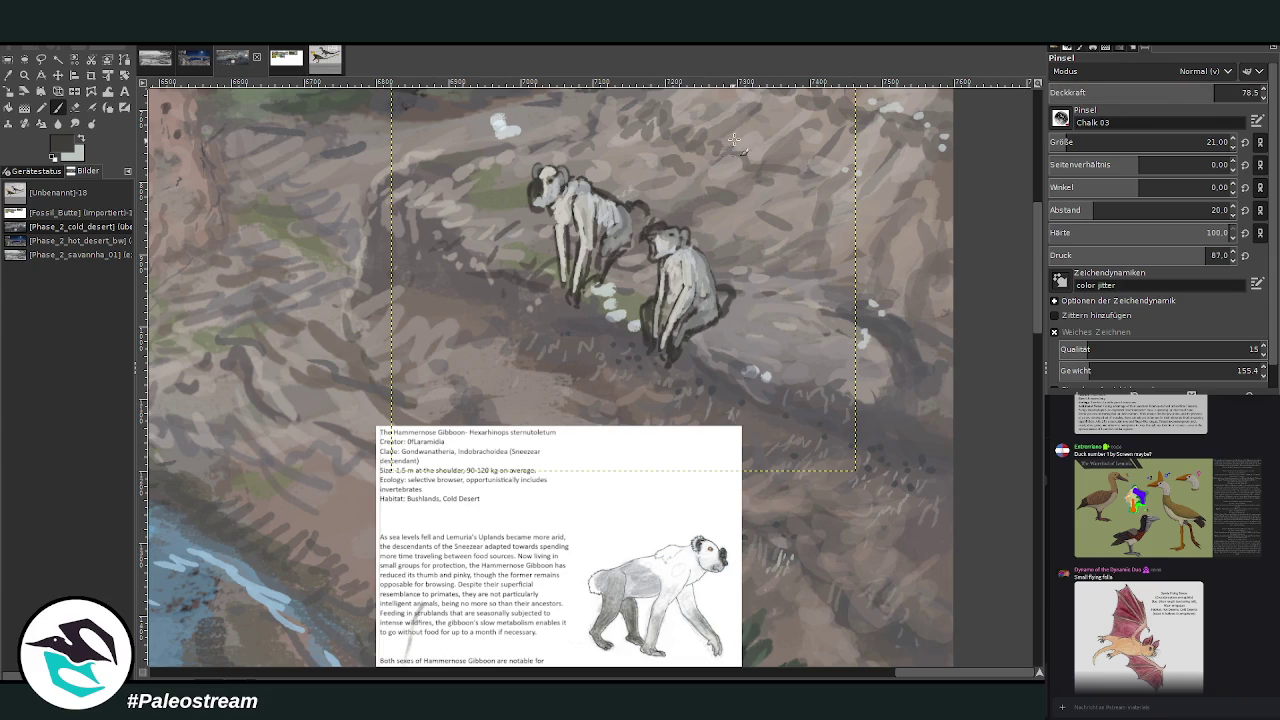
Sample light greys from the gibbons and lighten the left gibbon's dark face and neck.
{"action": "left_click", "coordinate": [652, 240], "text": "ctrl"}
{"action": "left_click", "coordinate": [643, 211], "text": "ctrl"}
{"action": "left_click", "coordinate": [616, 216], "text": "ctrl"}
{"action": "left_click", "coordinate": [628, 222], "text": "ctrl"}
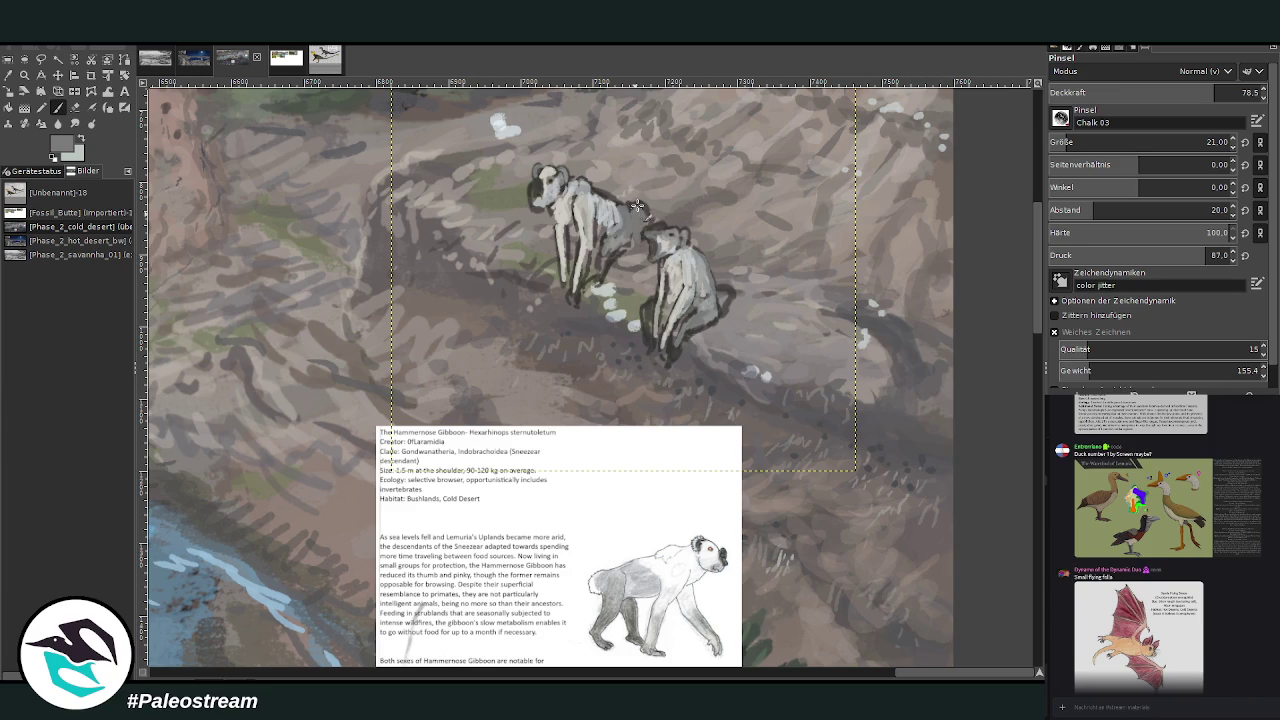
{"action": "left_click", "coordinate": [684, 258], "text": "ctrl"}
{"action": "mouse_move", "coordinate": [574, 168]}
{"action": "left_mouse_down"}
{"action": "mouse_move", "coordinate": [533, 176]}
{"action": "mouse_move", "coordinate": [548, 201]}
{"action": "left_mouse_up"}
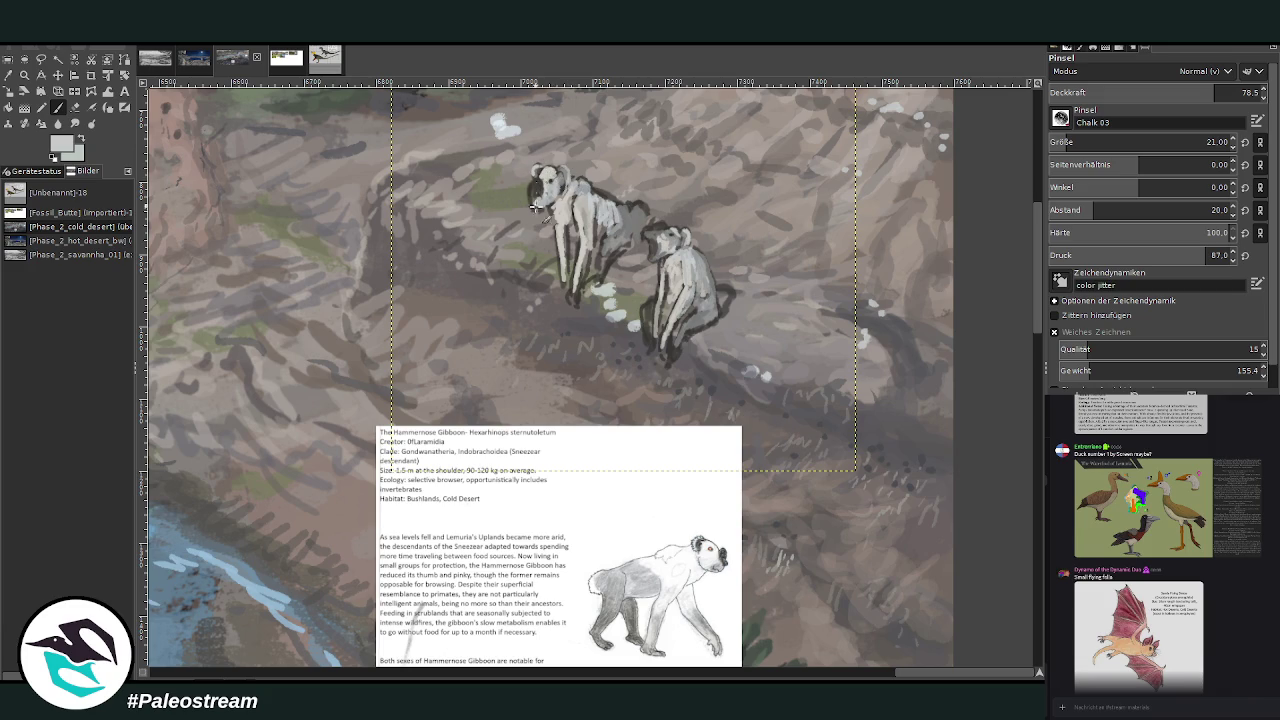
{"action": "left_click", "coordinate": [548, 205], "text": "ctrl"}
{"action": "left_click_drag", "start_coordinate": [548, 205], "coordinate": [535, 206]}
Shade the left gibbon's back and legs and the right gibbon's body darker at opacity 62.8.
{"action": "left_click", "coordinate": [75, 107]}
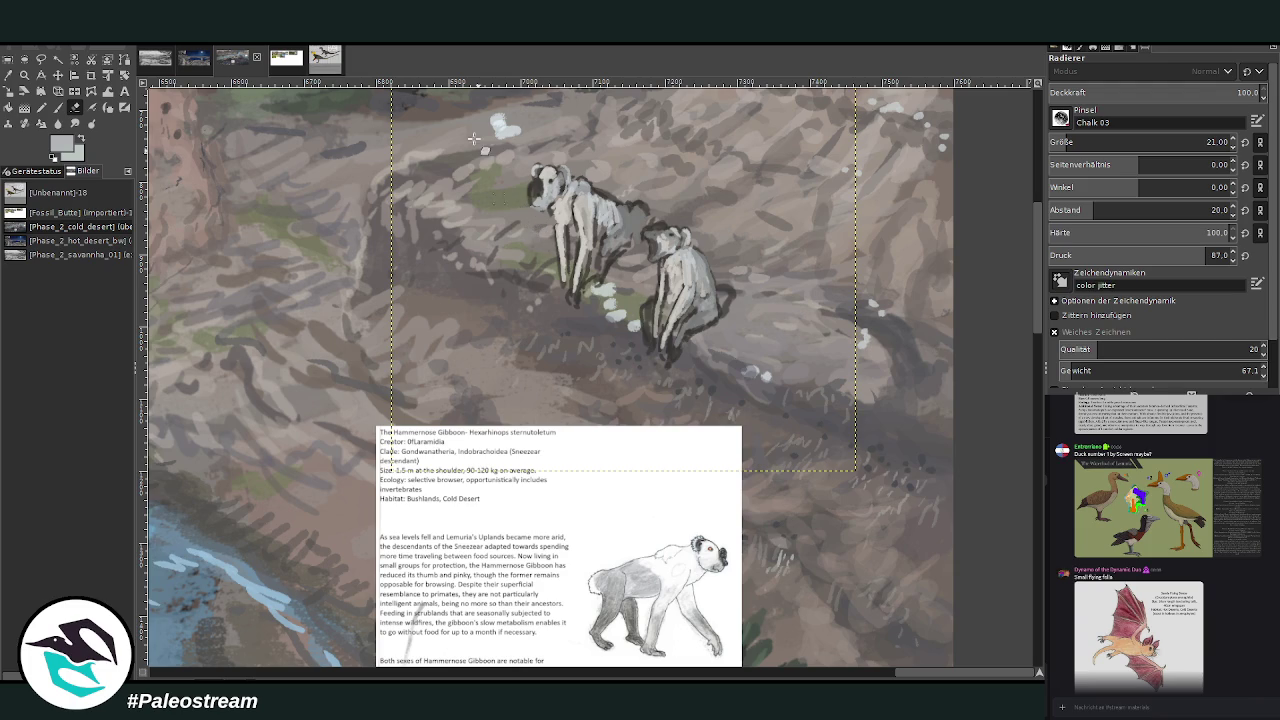
{"action": "left_click", "coordinate": [58, 107]}
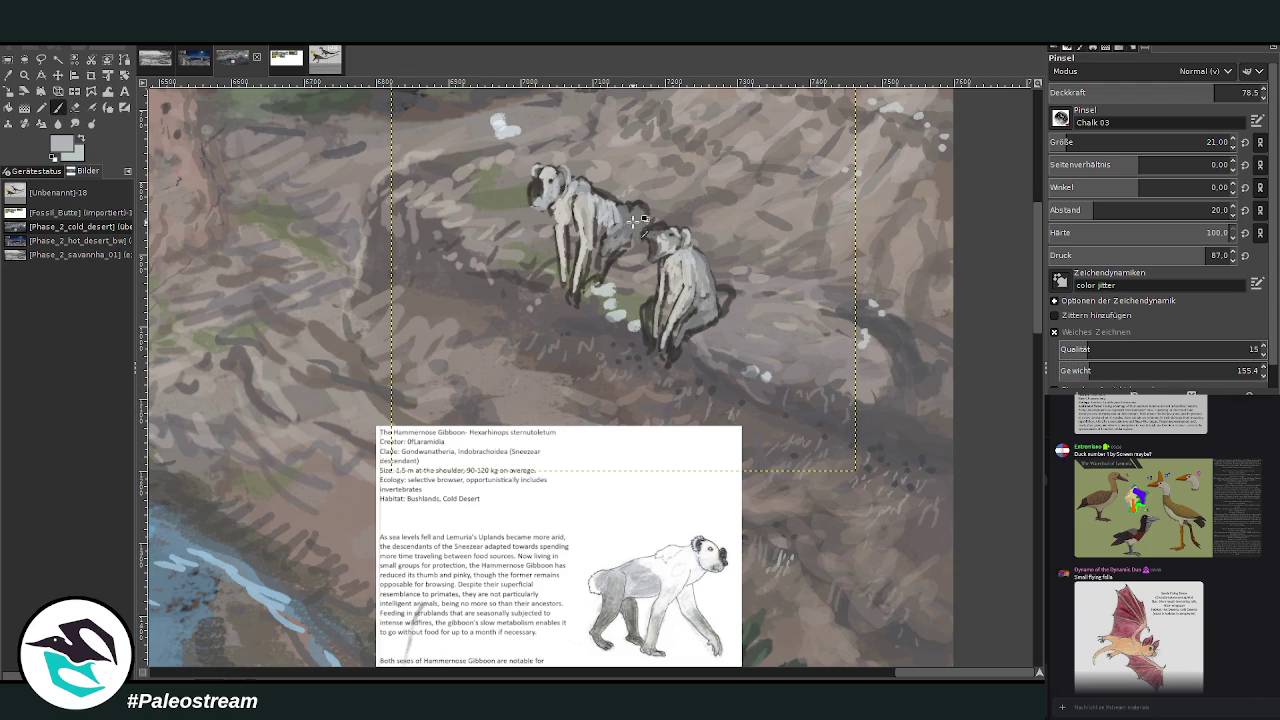
{"action": "left_click", "coordinate": [884, 328], "text": "ctrl"}
{"action": "left_click_drag", "start_coordinate": [617, 224], "coordinate": [600, 280]}
{"action": "mouse_move", "coordinate": [675, 343]}
{"action": "left_mouse_down"}
{"action": "mouse_move", "coordinate": [705, 320]}
{"action": "mouse_move", "coordinate": [672, 303]}
{"action": "mouse_move", "coordinate": [648, 325]}
{"action": "mouse_move", "coordinate": [731, 265]}
{"action": "mouse_move", "coordinate": [718, 310]}
{"action": "mouse_move", "coordinate": [745, 330]}
{"action": "mouse_move", "coordinate": [735, 302]}
{"action": "left_mouse_up"}
{"action": "left_click", "coordinate": [1181, 92]}
{"action": "left_click", "coordinate": [705, 265], "text": "ctrl"}
{"action": "left_click", "coordinate": [895, 325], "text": "ctrl"}
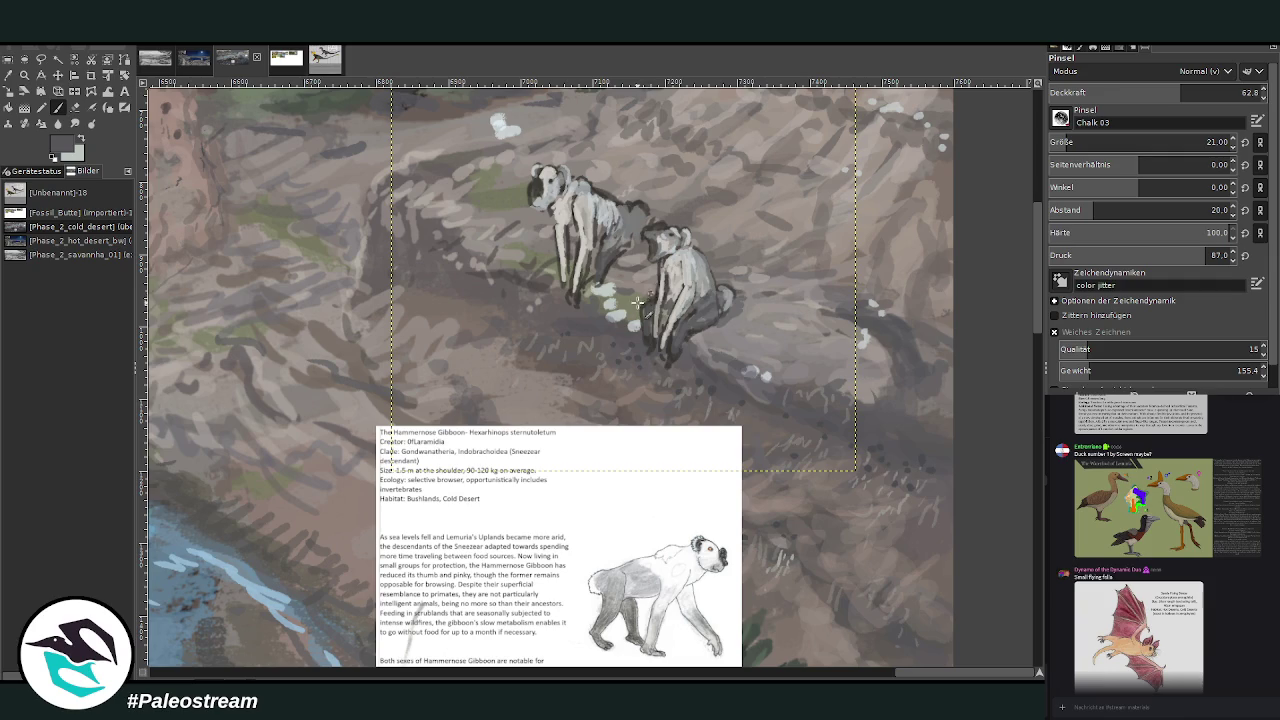
{"action": "left_click_drag", "start_coordinate": [574, 236], "coordinate": [575, 272]}
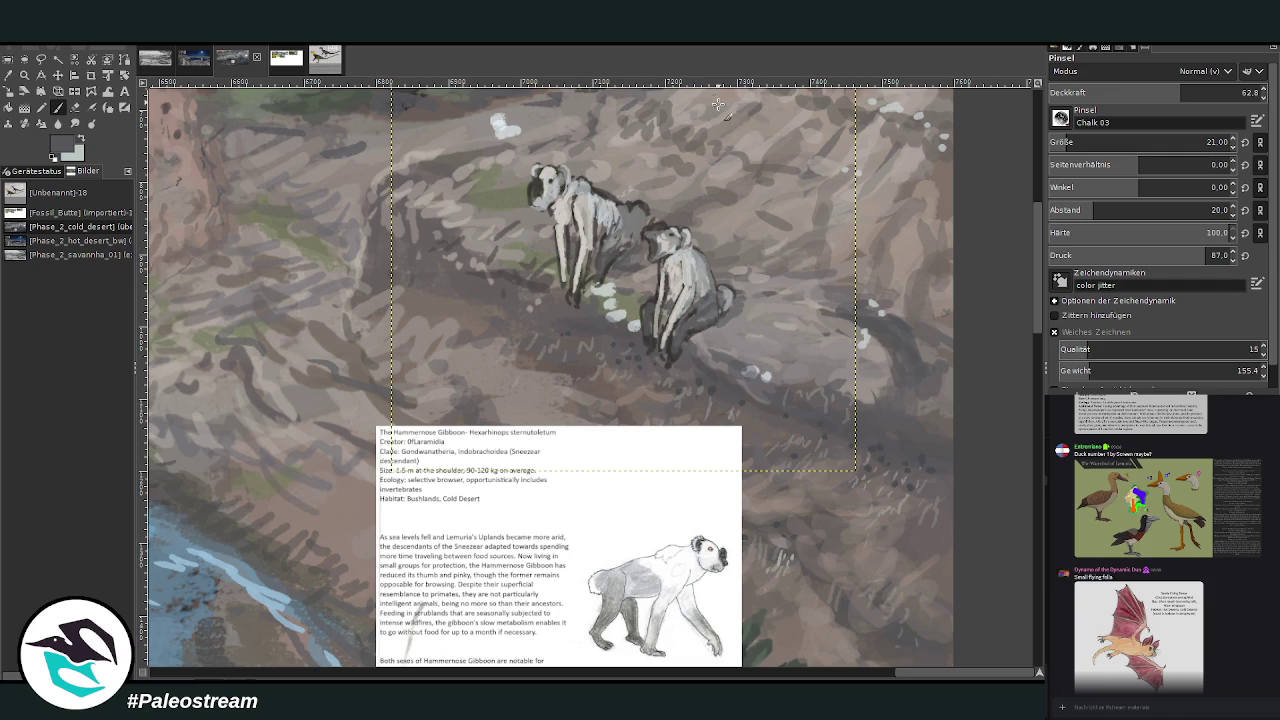
At opacity 76.0, mark the right gibbon's head and neck and add dark between the gibbons.
{"action": "left_click", "coordinate": [672, 246], "text": "ctrl"}
{"action": "left_click_drag", "start_coordinate": [1178, 94], "coordinate": [1212, 93]}
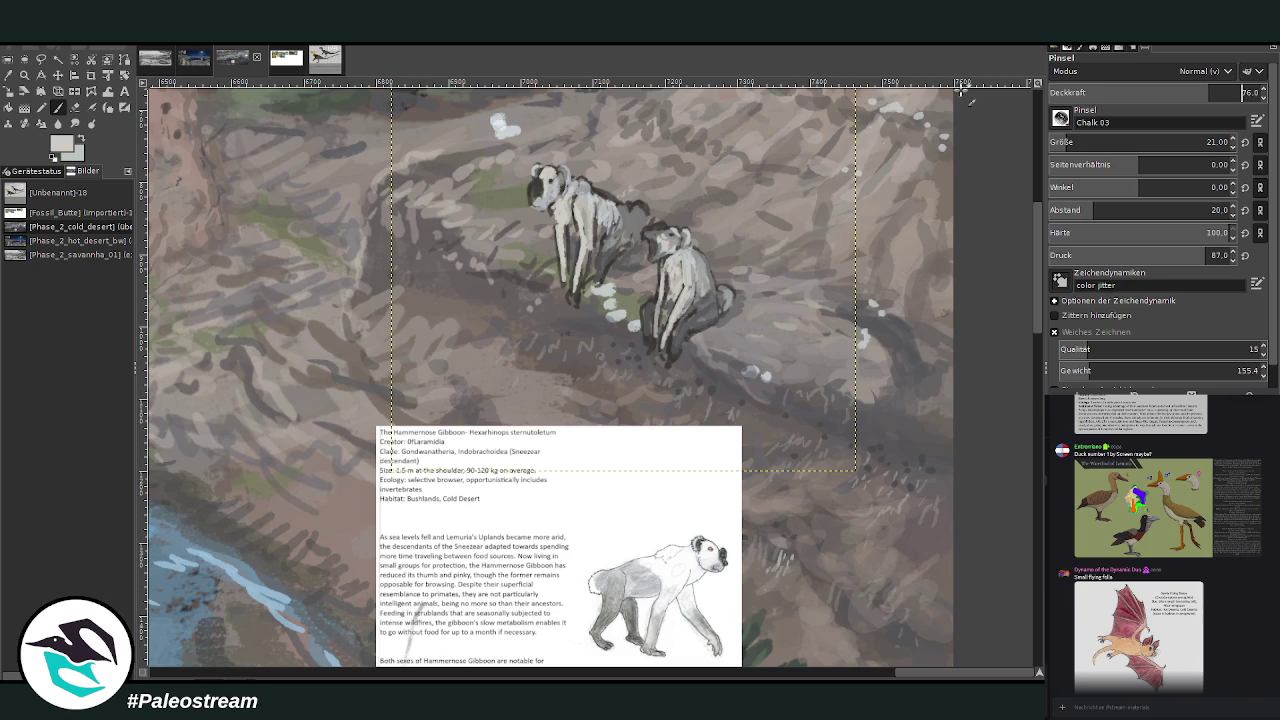
{"action": "mouse_move", "coordinate": [656, 260]}
{"action": "left_mouse_down"}
{"action": "mouse_move", "coordinate": [674, 274]}
{"action": "mouse_move", "coordinate": [686, 250]}
{"action": "left_mouse_up"}
{"action": "left_click", "coordinate": [658, 232], "text": "ctrl"}
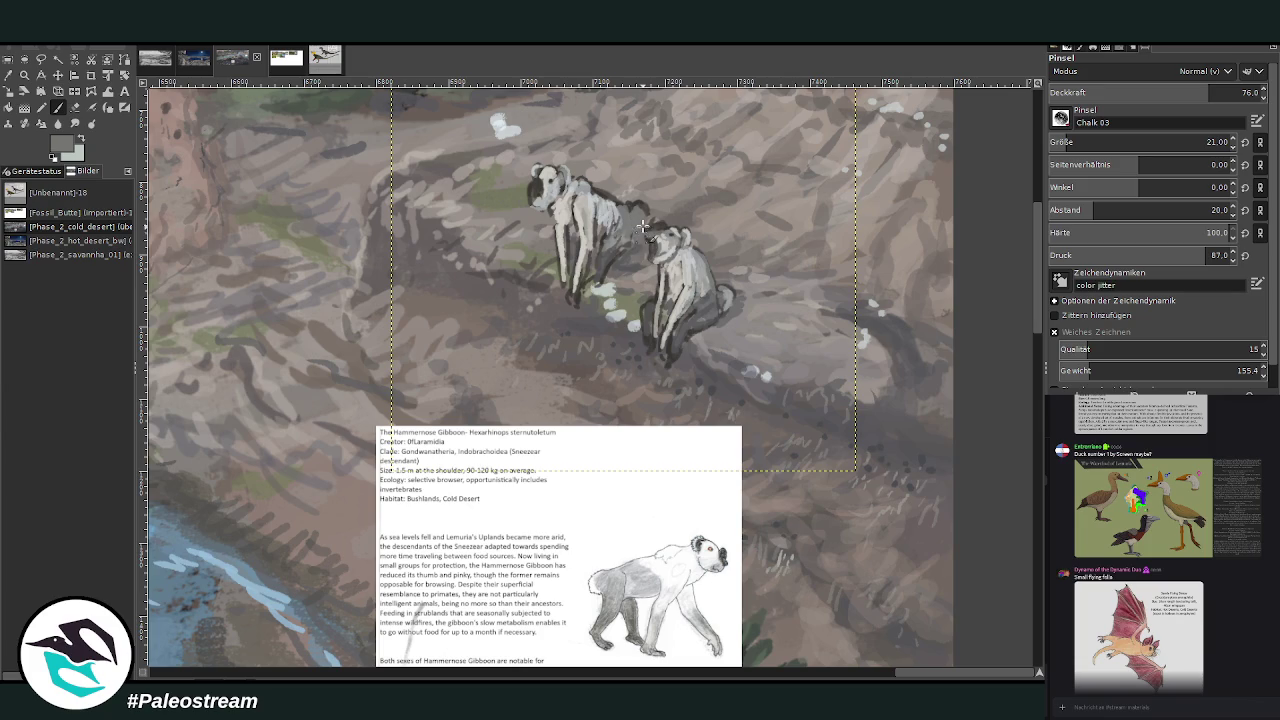
{"action": "left_click", "coordinate": [630, 207], "text": "ctrl"}
{"action": "left_click", "coordinate": [608, 218], "text": "ctrl"}
{"action": "left_click", "coordinate": [612, 268], "text": "ctrl"}
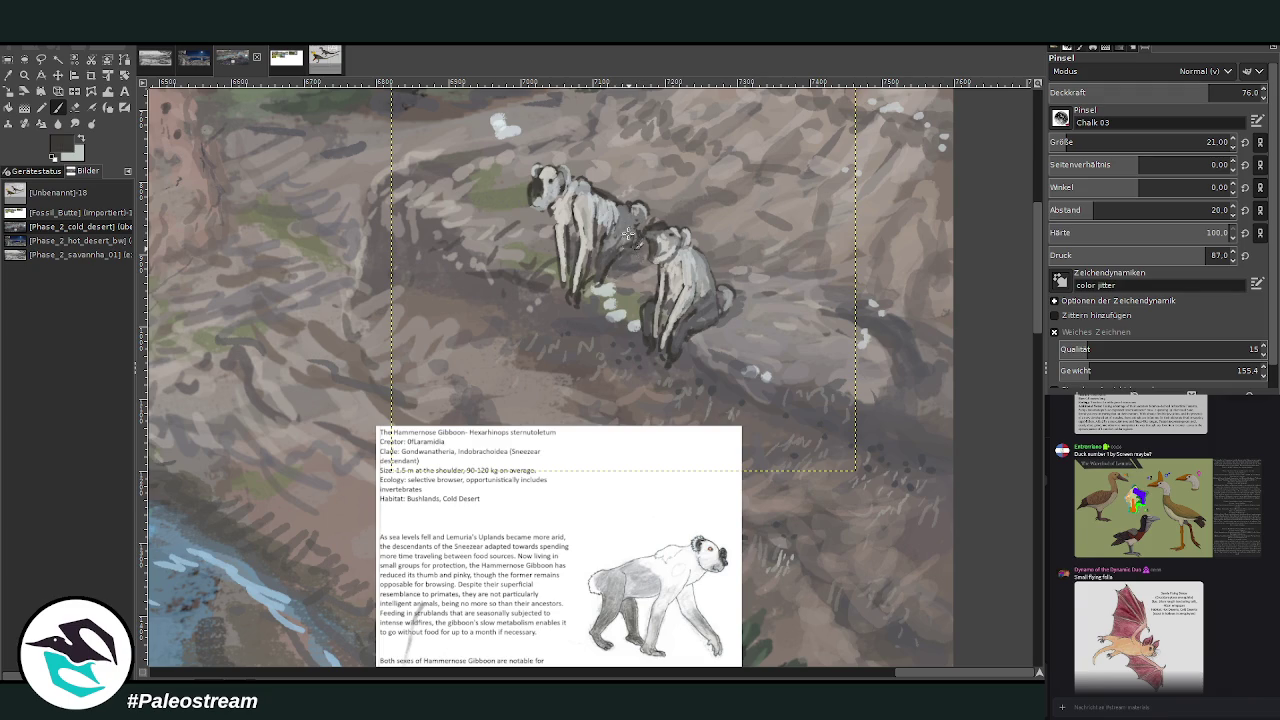
{"action": "left_click_drag", "start_coordinate": [616, 266], "coordinate": [606, 278]}
Shade the right gibbon's body mid grey and lighten the left gibbon's back at opacity 73.2.
{"action": "left_click", "coordinate": [1168, 96]}
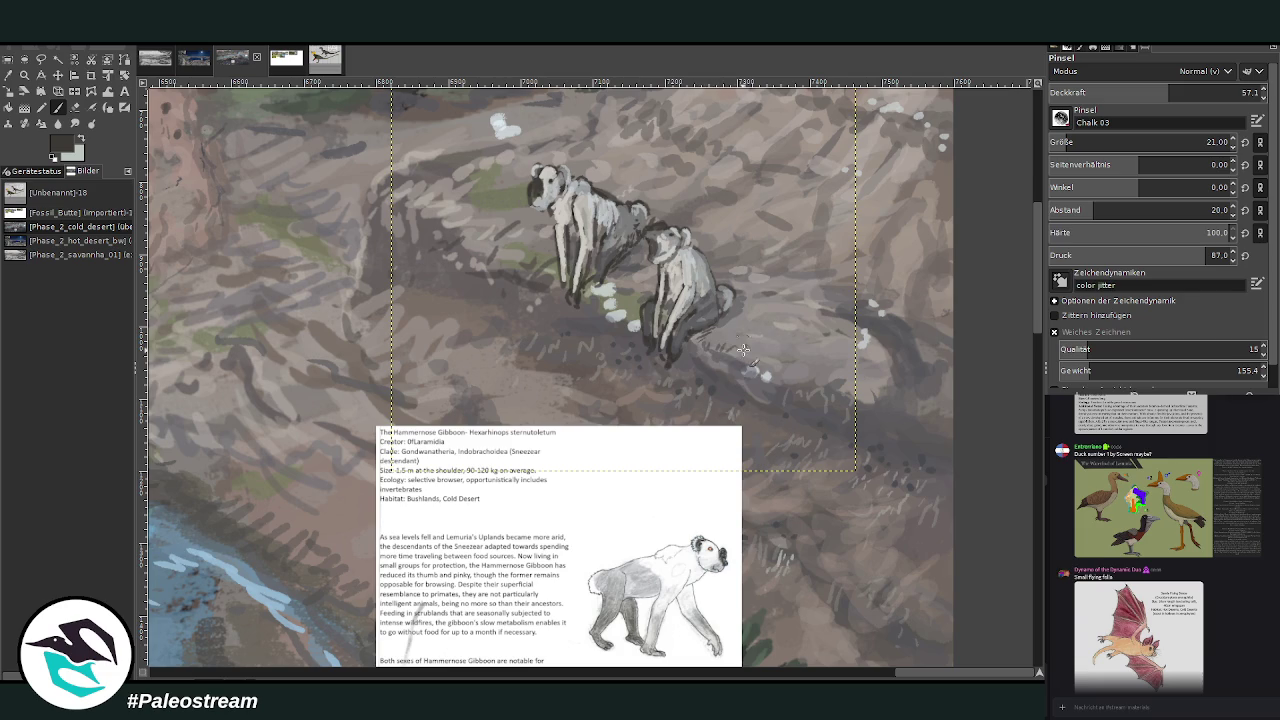
{"action": "left_click", "coordinate": [630, 313], "text": "ctrl"}
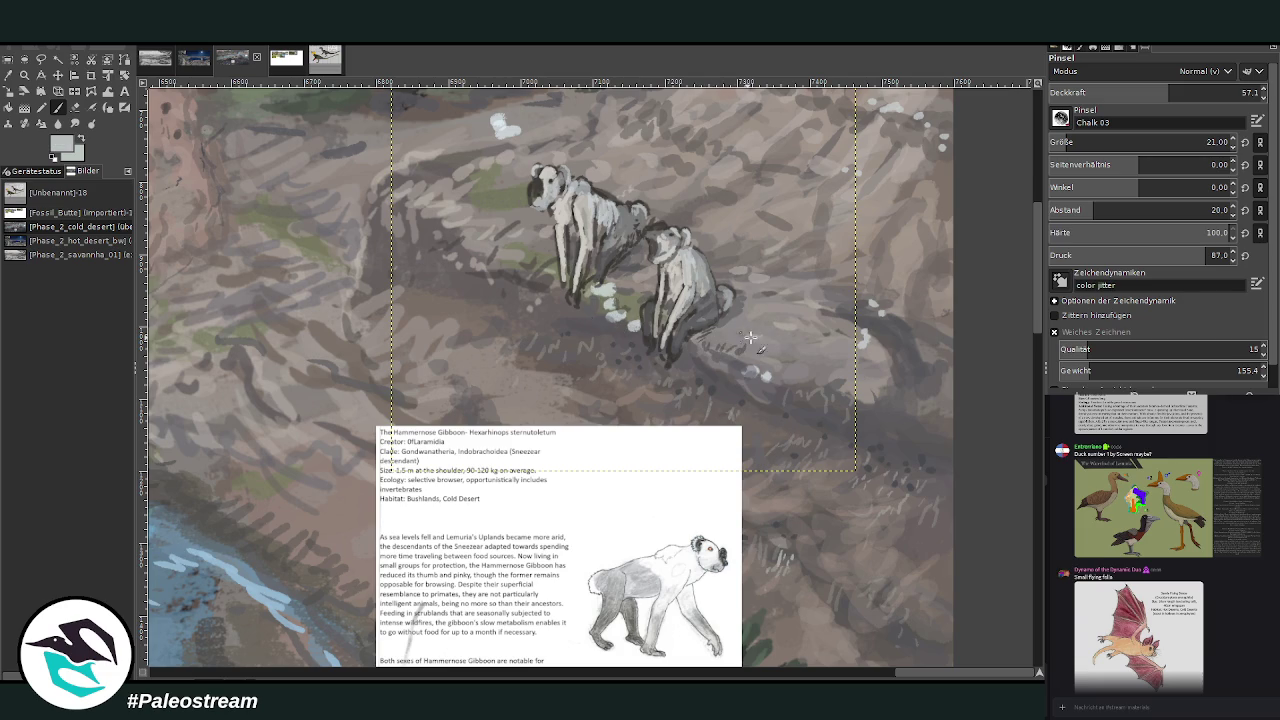
{"action": "left_click", "coordinate": [1190, 92]}
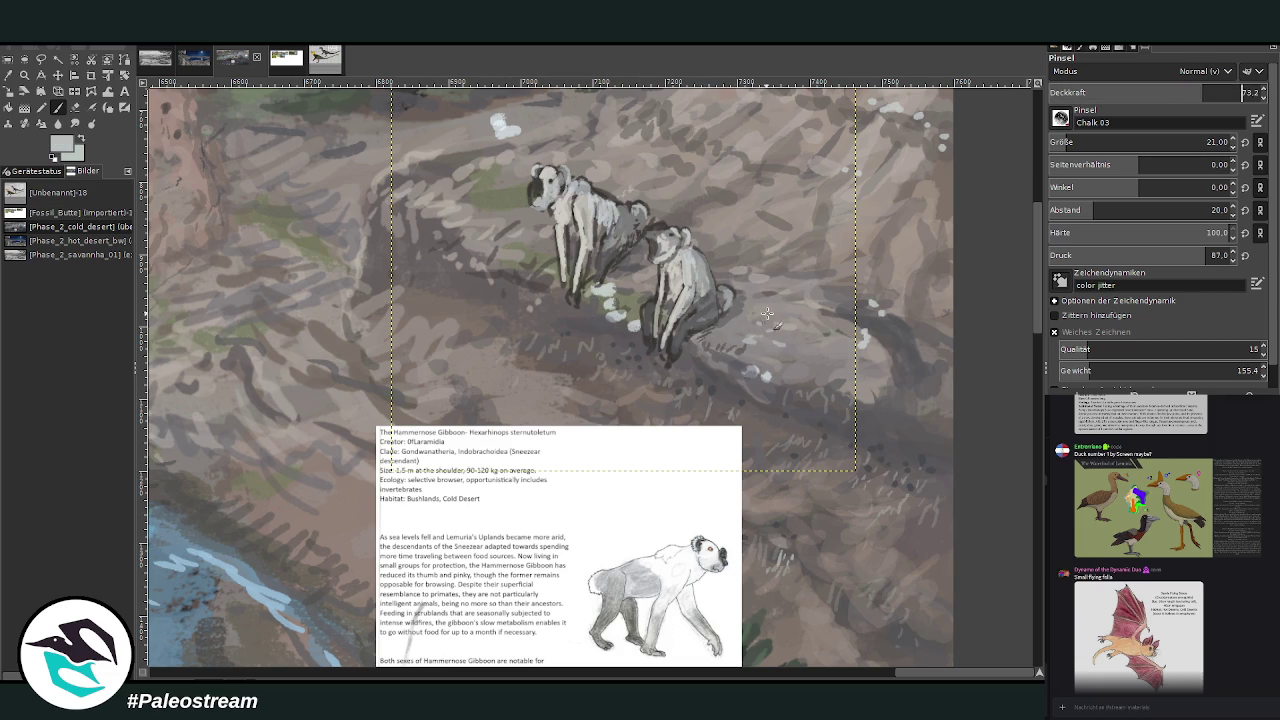
{"action": "left_click", "coordinate": [707, 286], "text": "ctrl"}
{"action": "left_click", "coordinate": [626, 230], "text": "ctrl"}
{"action": "mouse_move", "coordinate": [659, 325]}
{"action": "left_mouse_down"}
{"action": "mouse_move", "coordinate": [668, 300]}
{"action": "mouse_move", "coordinate": [698, 298]}
{"action": "mouse_move", "coordinate": [686, 318]}
{"action": "left_mouse_up"}
{"action": "left_click_drag", "start_coordinate": [592, 190], "coordinate": [634, 252]}
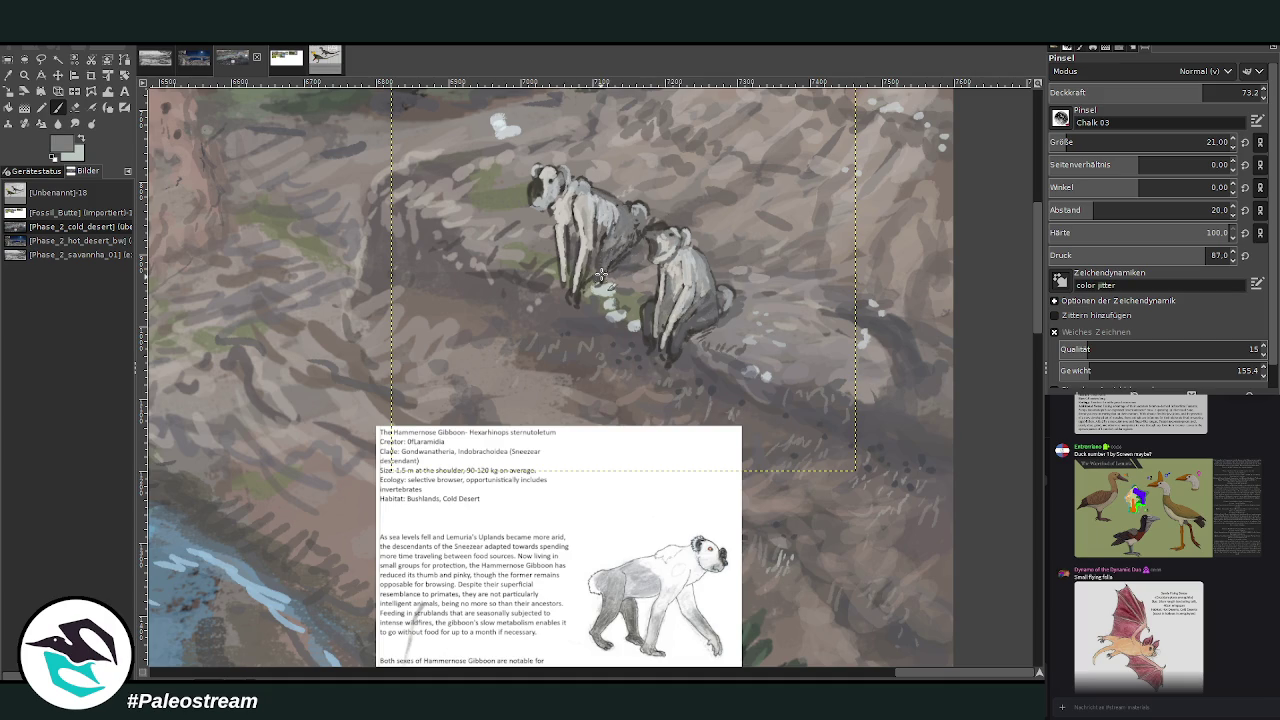
Pick a lighter colour and add light chalk to the left gibbon's body and neck at opacity 54.3.
{"action": "left_click", "coordinate": [655, 316], "text": "ctrl"}
{"action": "key", "text": "o"}
{"action": "left_click", "coordinate": [605, 193]}
{"action": "key", "text": "p"}
{"action": "left_click_drag", "start_coordinate": [1050, 100], "coordinate": [1099, 53]}
{"action": "mouse_move", "coordinate": [607, 211]}
{"action": "left_mouse_down"}
{"action": "mouse_move", "coordinate": [610, 228]}
{"action": "mouse_move", "coordinate": [545, 197]}
{"action": "left_mouse_up"}
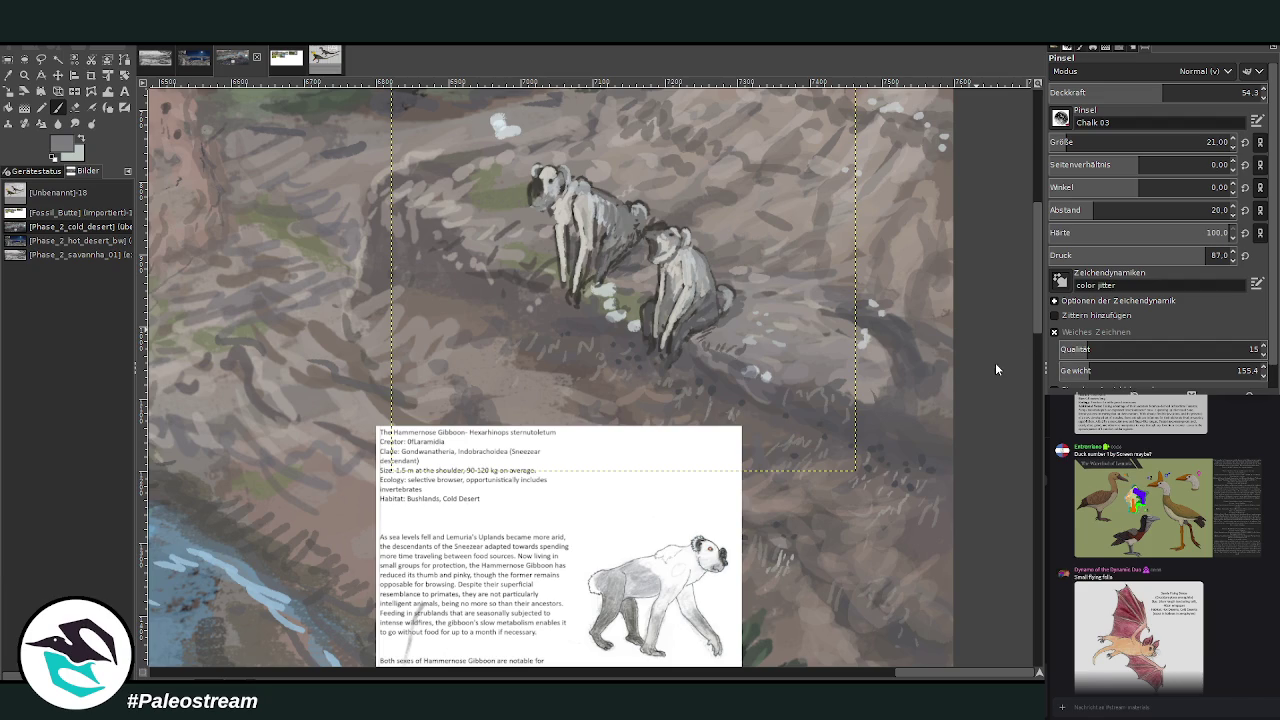
{"action": "key", "text": "x"}
Darken the left gibbon's face and back in purplish grey, then shape its lower leg at opacity 74.8.
{"action": "left_click_drag", "start_coordinate": [536, 181], "coordinate": [532, 200]}
{"action": "left_click_drag", "start_coordinate": [647, 228], "coordinate": [662, 220]}
{"action": "left_click", "coordinate": [86, 143]}
{"action": "left_click", "coordinate": [1204, 92]}
{"action": "mouse_move", "coordinate": [578, 246]}
{"action": "left_mouse_down"}
{"action": "mouse_move", "coordinate": [588, 272]}
{"action": "mouse_move", "coordinate": [575, 203]}
{"action": "left_mouse_up"}
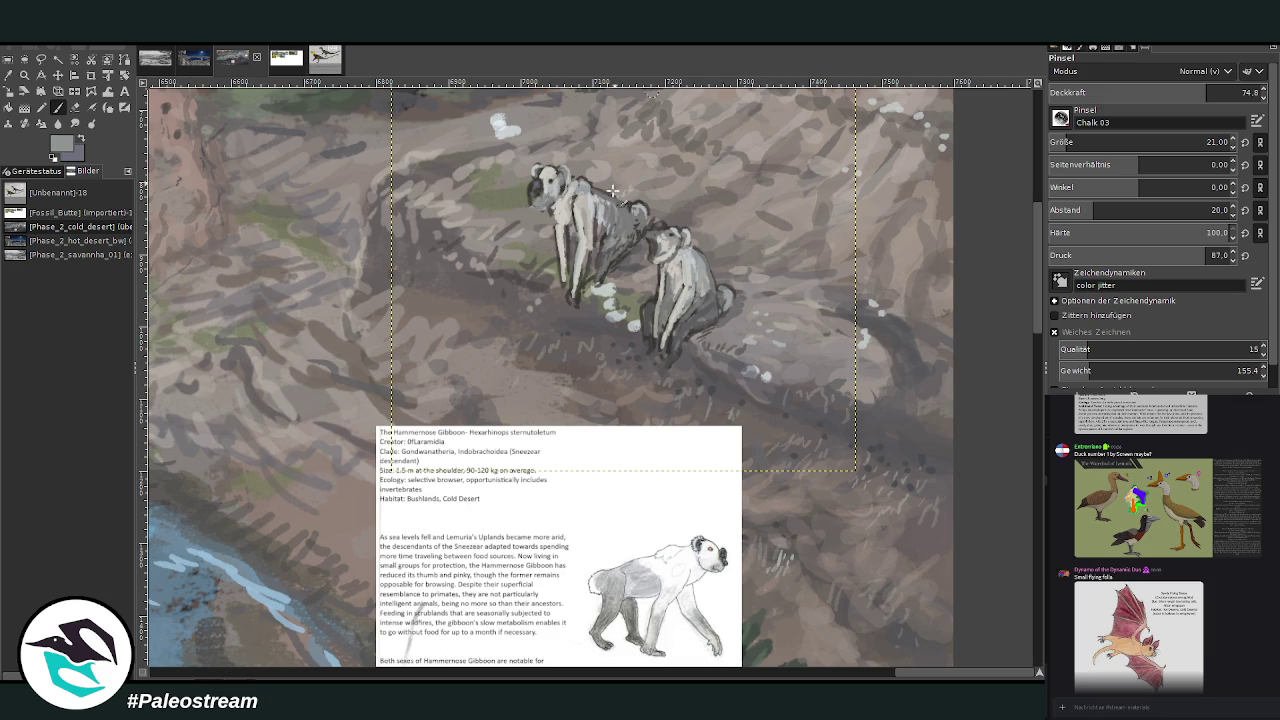
{"action": "left_click_drag", "start_coordinate": [578, 292], "coordinate": [573, 262]}
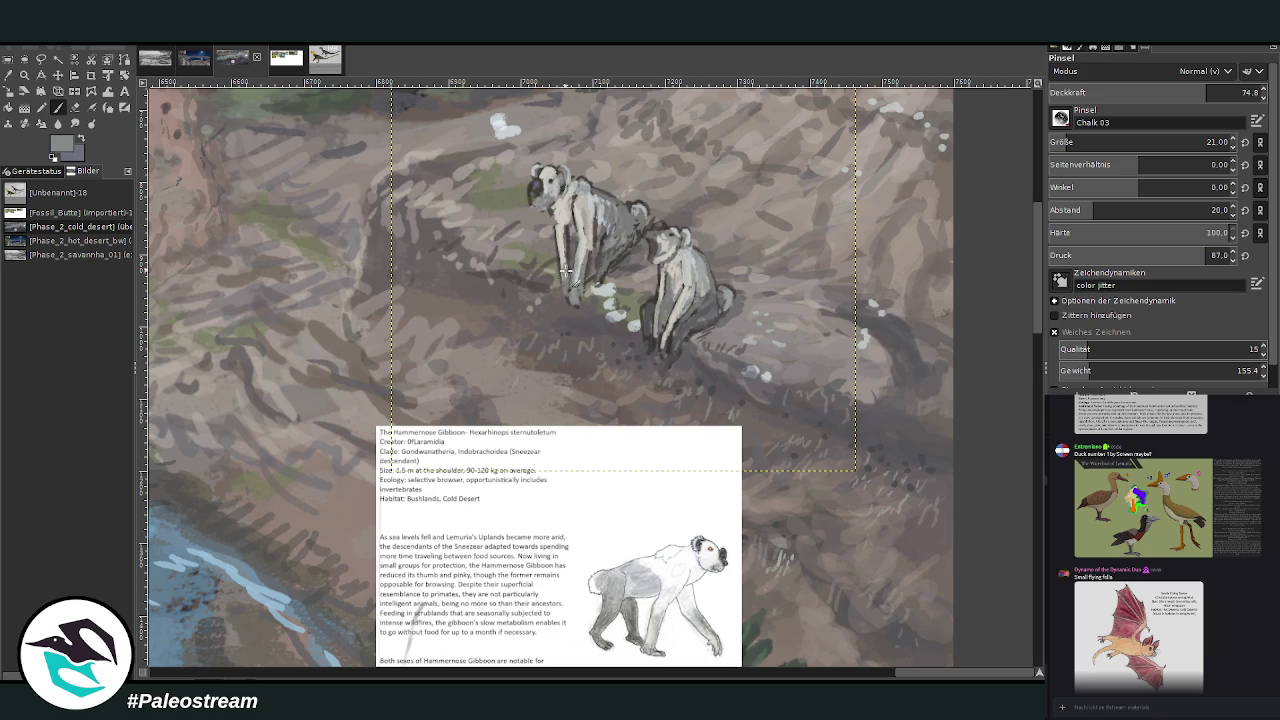
{"action": "left_click_drag", "start_coordinate": [566, 268], "coordinate": [575, 298]}
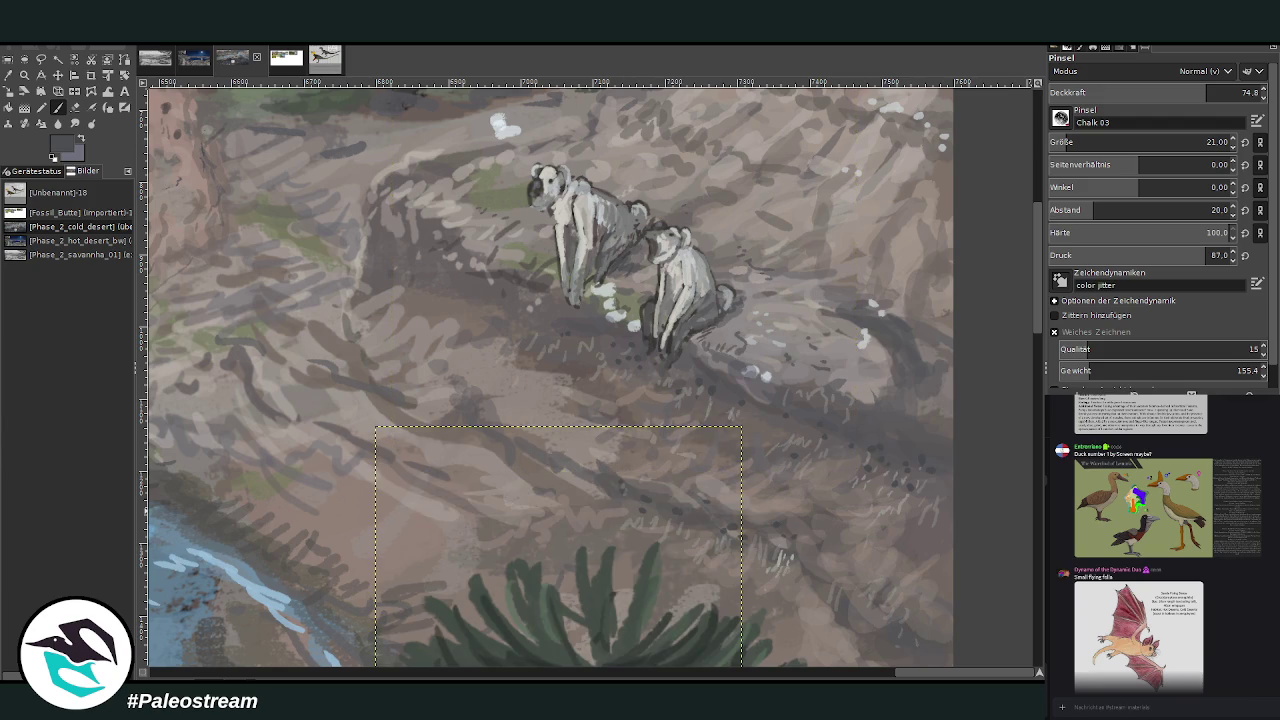
Zoom in on the horse, rodent and reference card area of the painting.
{"action": "scroll", "coordinate": [620, 300], "scroll_direction": "down", "scroll_amount": 3}
{"action": "scroll", "coordinate": [620, 300], "scroll_direction": "down", "scroll_amount": 2}
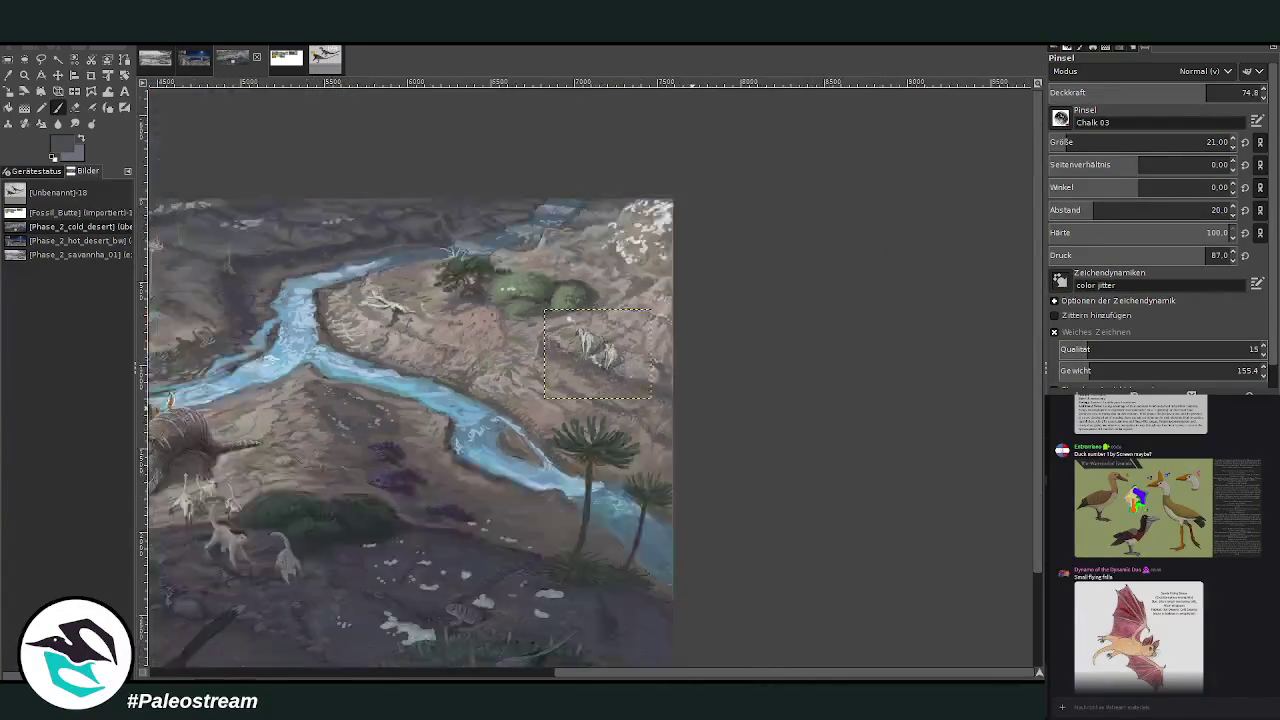
{"action": "scroll", "coordinate": [620, 300], "scroll_direction": "up", "scroll_amount": 1}
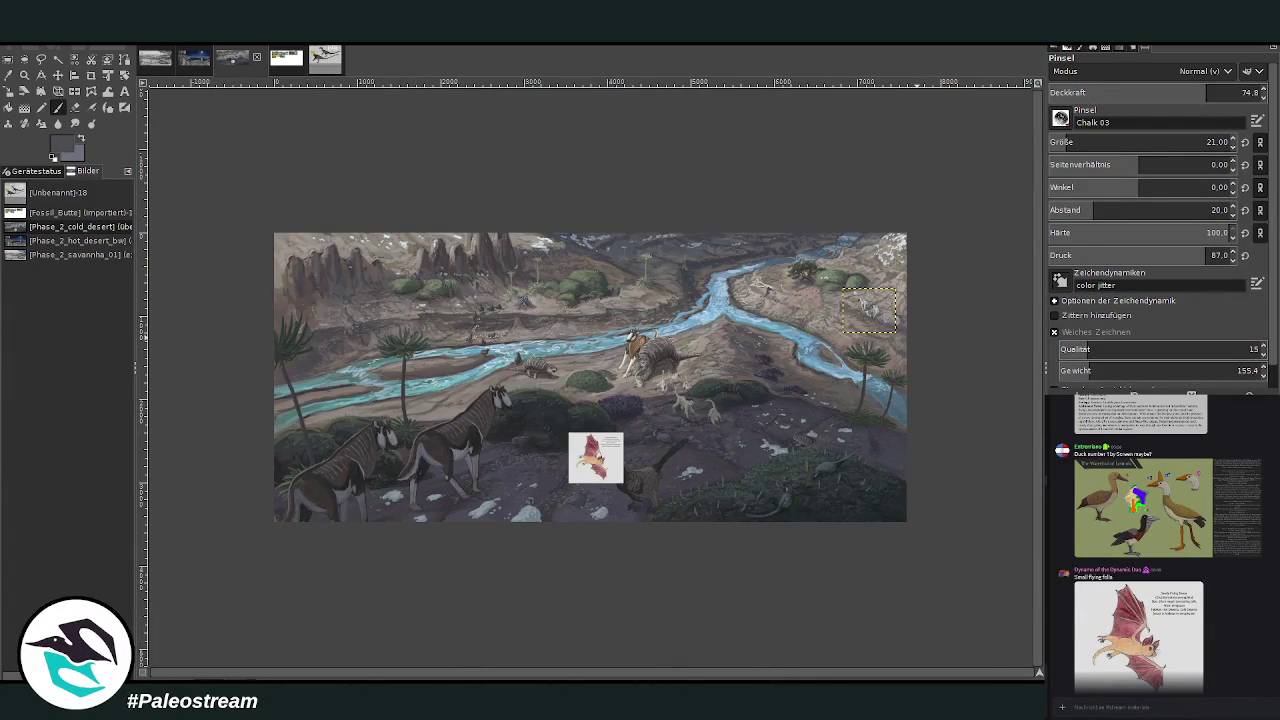
{"action": "left_click", "coordinate": [24, 75]}
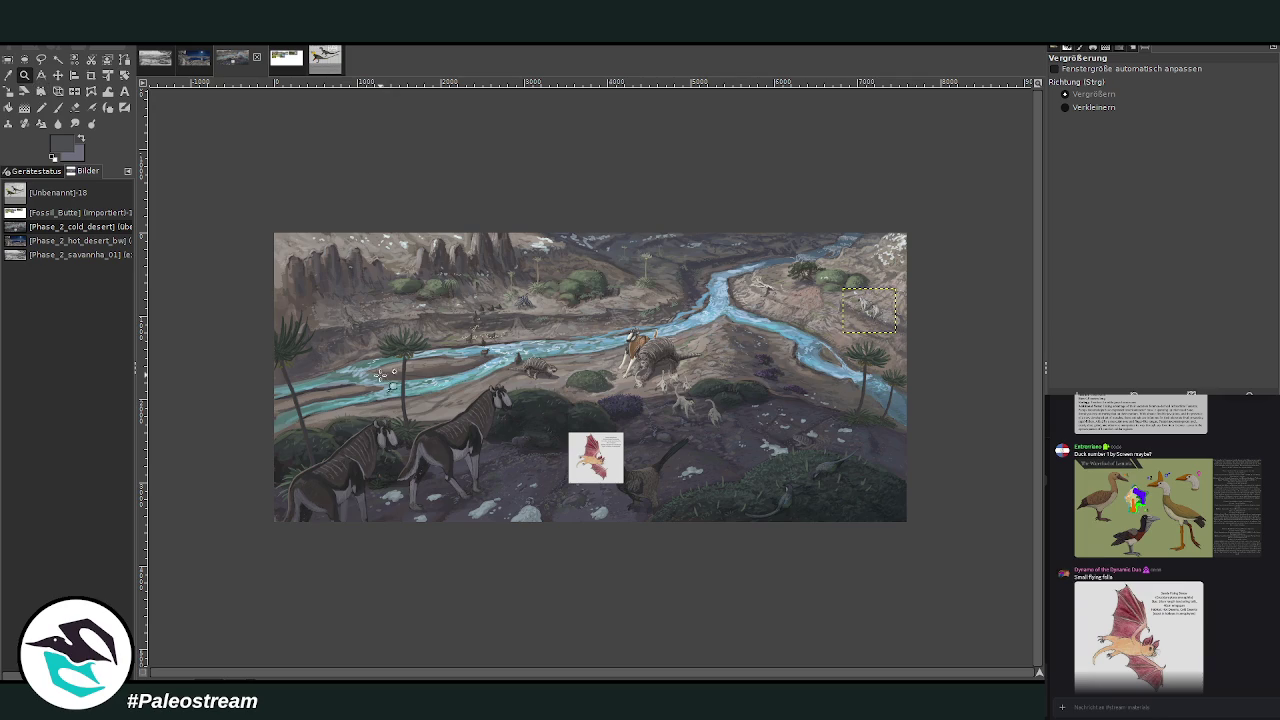
{"action": "left_click_drag", "start_coordinate": [470, 318], "coordinate": [762, 600]}
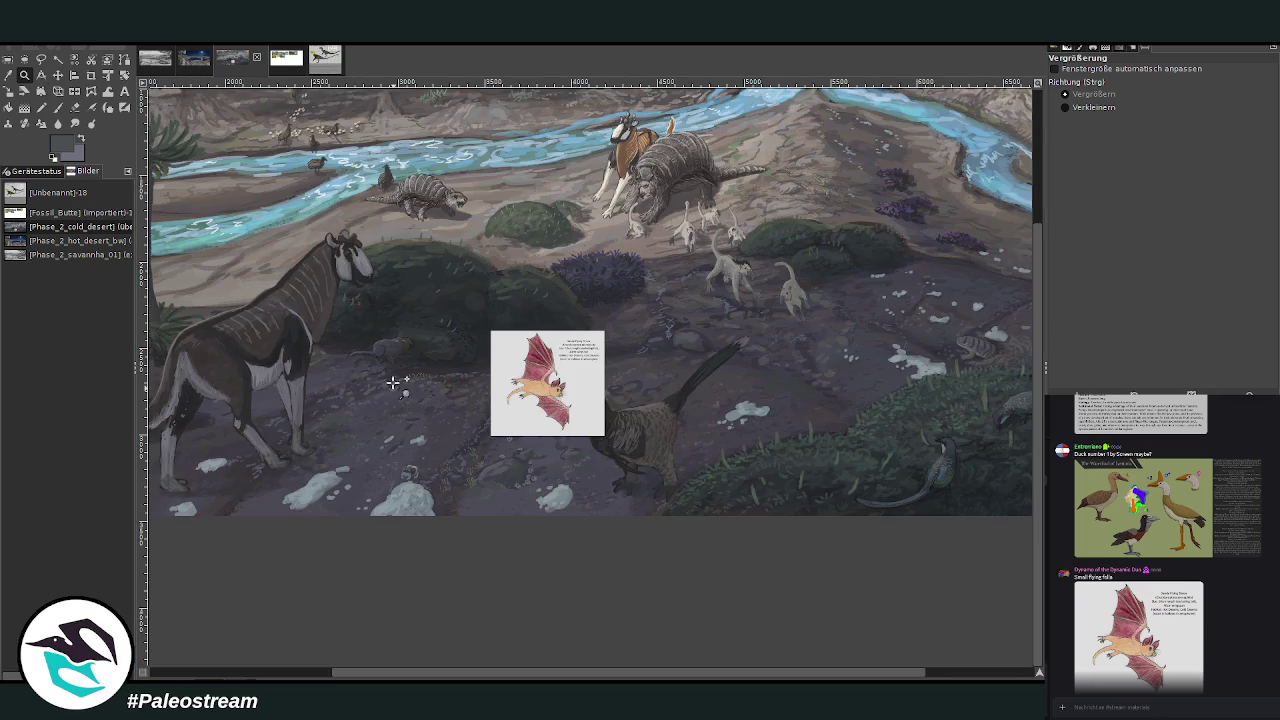
{"action": "scroll", "coordinate": [331, 674], "scroll_direction": "left", "scroll_amount": 5}
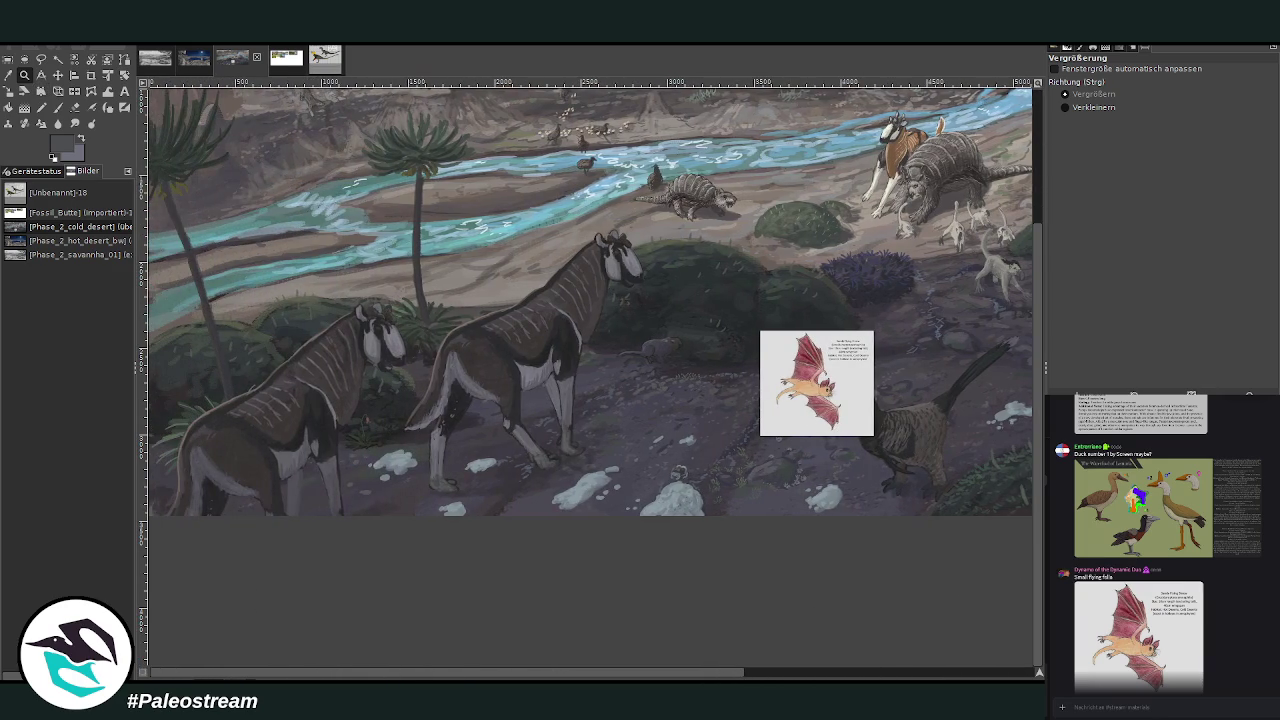
{"action": "left_click_drag", "start_coordinate": [392, 230], "coordinate": [788, 560]}
Move the Sandy Flying Shrew card left over the horse's back and zoom in closer on it.
{"action": "key", "text": "m"}
{"action": "mouse_move", "coordinate": [867, 379]}
{"action": "left_mouse_down"}
{"action": "mouse_move", "coordinate": [695, 382]}
{"action": "mouse_move", "coordinate": [696, 349]}
{"action": "left_mouse_up"}
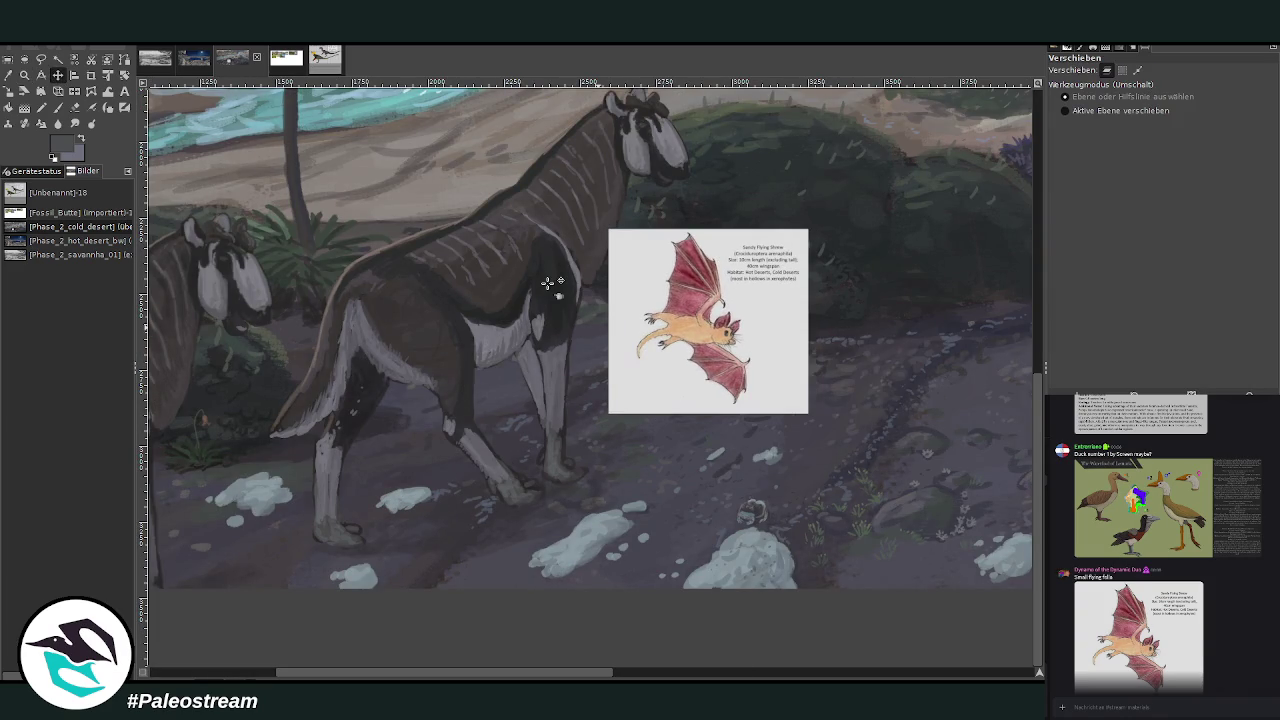
{"action": "key", "text": "z"}
{"action": "left_click_drag", "start_coordinate": [348, 174], "coordinate": [766, 450]}
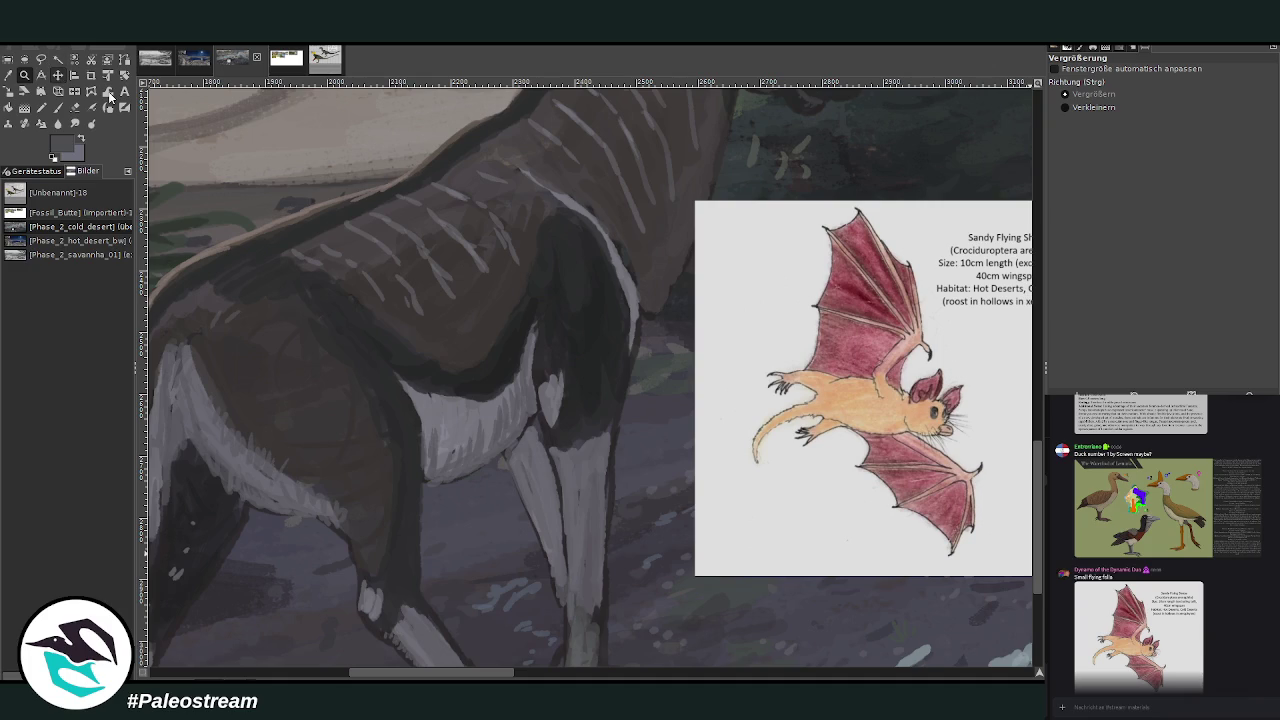
{"action": "left_click", "coordinate": [58, 75]}
{"action": "left_click_drag", "start_coordinate": [798, 456], "coordinate": [548, 440]}
{"action": "left_click", "coordinate": [24, 75]}
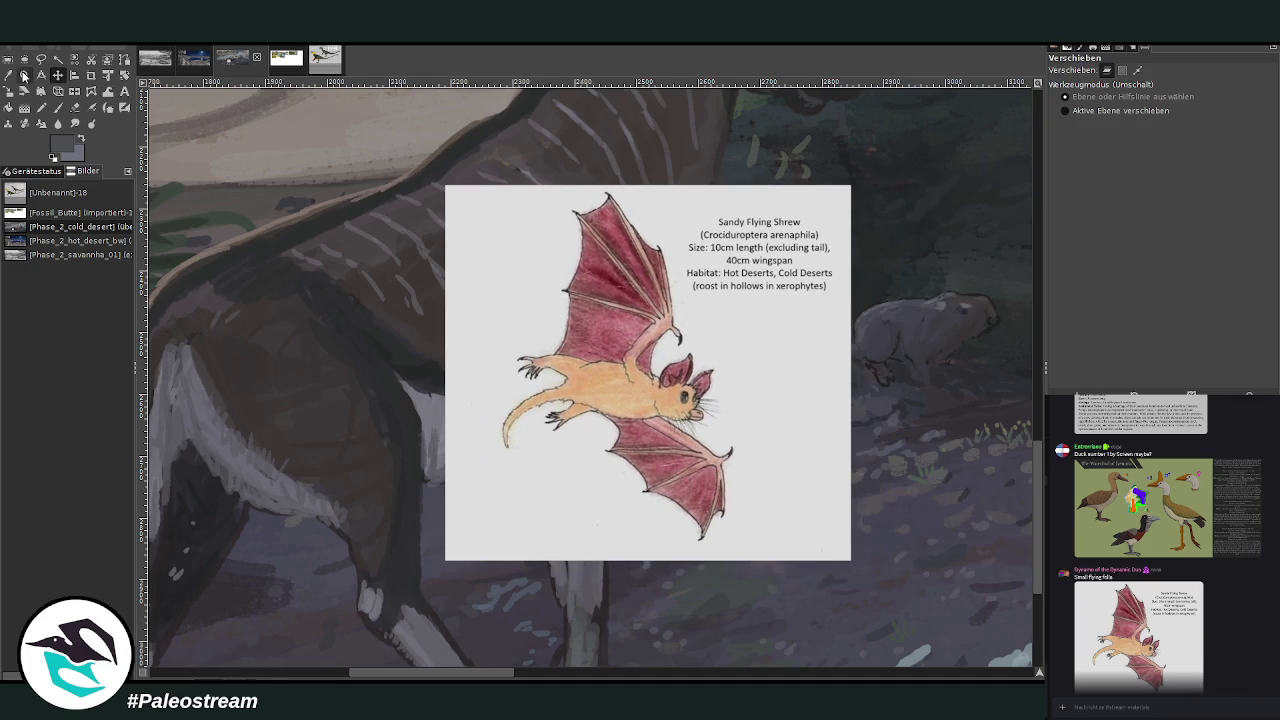
{"action": "left_click_drag", "start_coordinate": [190, 144], "coordinate": [738, 606]}
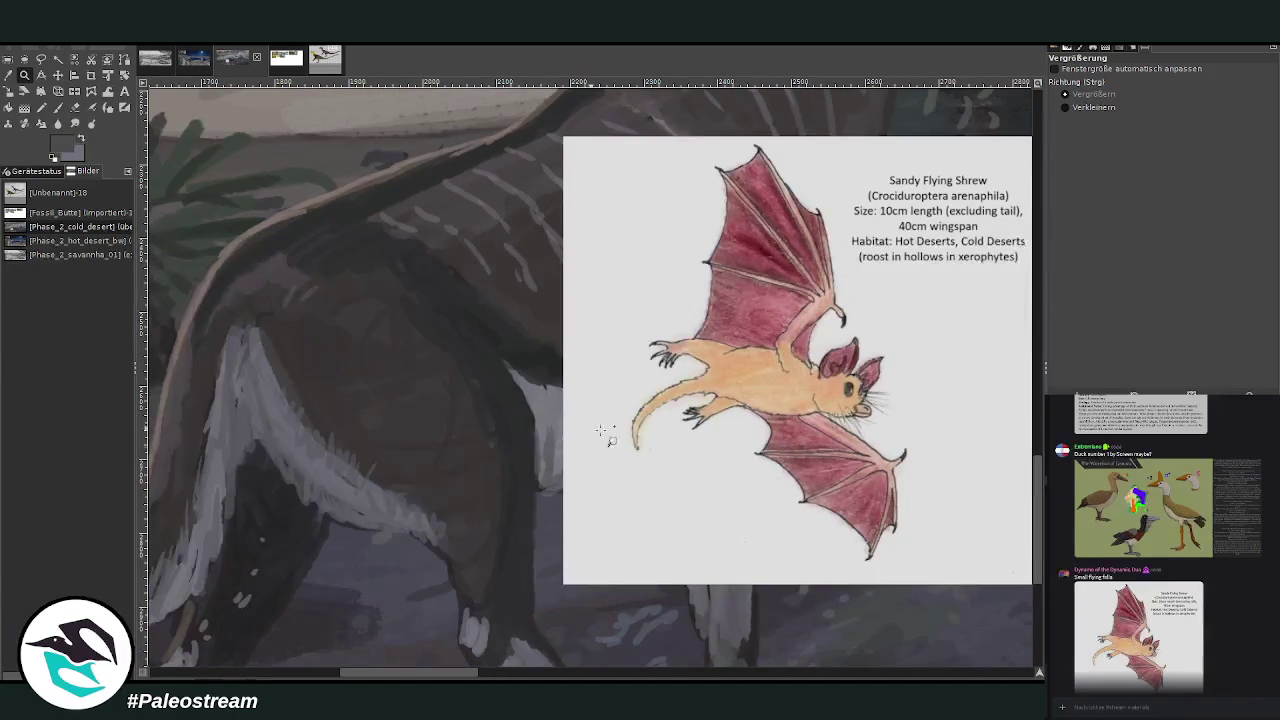
{"action": "left_click", "coordinate": [58, 107]}
{"action": "left_click", "coordinate": [12, 84]}
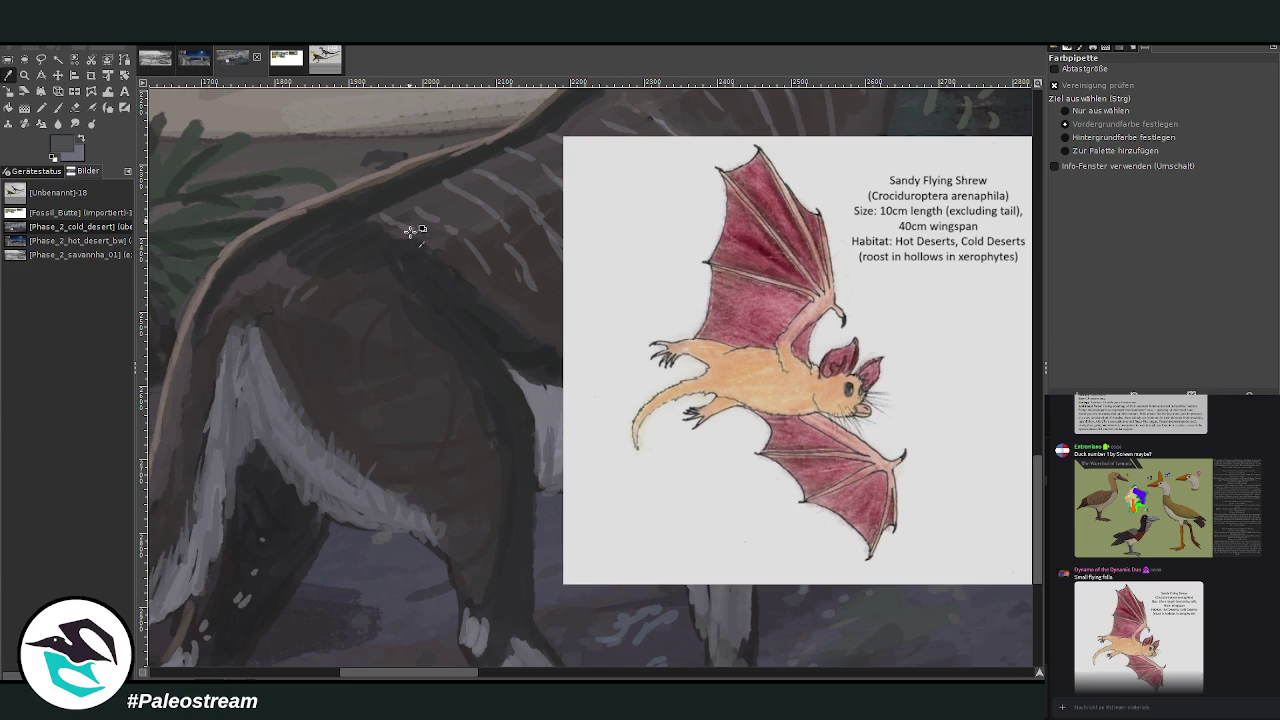
At opacity 78.9, sketch a small dark flying-shrew outline on the horse's flank.
{"action": "left_click", "coordinate": [58, 107]}
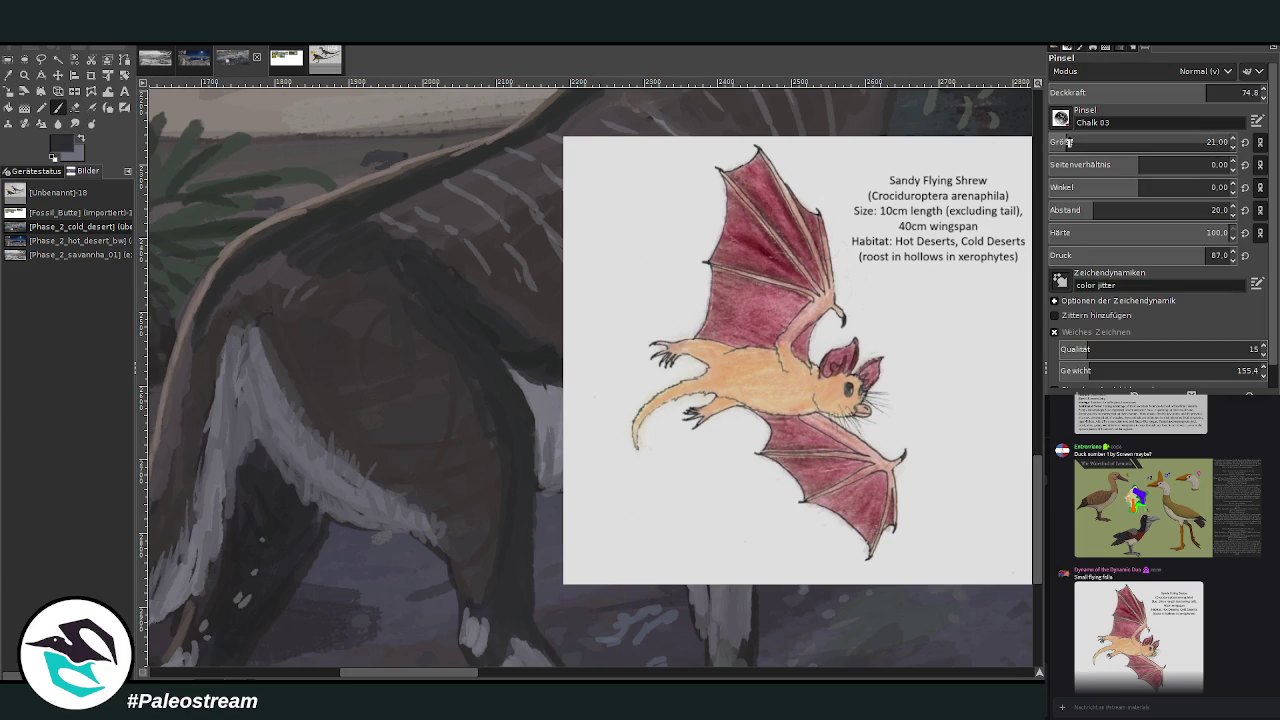
{"action": "left_click", "coordinate": [1220, 92]}
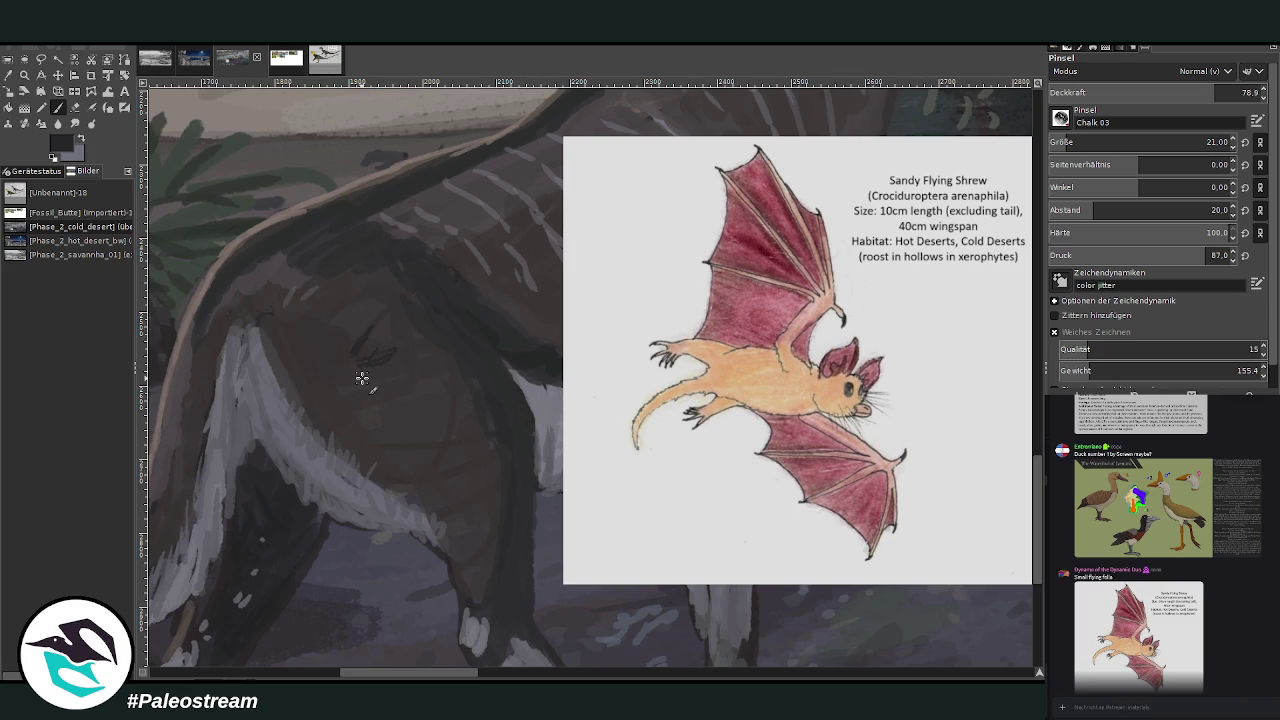
{"action": "mouse_move", "coordinate": [390, 354]}
{"action": "left_mouse_down"}
{"action": "mouse_move", "coordinate": [408, 351]}
{"action": "mouse_move", "coordinate": [363, 332]}
{"action": "mouse_move", "coordinate": [347, 358]}
{"action": "left_mouse_up"}
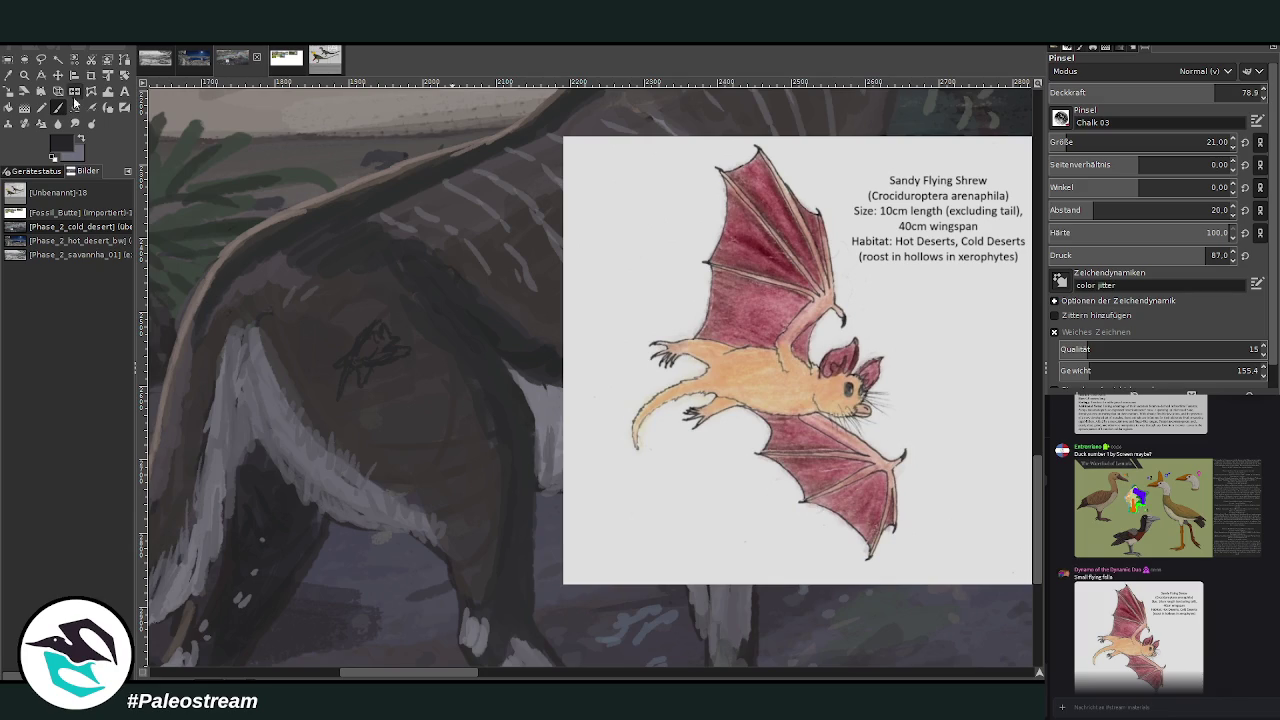
Move the bat card aside, pick its tan fur colour and paint tan over the small shrew.
{"action": "key", "text": "m"}
{"action": "left_click_drag", "start_coordinate": [583, 245], "coordinate": [714, 258]}
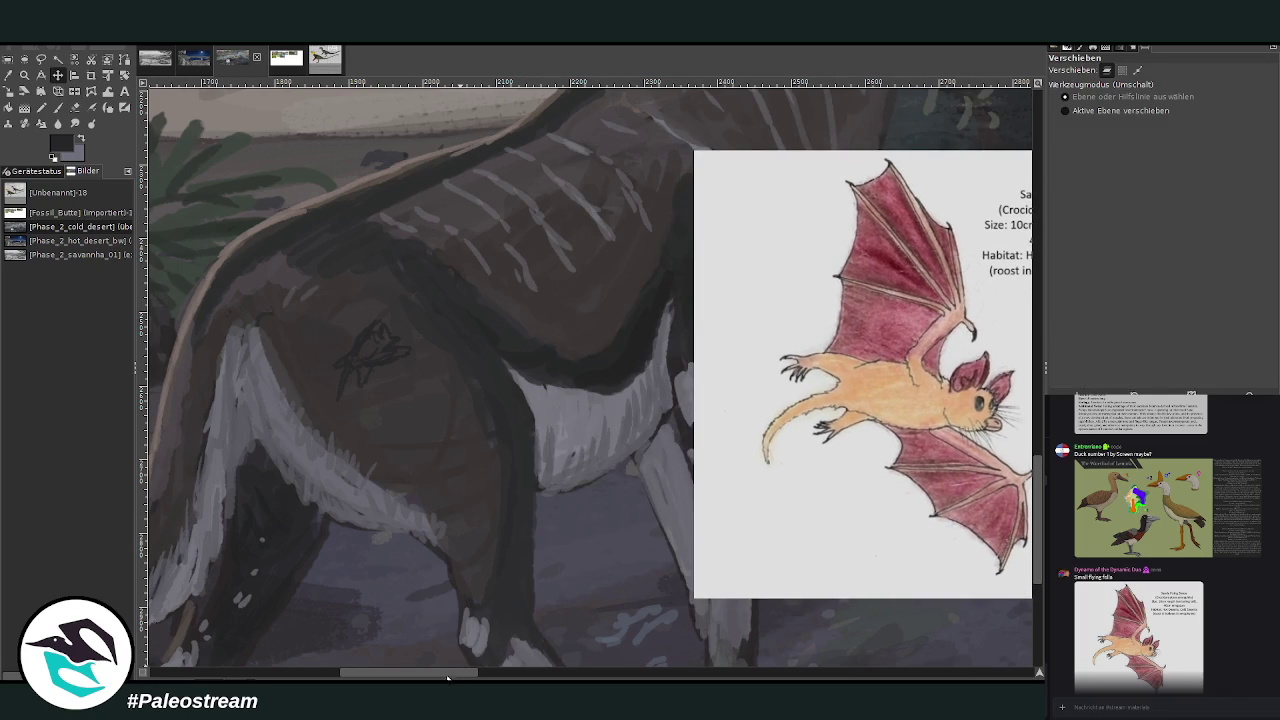
{"action": "left_click_drag", "start_coordinate": [455, 676], "coordinate": [465, 678]}
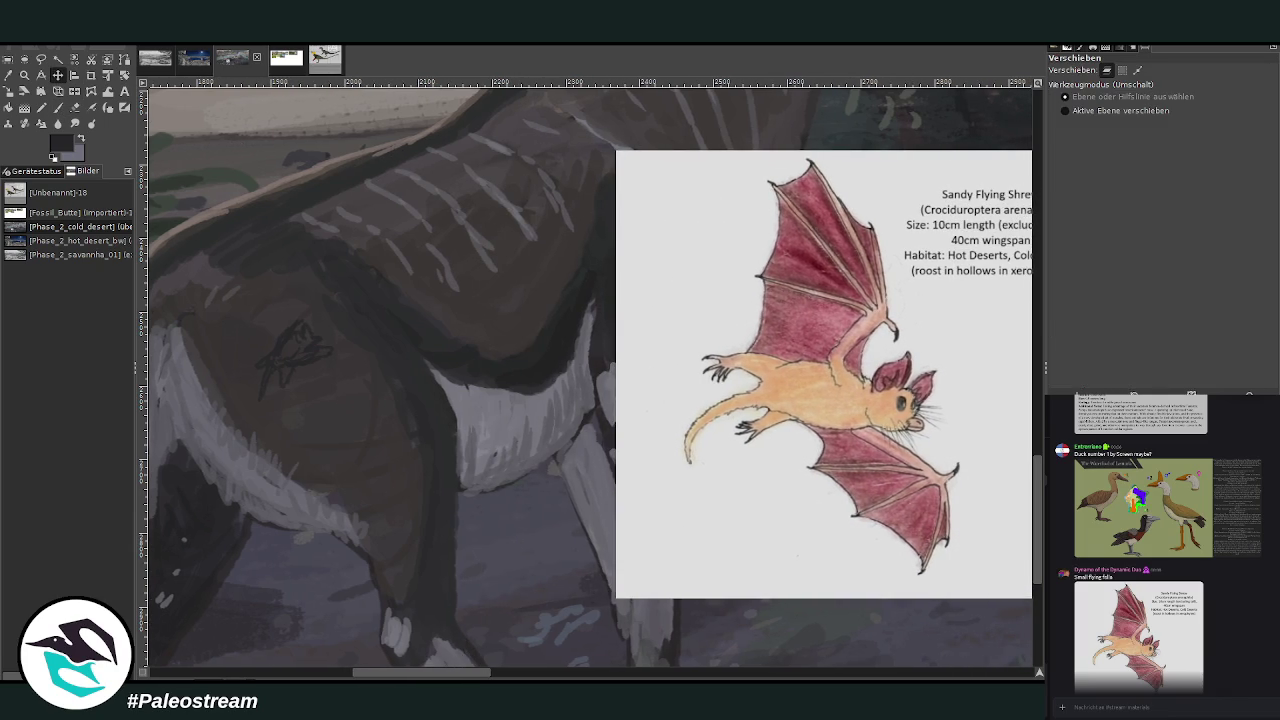
{"action": "left_click", "coordinate": [9, 75]}
{"action": "left_click", "coordinate": [804, 386]}
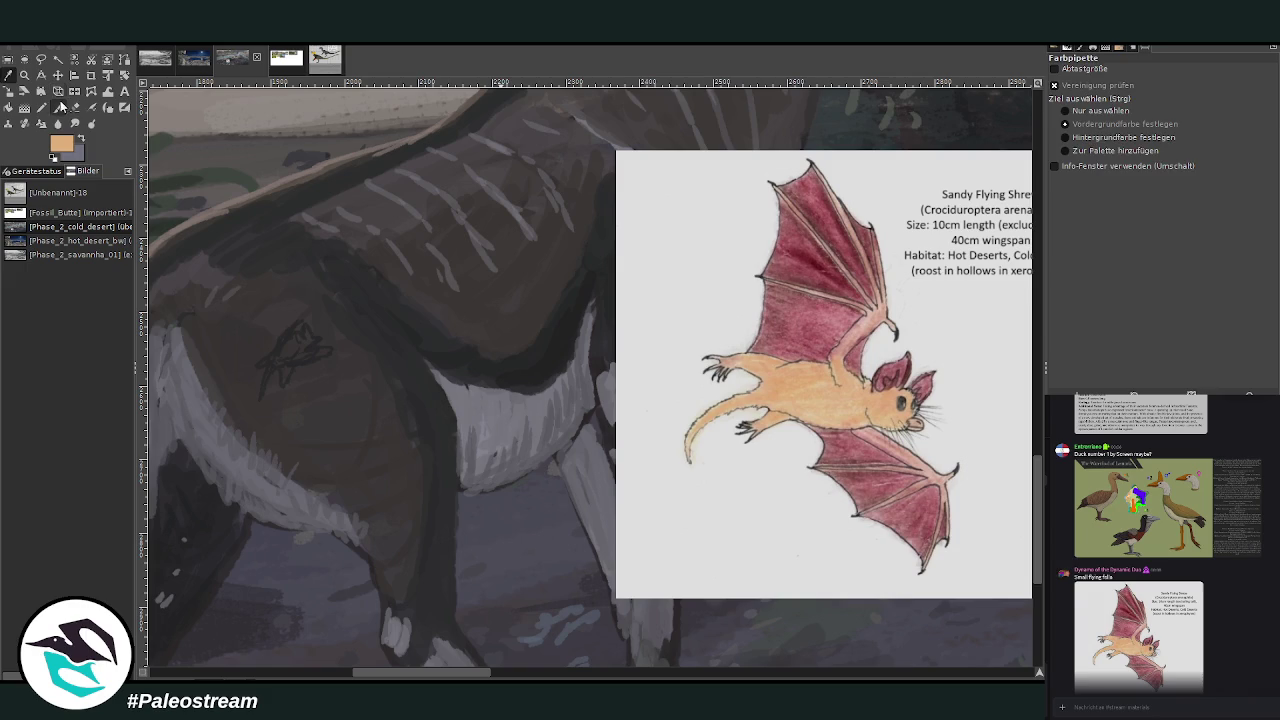
{"action": "left_click", "coordinate": [57, 107]}
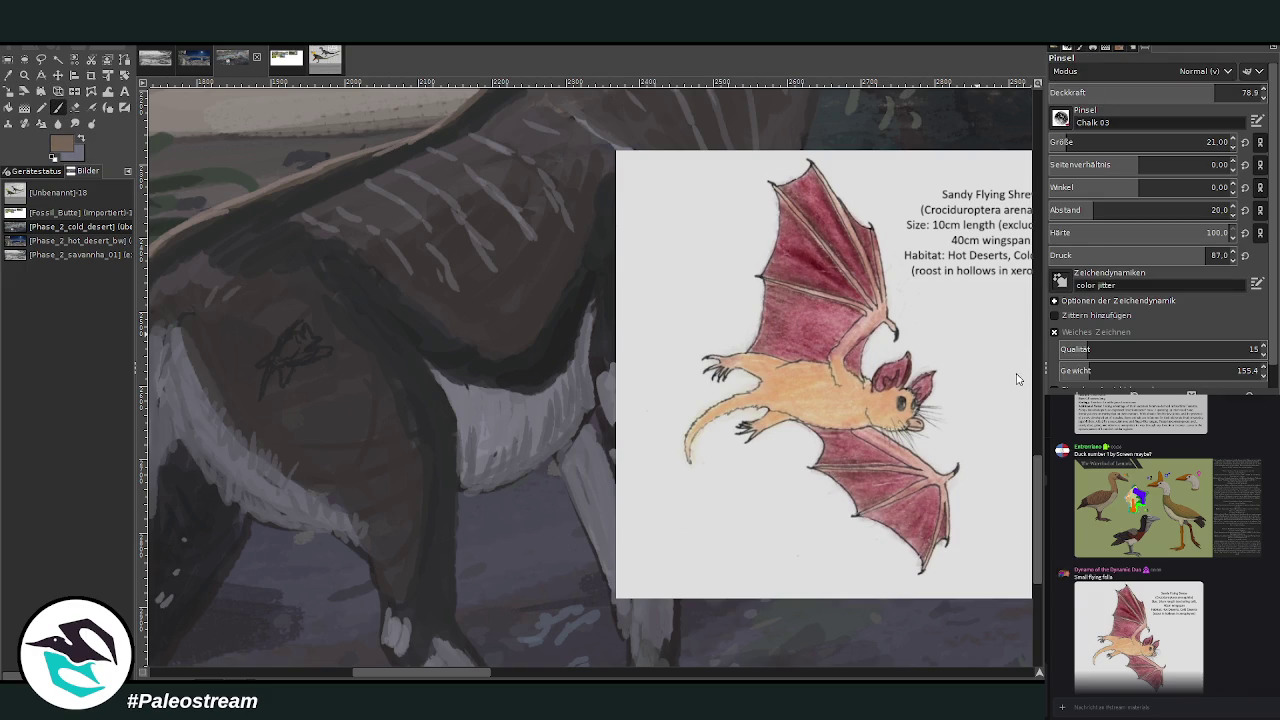
{"action": "mouse_move", "coordinate": [298, 340]}
{"action": "left_mouse_down"}
{"action": "mouse_move", "coordinate": [306, 358]}
{"action": "mouse_move", "coordinate": [282, 356]}
{"action": "mouse_move", "coordinate": [294, 368]}
{"action": "mouse_move", "coordinate": [280, 350]}
{"action": "left_mouse_up"}
{"action": "mouse_move", "coordinate": [298, 350]}
{"action": "left_mouse_down"}
{"action": "mouse_move", "coordinate": [286, 345]}
{"action": "mouse_move", "coordinate": [286, 357]}
{"action": "mouse_move", "coordinate": [295, 323]}
{"action": "left_mouse_up"}
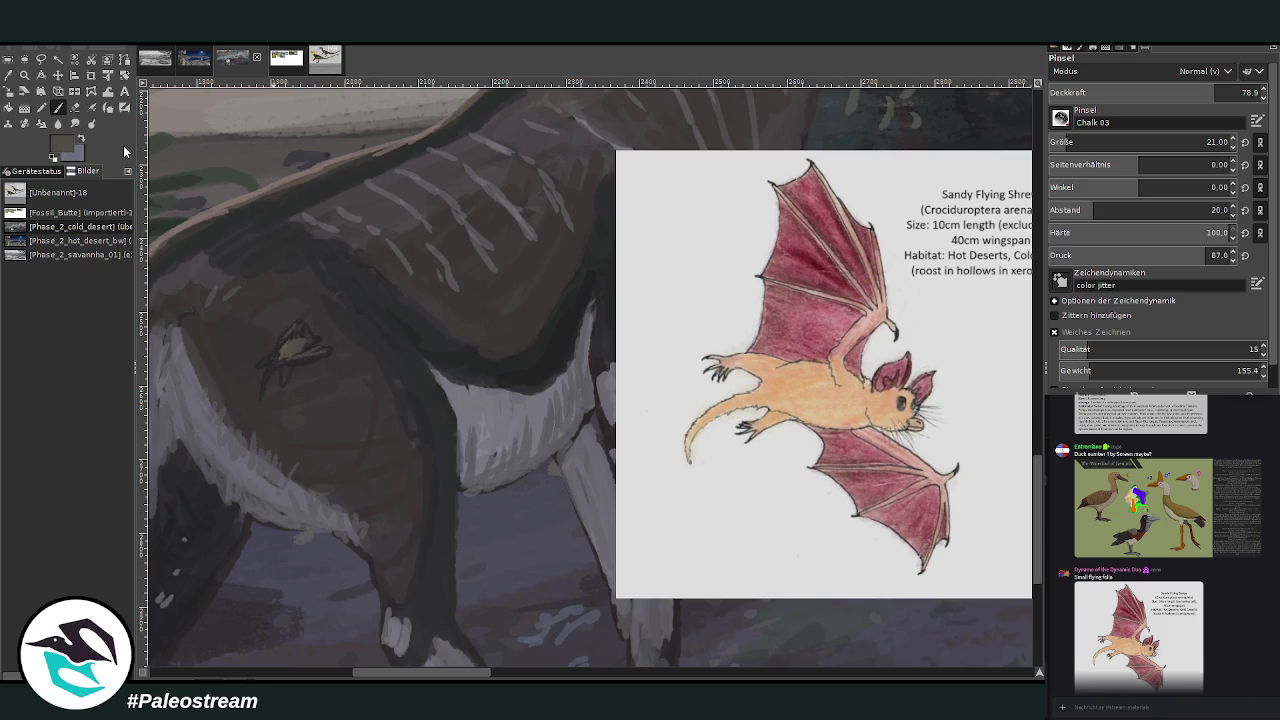
Reshape the shrew with darker brown and light strokes, briefly previewing the chat image.
{"action": "left_click", "coordinate": [628, 208], "text": "ctrl"}
{"action": "mouse_move", "coordinate": [313, 353]}
{"action": "left_mouse_down"}
{"action": "mouse_move", "coordinate": [323, 357]}
{"action": "mouse_move", "coordinate": [271, 371]}
{"action": "mouse_move", "coordinate": [300, 329]}
{"action": "mouse_move", "coordinate": [284, 378]}
{"action": "left_mouse_up"}
{"action": "left_click", "coordinate": [25, 88]}
{"action": "key", "text": "p"}
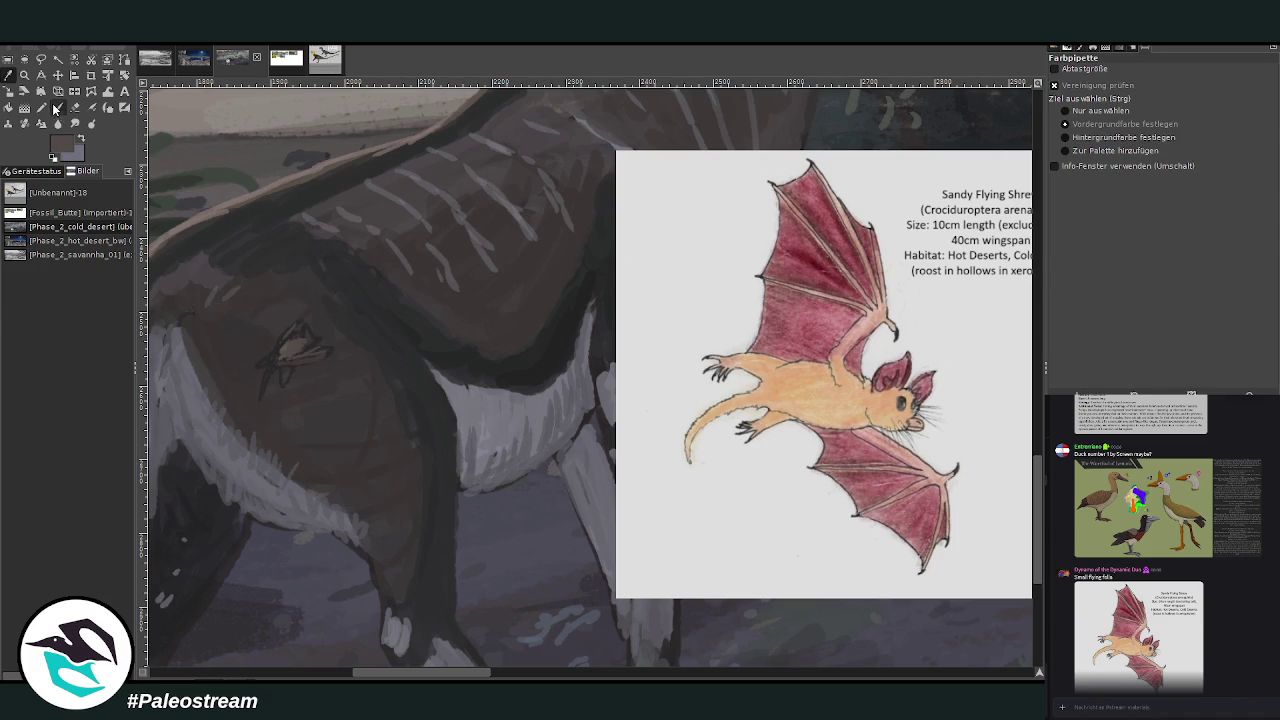
{"action": "mouse_move", "coordinate": [277, 366]}
{"action": "left_mouse_down"}
{"action": "mouse_move", "coordinate": [263, 377]}
{"action": "mouse_move", "coordinate": [275, 363]}
{"action": "mouse_move", "coordinate": [266, 372]}
{"action": "mouse_move", "coordinate": [288, 384]}
{"action": "left_mouse_up"}
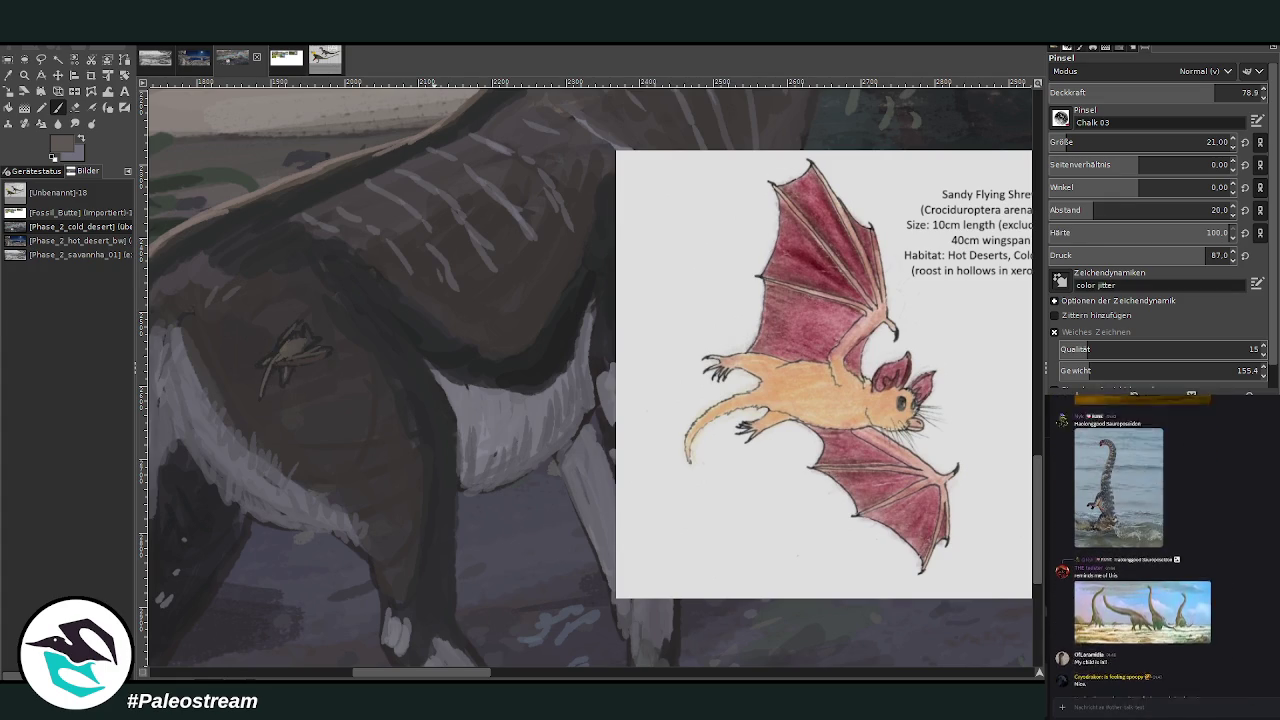
{"action": "left_click", "coordinate": [1086, 547]}
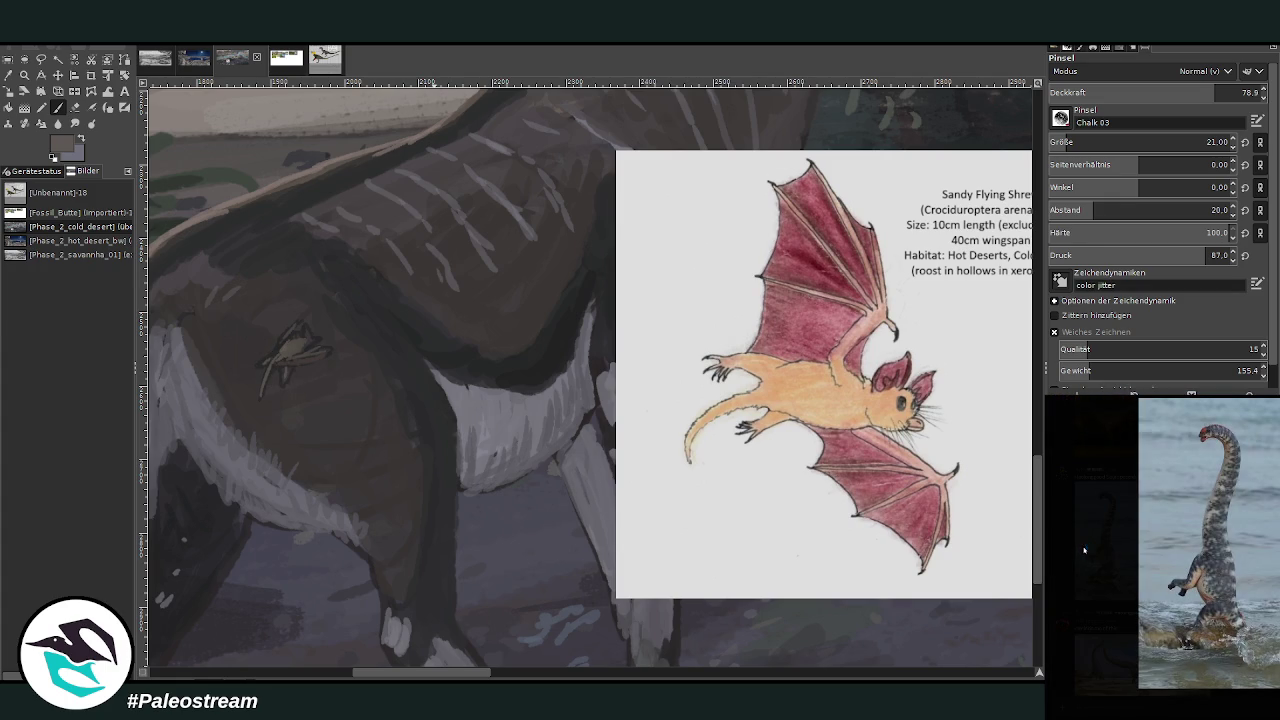
{"action": "left_click", "coordinate": [1093, 563]}
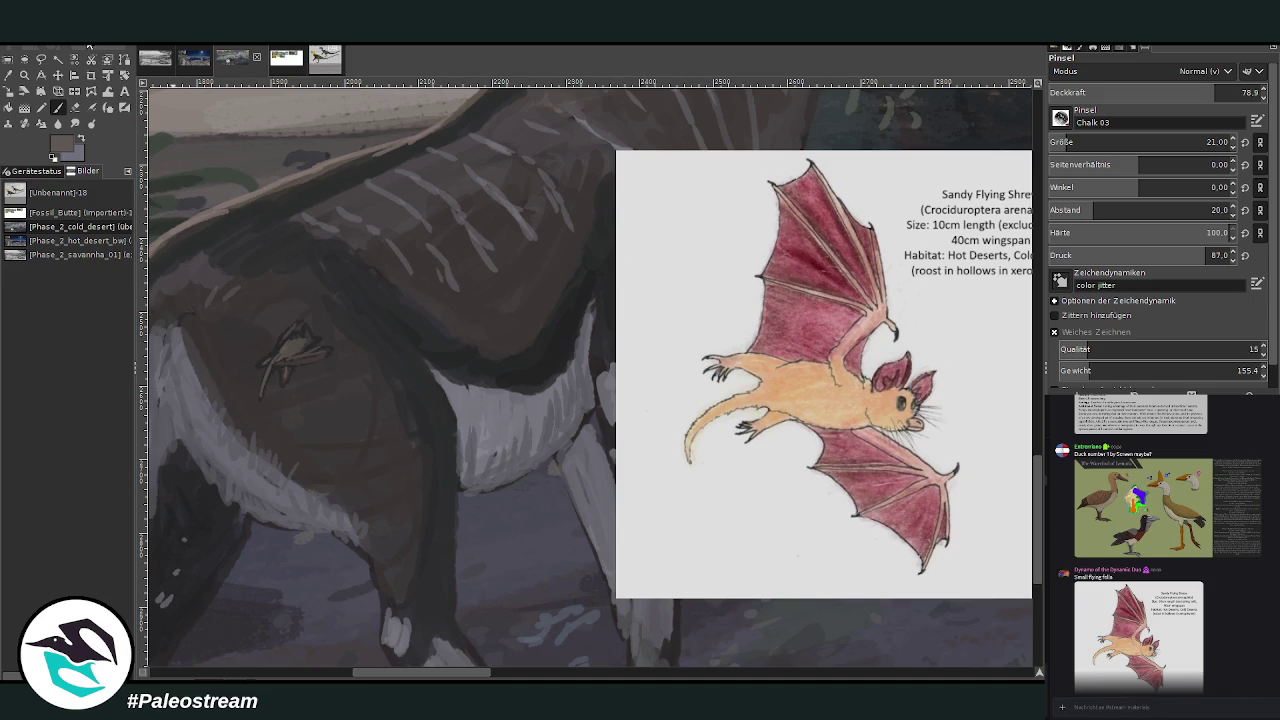
Pick a dark grey from the painting and fill the small shrew in light tan.
{"action": "left_click", "coordinate": [8, 74]}
{"action": "left_click", "coordinate": [306, 145]}
{"action": "left_click", "coordinate": [60, 108]}
{"action": "key", "text": "o"}
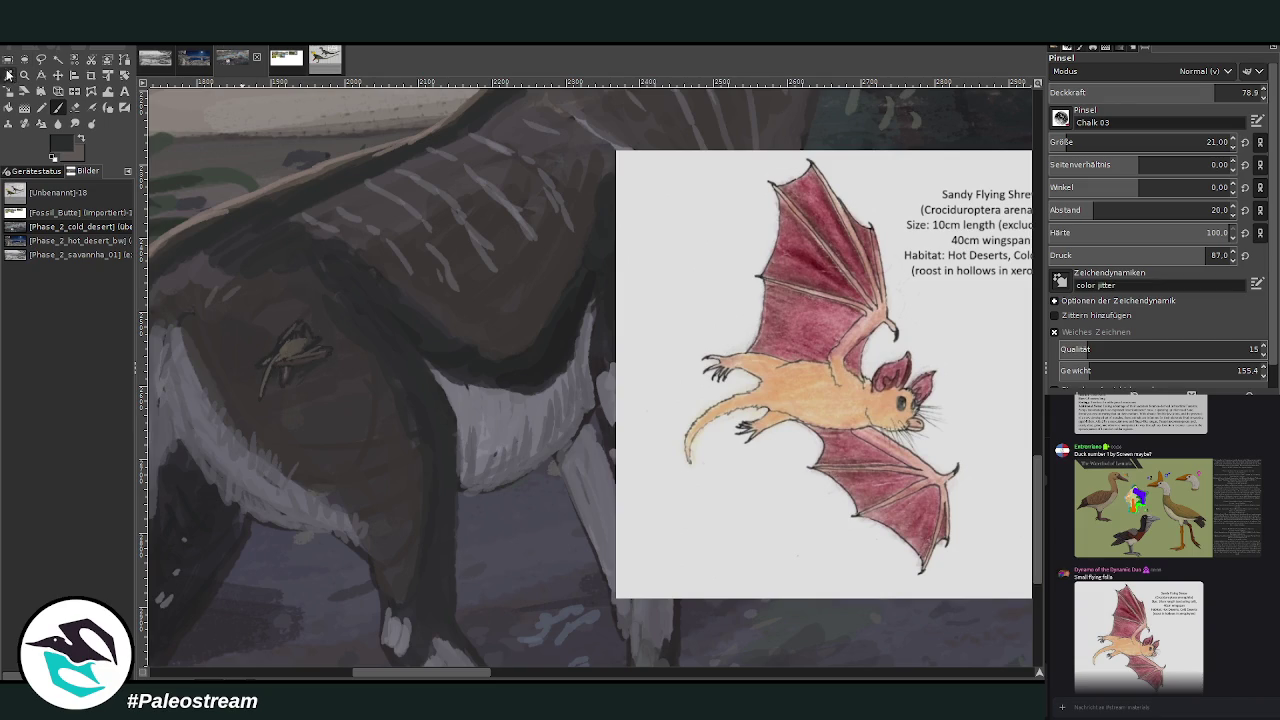
{"action": "left_click", "coordinate": [59, 108]}
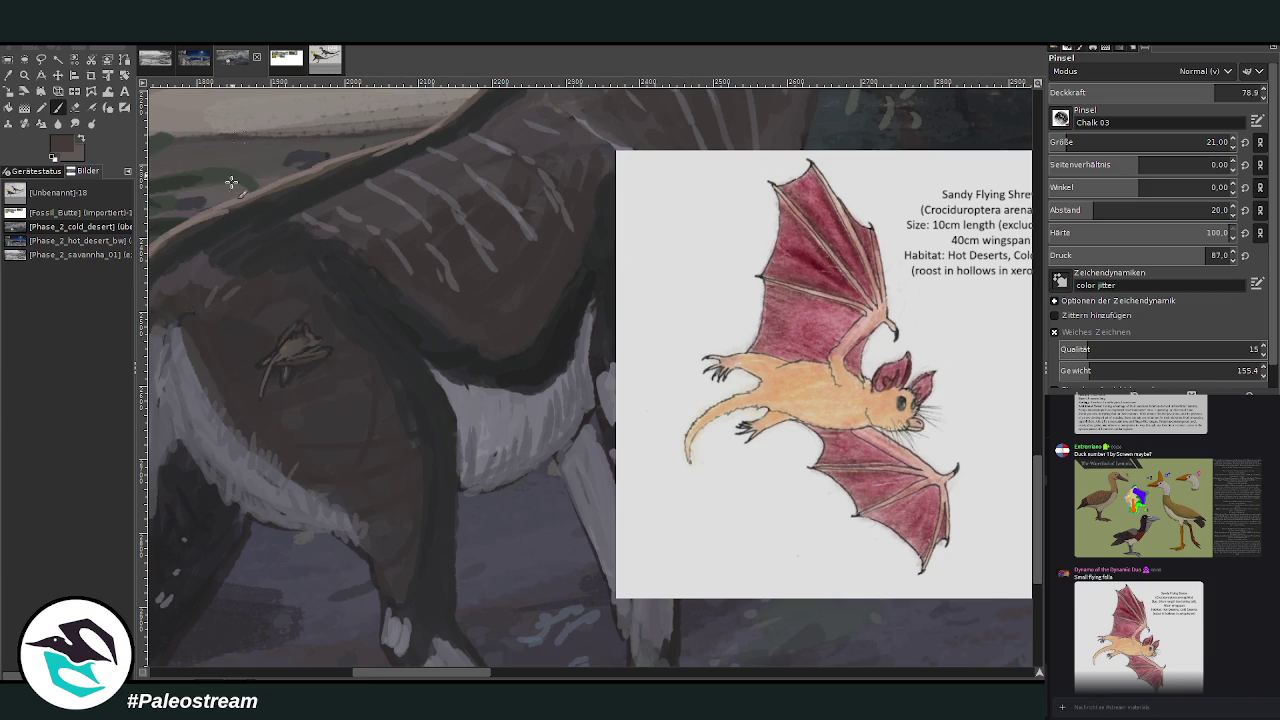
{"action": "mouse_move", "coordinate": [283, 325]}
{"action": "left_mouse_down"}
{"action": "mouse_move", "coordinate": [300, 360]}
{"action": "mouse_move", "coordinate": [325, 350]}
{"action": "mouse_move", "coordinate": [330, 365]}
{"action": "left_mouse_up"}
{"action": "key", "text": "x"}
Zoom in on the trees, river and bat card and pick a light grey from the painting.
{"action": "scroll", "coordinate": [232, 382], "scroll_direction": "down", "scroll_amount": 2, "text": "ctrl"}
{"action": "scroll", "coordinate": [232, 382], "scroll_direction": "down", "scroll_amount": 2, "text": "ctrl"}
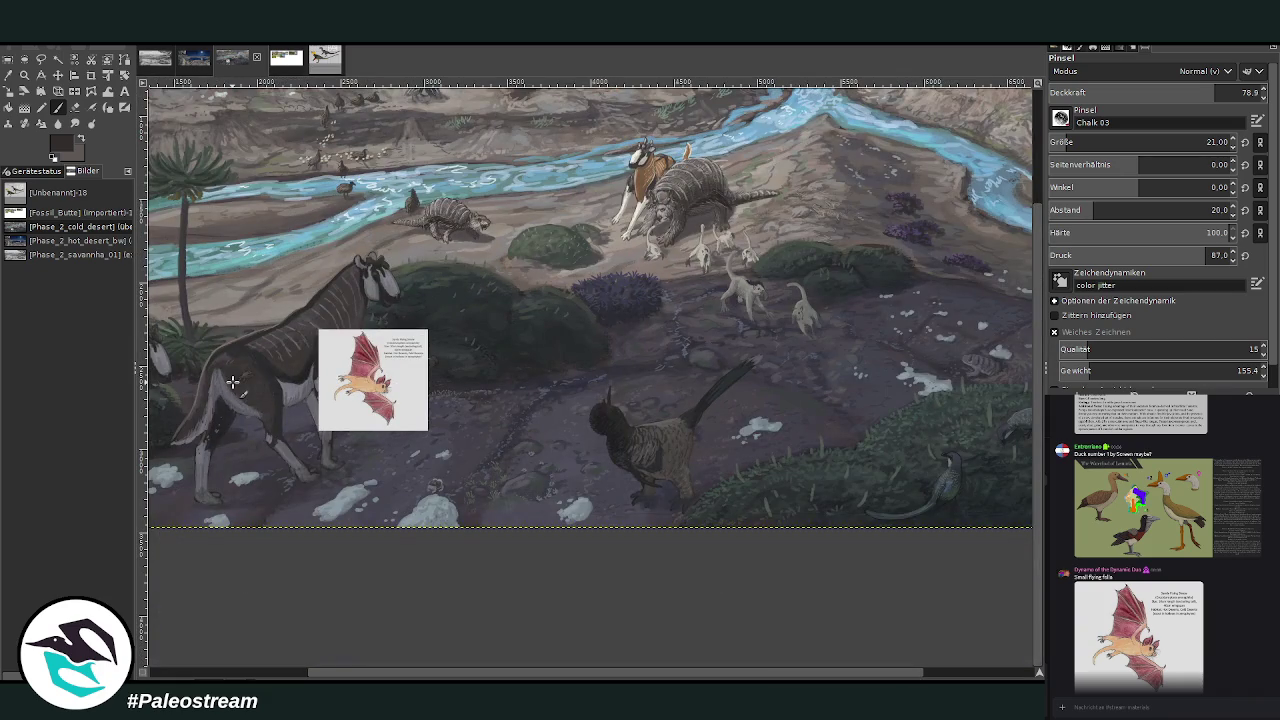
{"action": "left_click", "coordinate": [297, 677]}
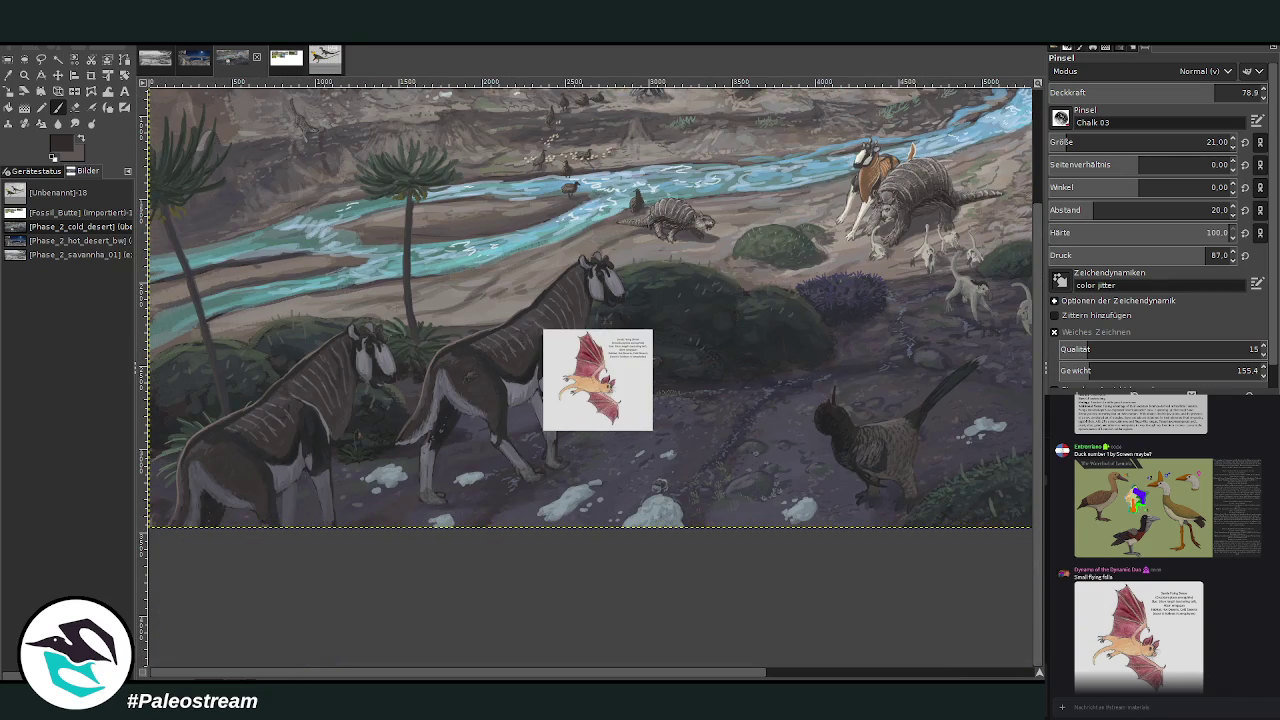
{"action": "left_click", "coordinate": [24, 75]}
{"action": "left_click_drag", "start_coordinate": [354, 144], "coordinate": [672, 463]}
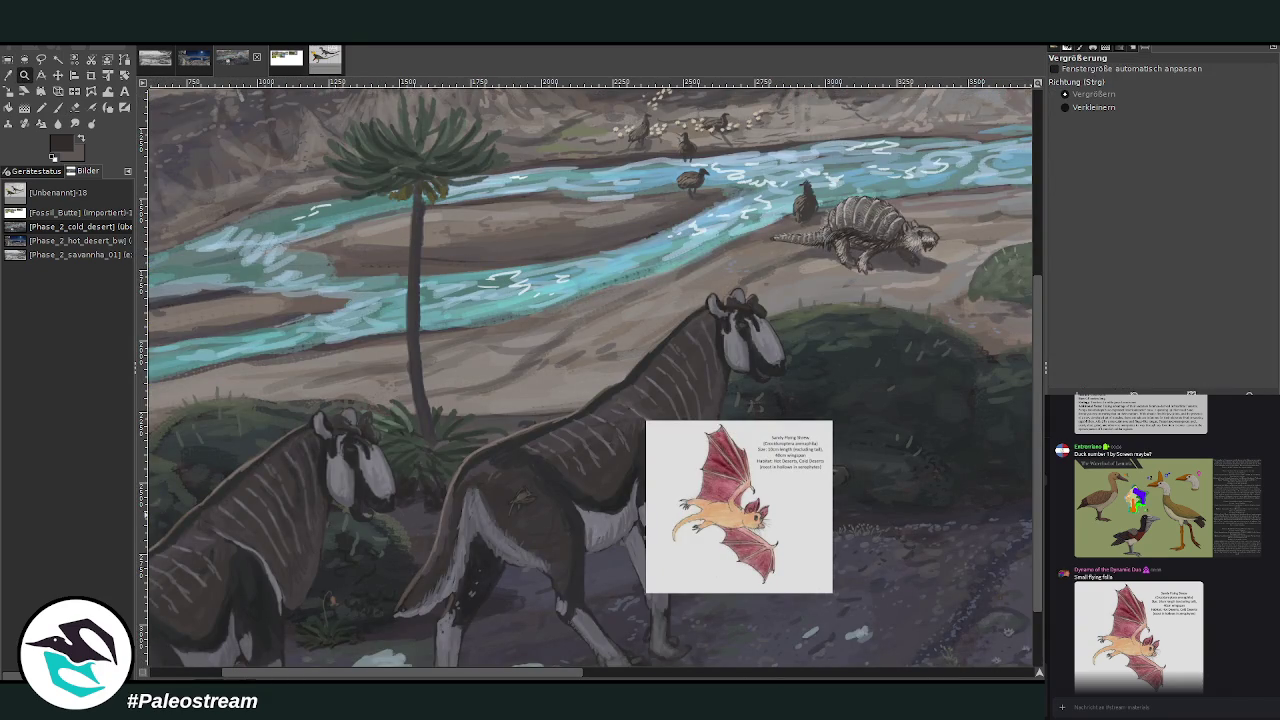
{"action": "left_click", "coordinate": [8, 75]}
{"action": "left_click", "coordinate": [924, 138]}
{"action": "left_click", "coordinate": [57, 107]}
Enlarge the chalk brush to size 85 and lower its opacity to 40.4.
{"action": "left_click_drag", "start_coordinate": [1062, 145], "coordinate": [1075, 145]}
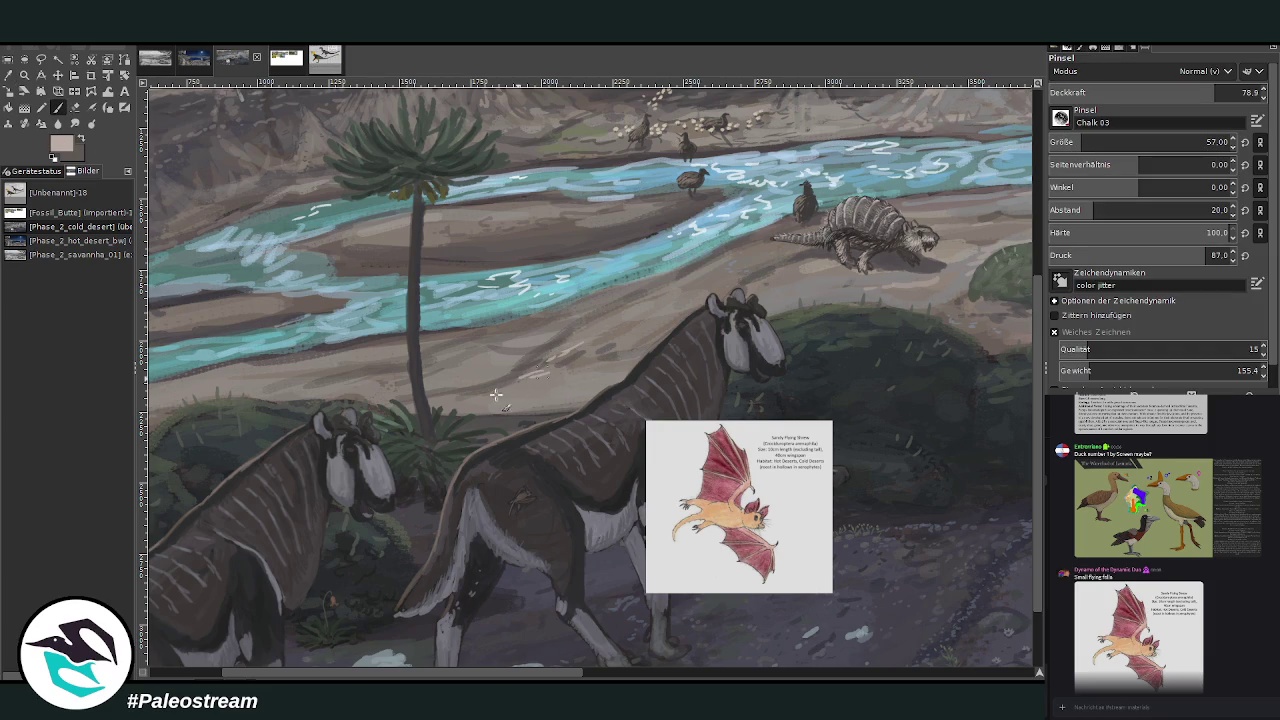
{"action": "left_click", "coordinate": [1097, 142]}
{"action": "left_click", "coordinate": [1129, 92]}
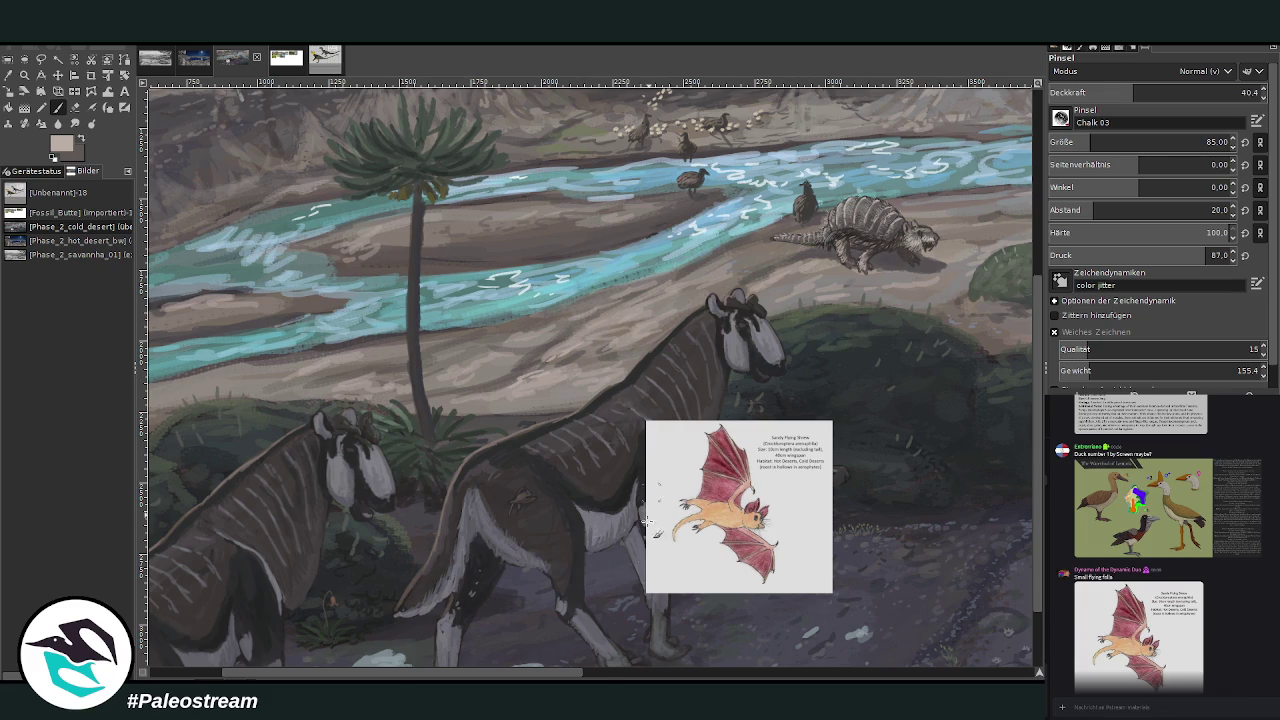
{"action": "scroll", "coordinate": [662, 486], "scroll_direction": "right", "scroll_amount": 5}
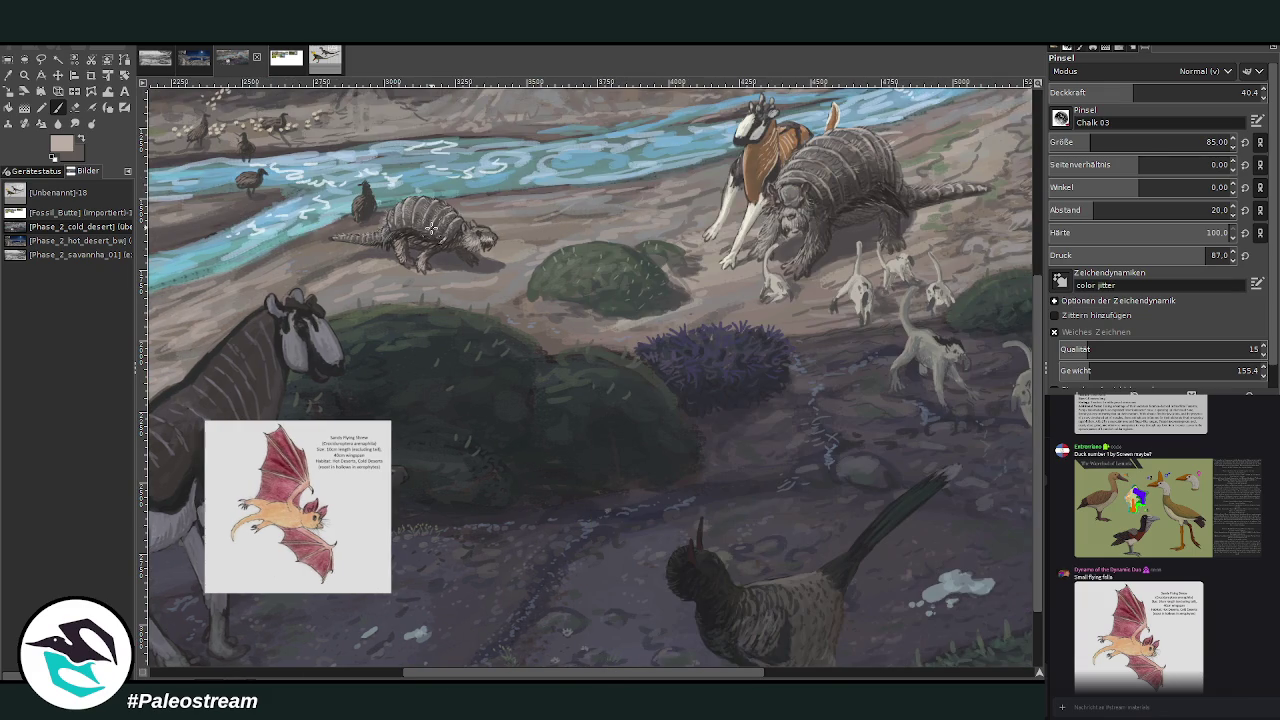
{"action": "scroll", "coordinate": [431, 228], "scroll_direction": "down", "scroll_amount": 4, "text": "ctrl"}
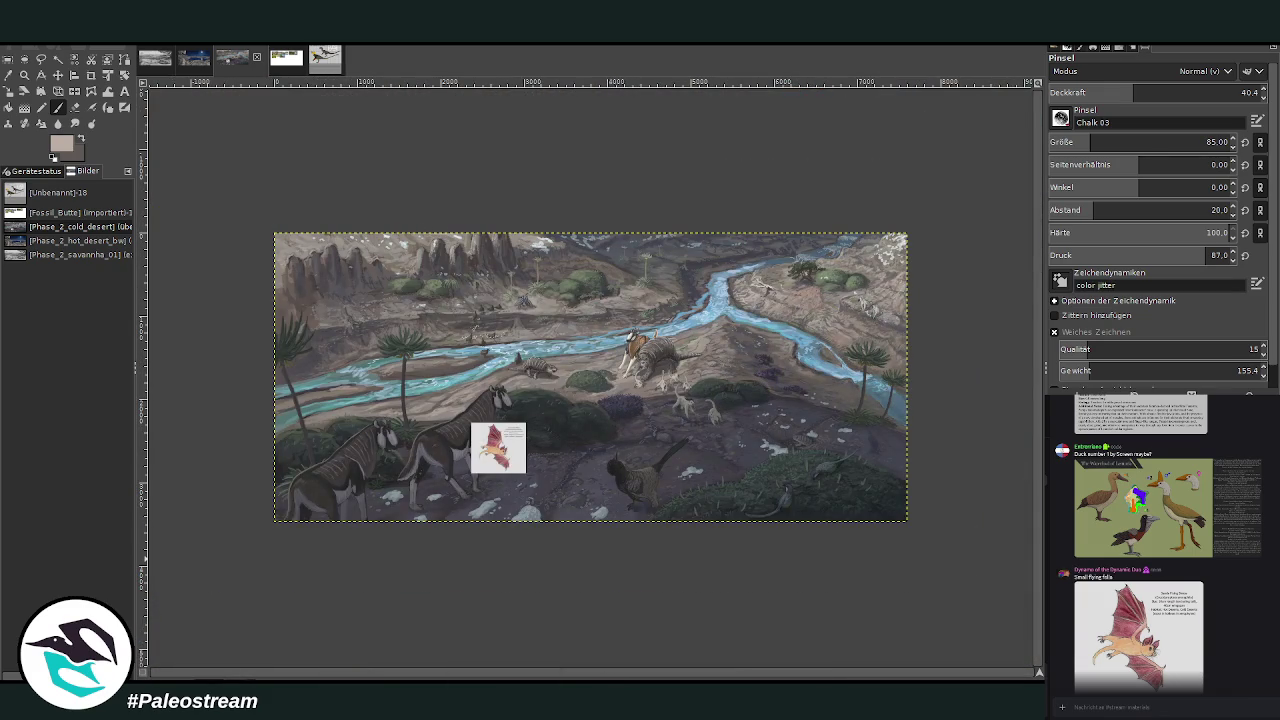
Zoom in on the river-valley painting until the gibbons and grazers fill most of the window.
{"action": "left_click_drag", "start_coordinate": [498, 448], "coordinate": [869, 312]}
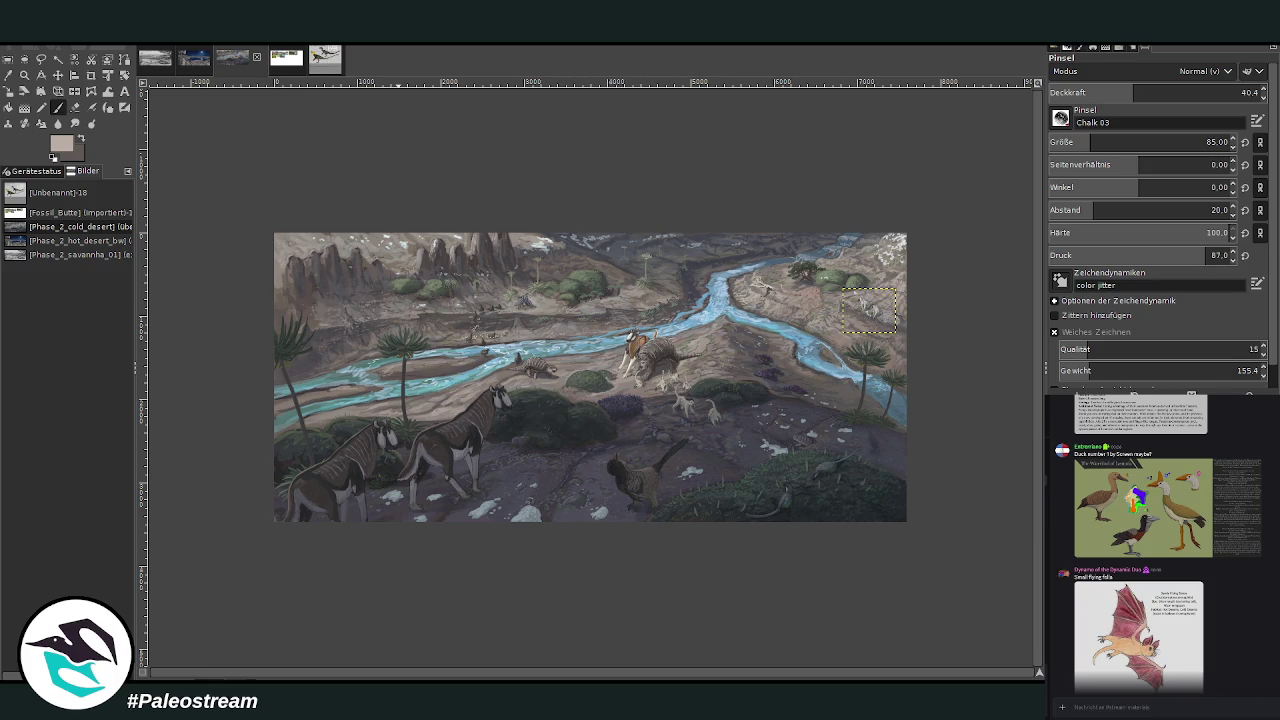
{"action": "key", "text": "shift+s"}
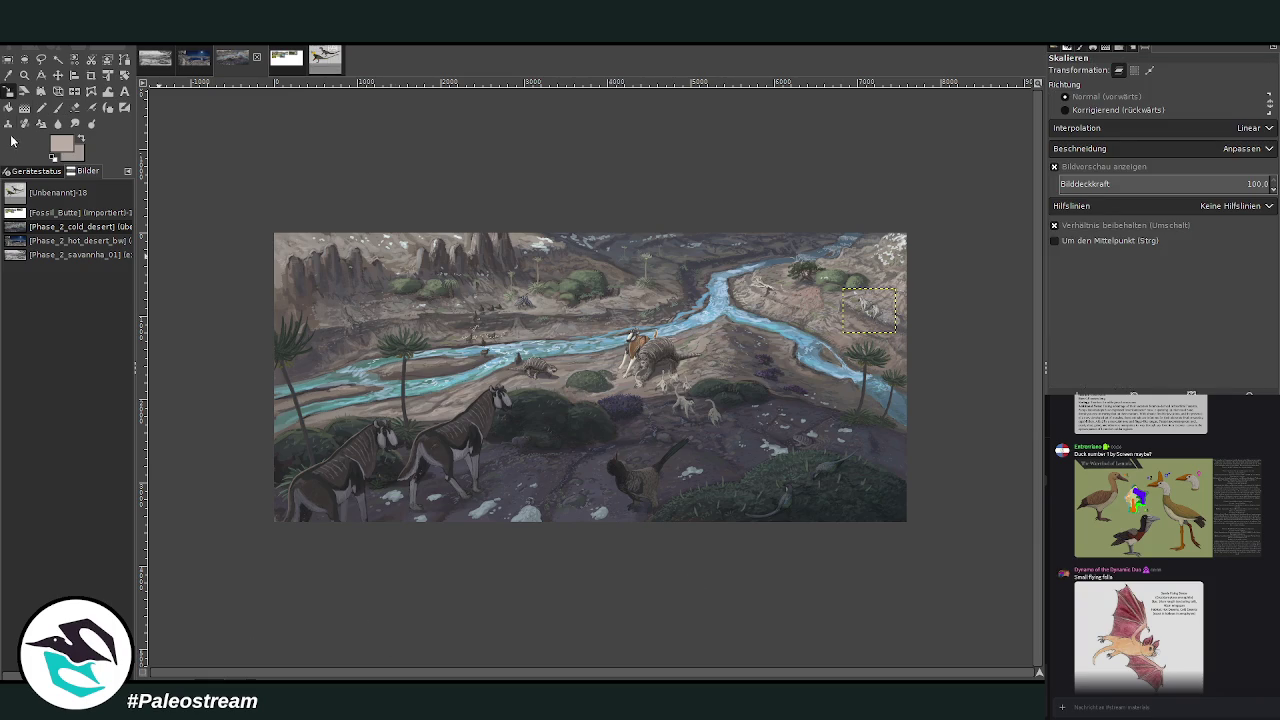
{"action": "left_click", "coordinate": [25, 74]}
{"action": "left_click_drag", "start_coordinate": [253, 216], "coordinate": [913, 516]}
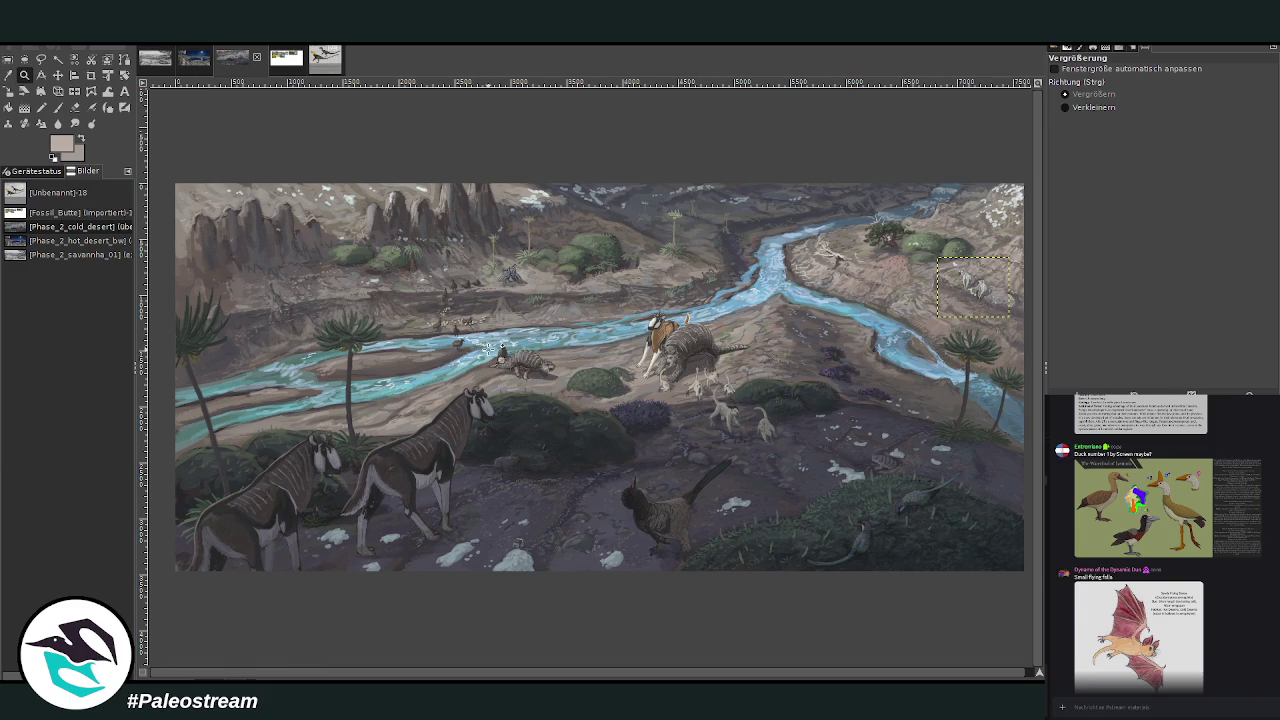
{"action": "left_click", "coordinate": [1075, 707]}
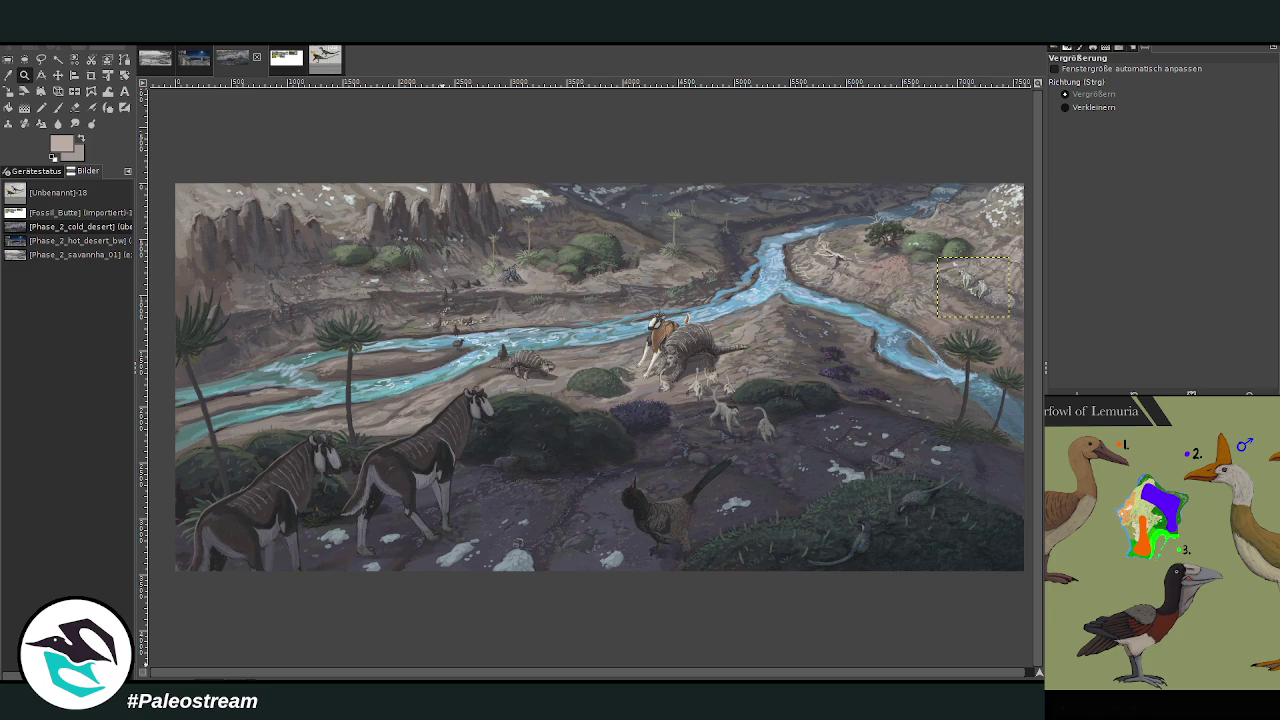
{"action": "left_click", "coordinate": [1210, 600]}
{"action": "key", "text": "Escape"}
{"action": "scroll", "coordinate": [1160, 540], "scroll_direction": "up", "scroll_amount": 3}
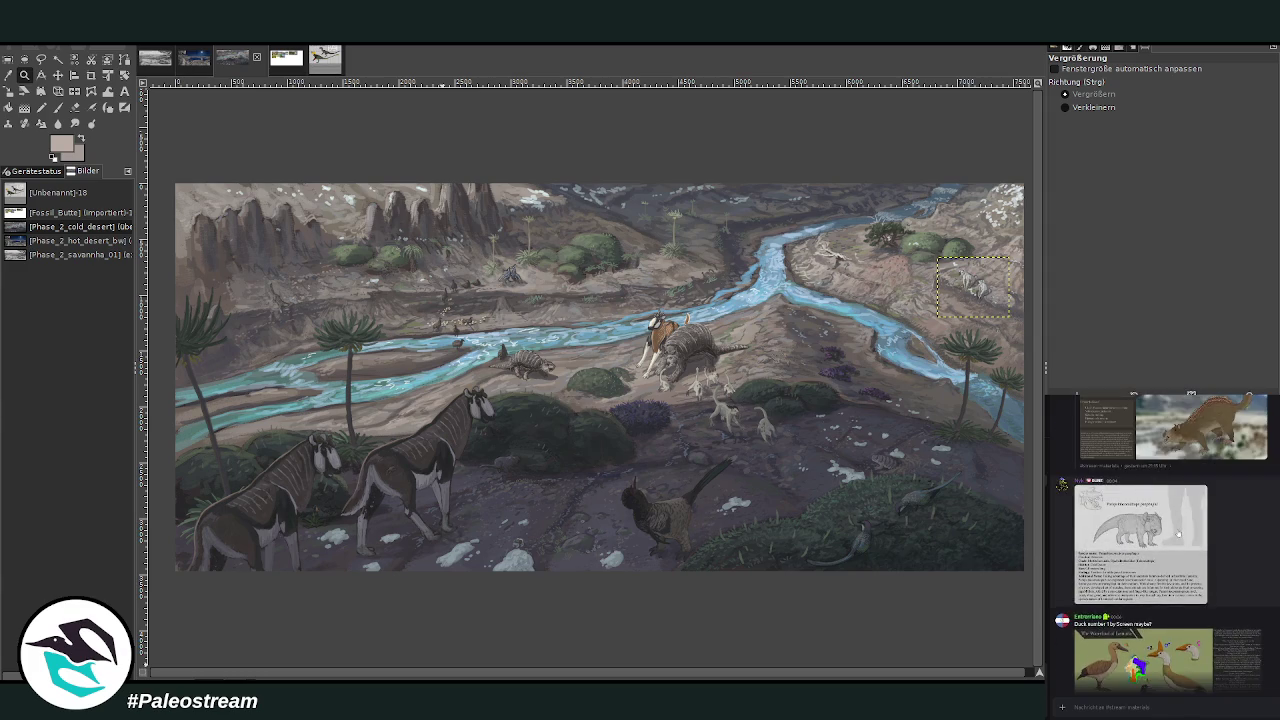
{"action": "left_click", "coordinate": [1177, 530]}
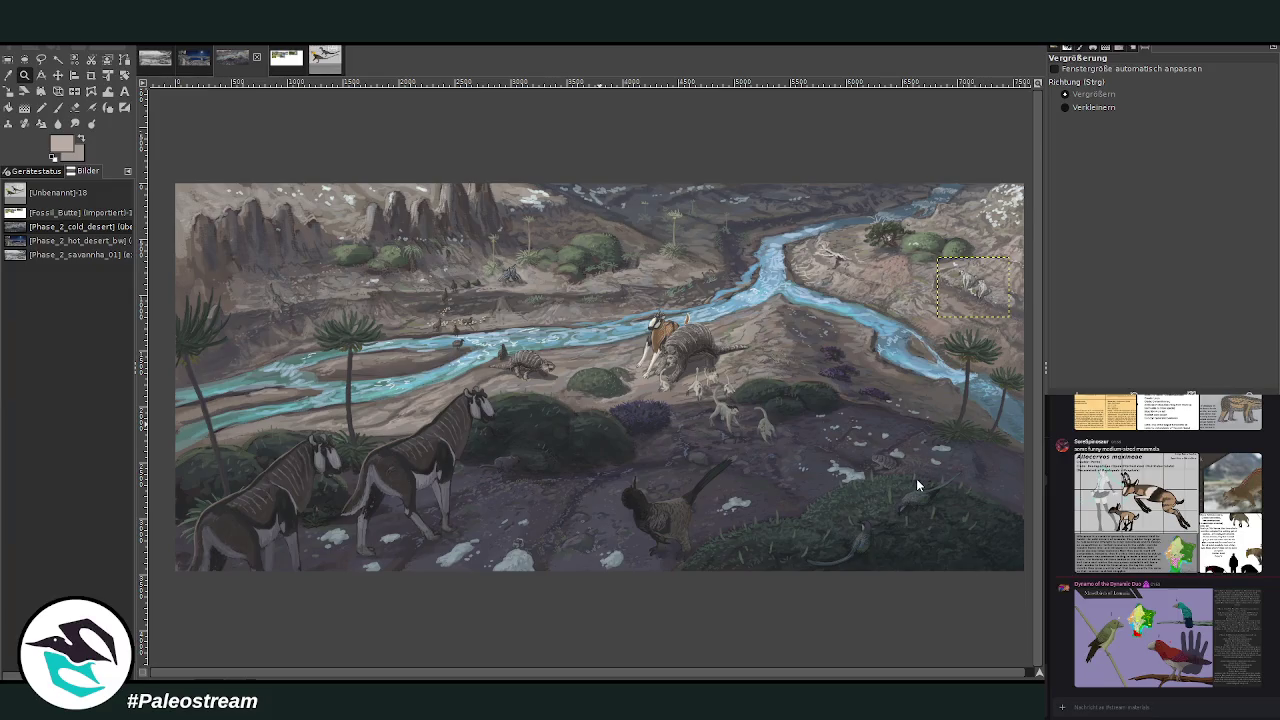
{"action": "key", "text": "ctrl+v"}
Move the pasted flower image to the top centre, above the river fork.
{"action": "left_click", "coordinate": [57, 74]}
{"action": "left_click_drag", "start_coordinate": [948, 290], "coordinate": [603, 250]}
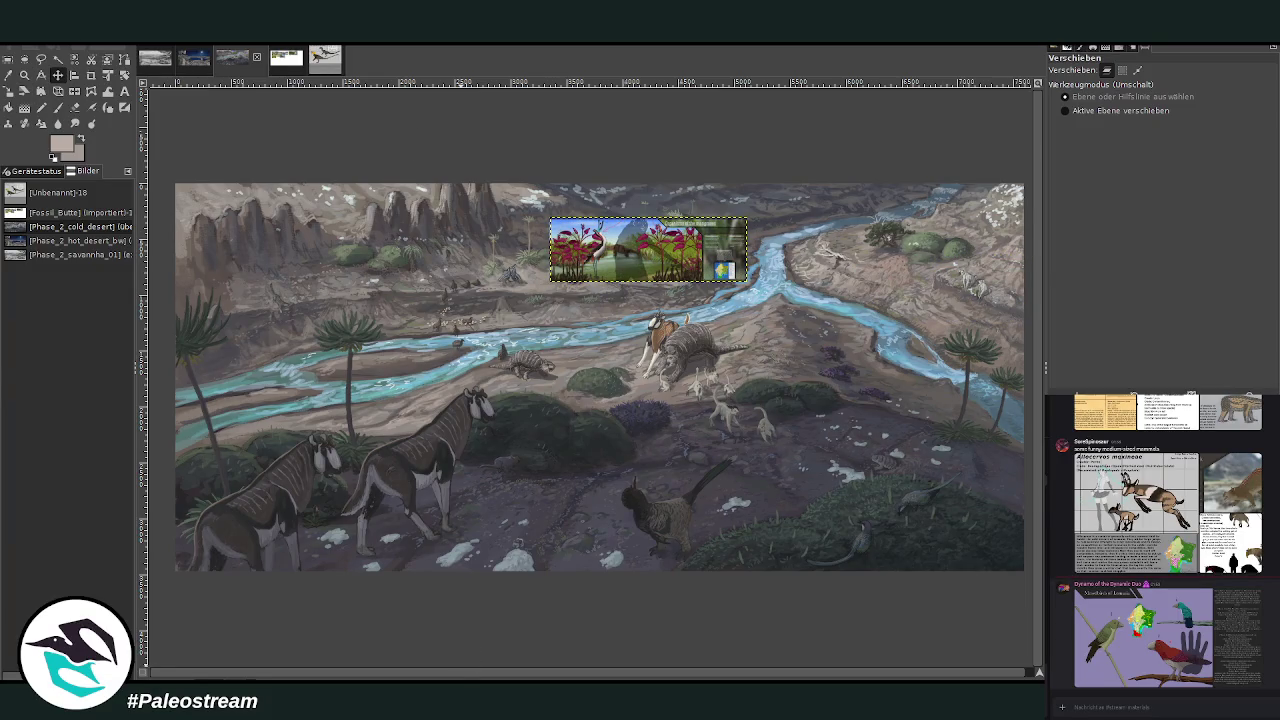
{"action": "left_click", "coordinate": [1210, 625]}
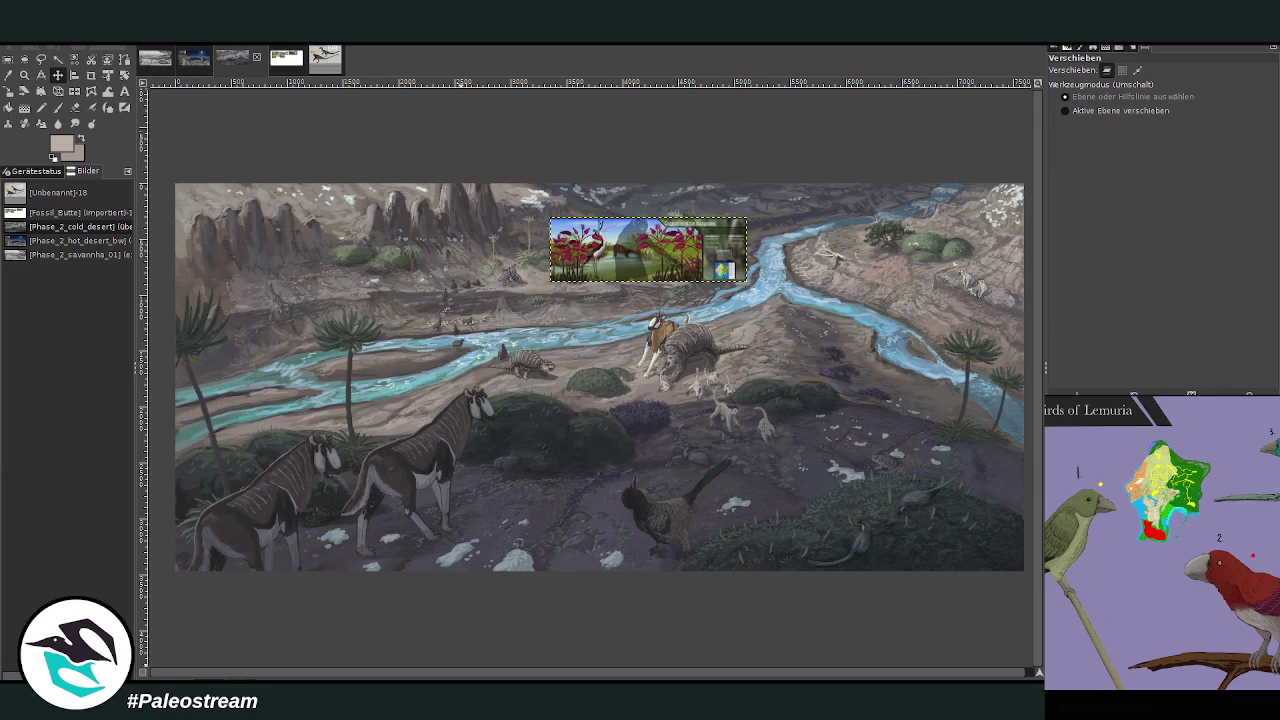
{"action": "left_click", "coordinate": [1239, 704]}
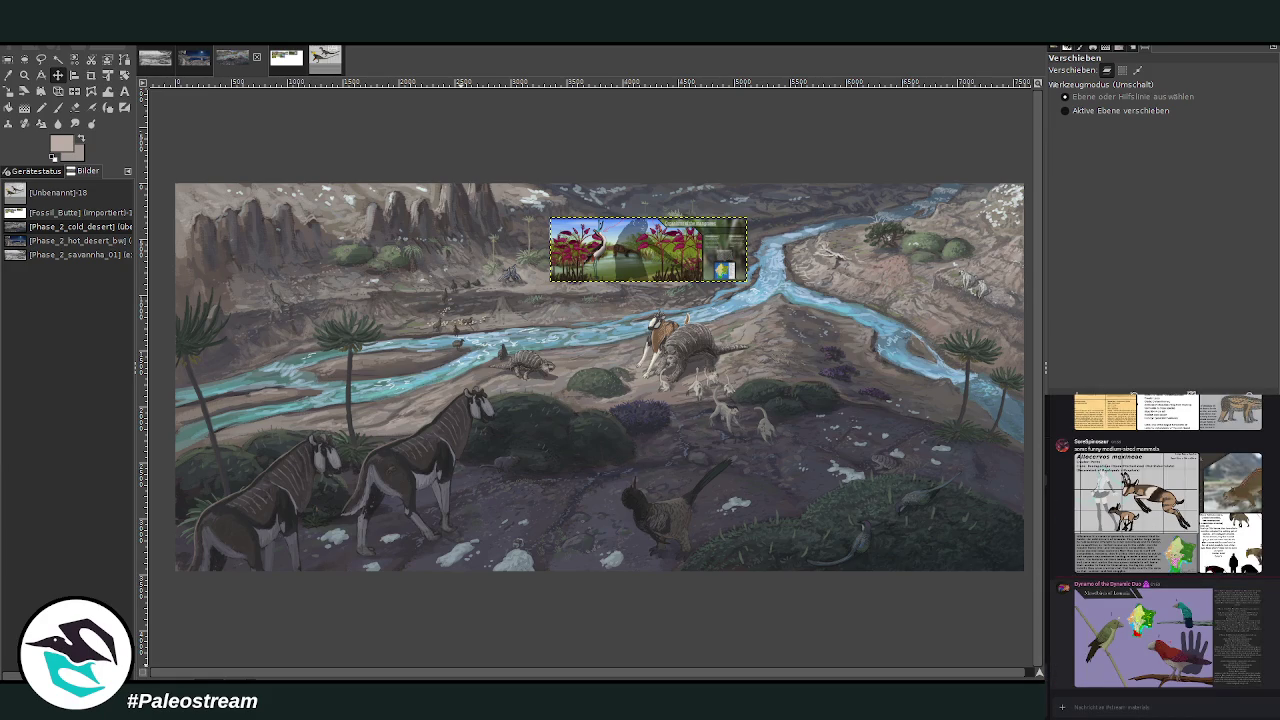
Scroll back through the chat and focus the chat message field.
{"action": "scroll", "coordinate": [1165, 543], "scroll_direction": "up", "scroll_amount": 3}
{"action": "scroll", "coordinate": [1165, 543], "scroll_direction": "up", "scroll_amount": 3}
{"action": "scroll", "coordinate": [1165, 543], "scroll_direction": "up", "scroll_amount": 3}
{"action": "scroll", "coordinate": [1165, 543], "scroll_direction": "up", "scroll_amount": 3}
{"action": "scroll", "coordinate": [1165, 543], "scroll_direction": "up", "scroll_amount": 3}
{"action": "scroll", "coordinate": [1165, 543], "scroll_direction": "up", "scroll_amount": 3}
{"action": "scroll", "coordinate": [1165, 543], "scroll_direction": "up", "scroll_amount": 2}
{"action": "scroll", "coordinate": [1165, 543], "scroll_direction": "up", "scroll_amount": 1}
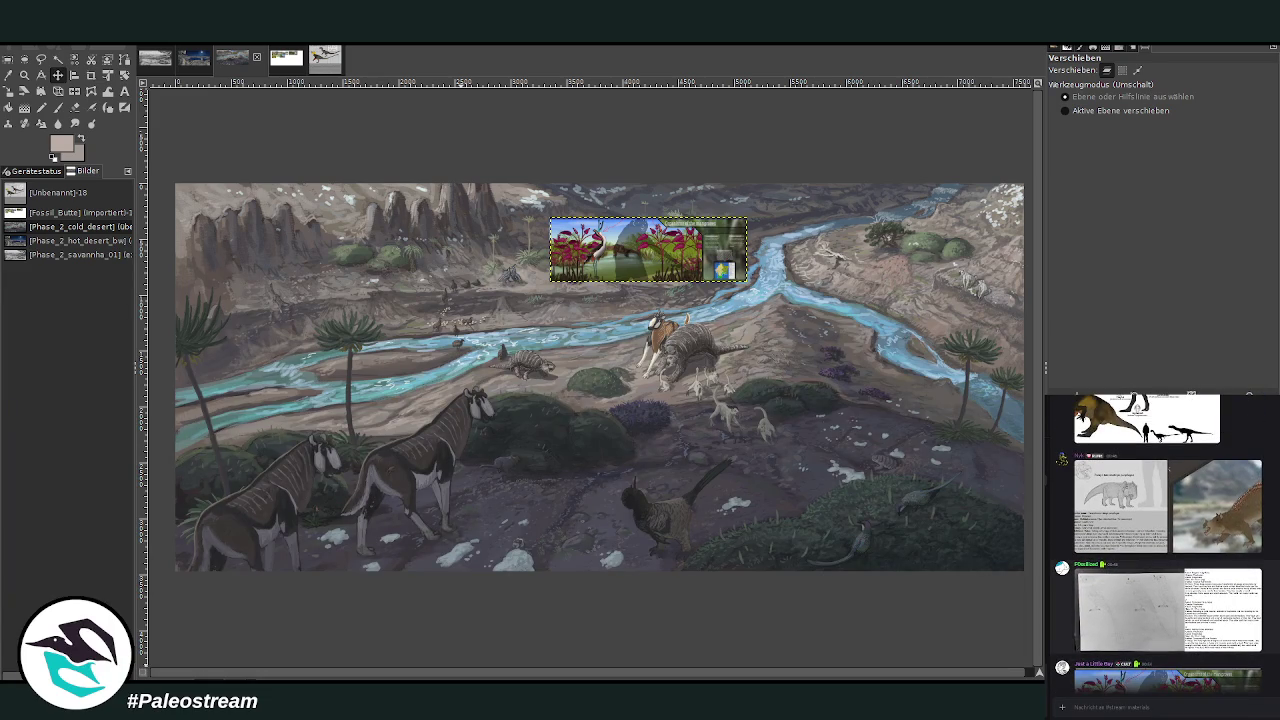
{"action": "scroll", "coordinate": [1165, 543], "scroll_direction": "down", "scroll_amount": 5}
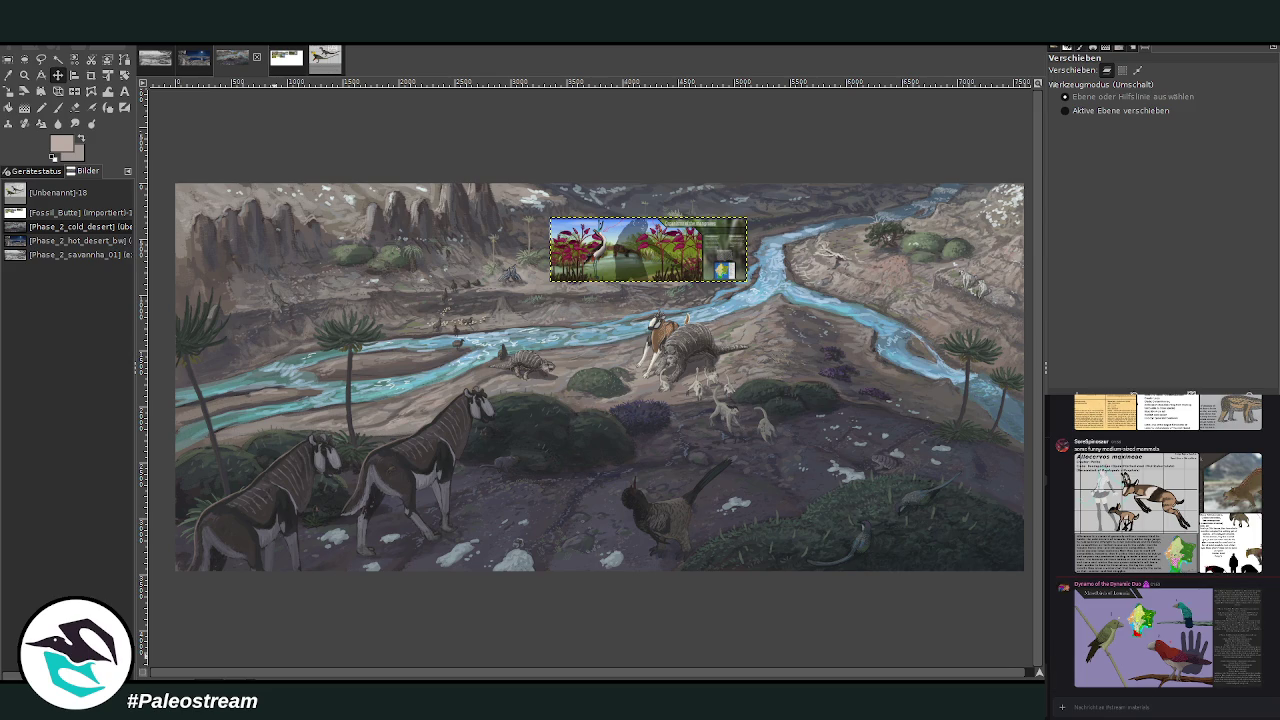
{"action": "left_click_drag", "start_coordinate": [510, 674], "coordinate": [662, 676]}
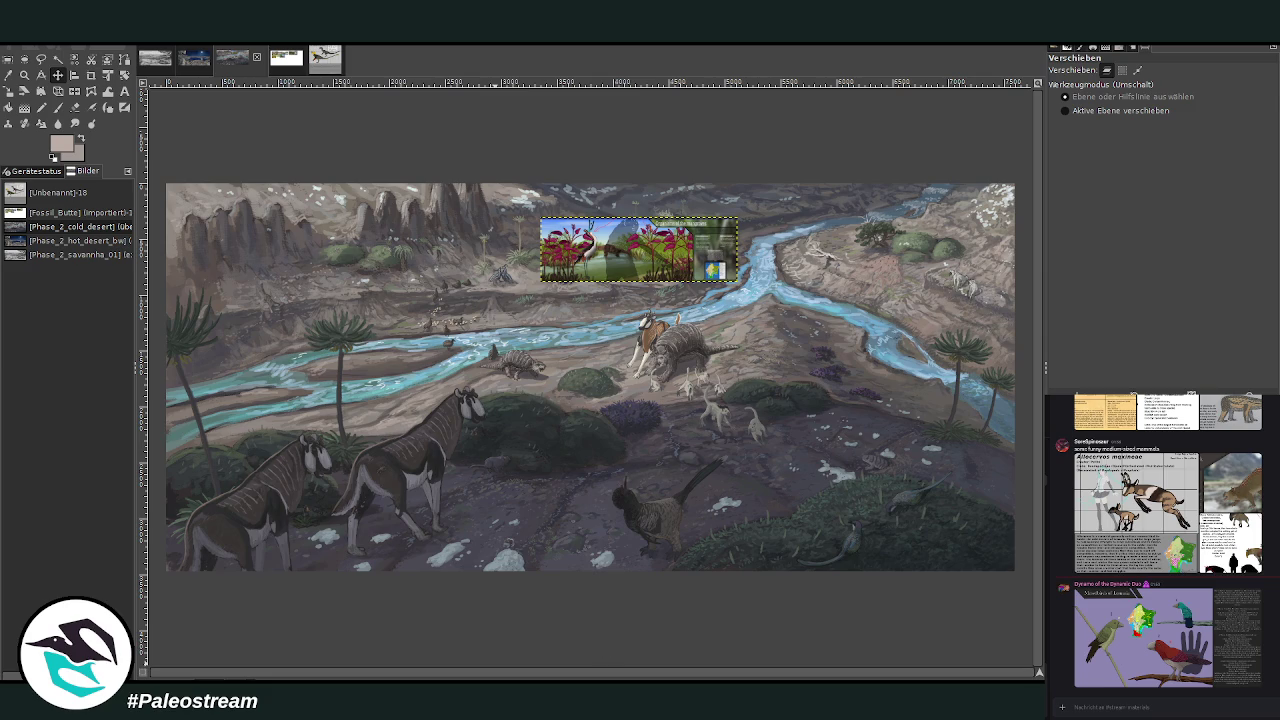
{"action": "left_click", "coordinate": [1193, 703]}
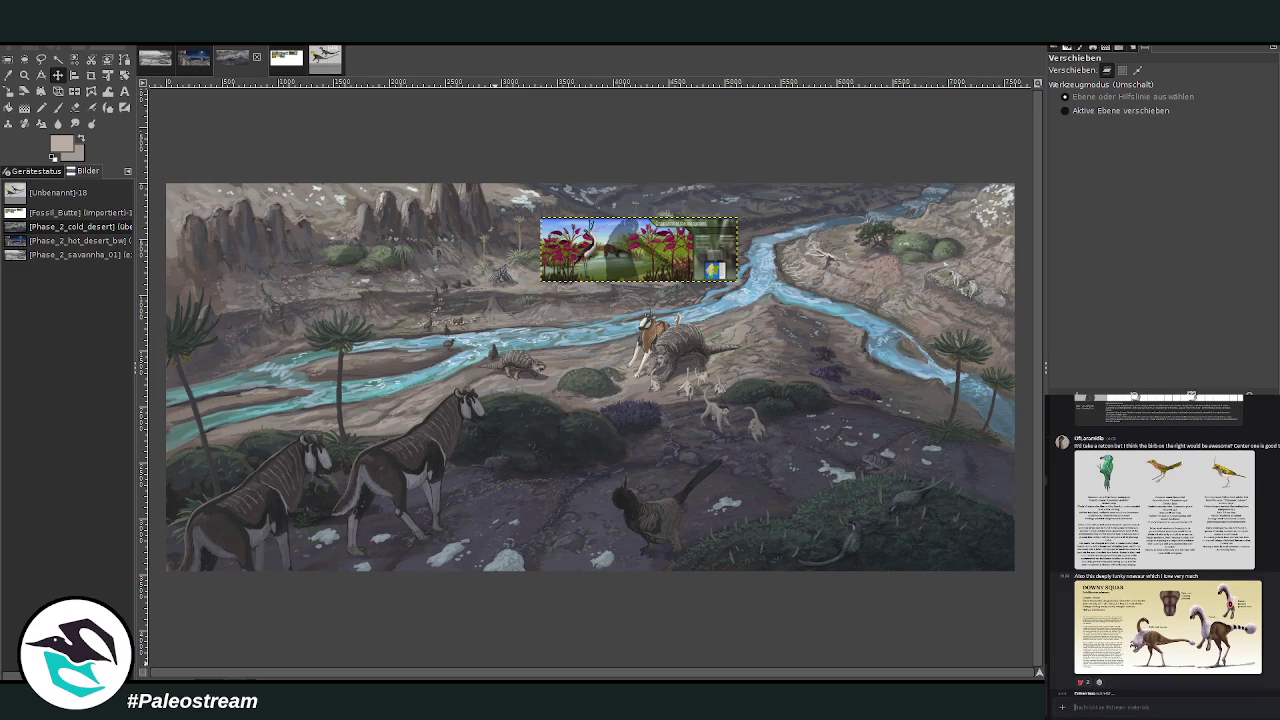
{"action": "left_click", "coordinate": [1168, 627]}
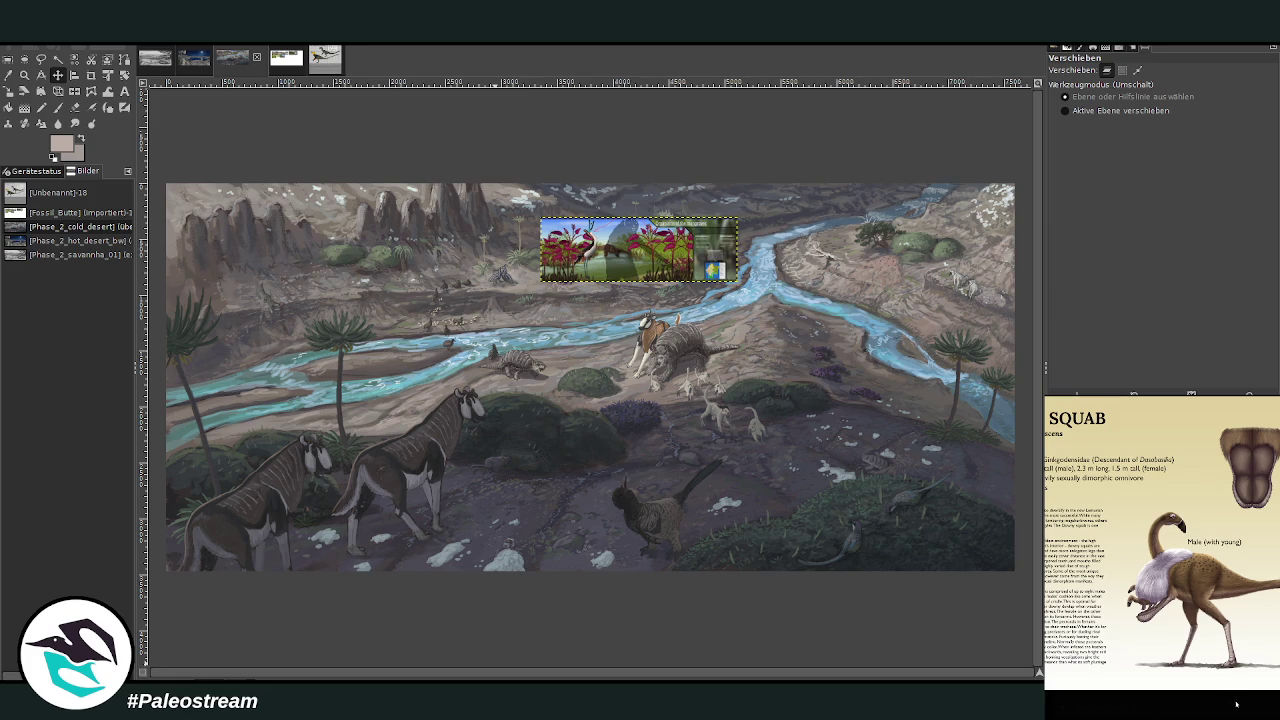
{"action": "left_click", "coordinate": [1236, 705]}
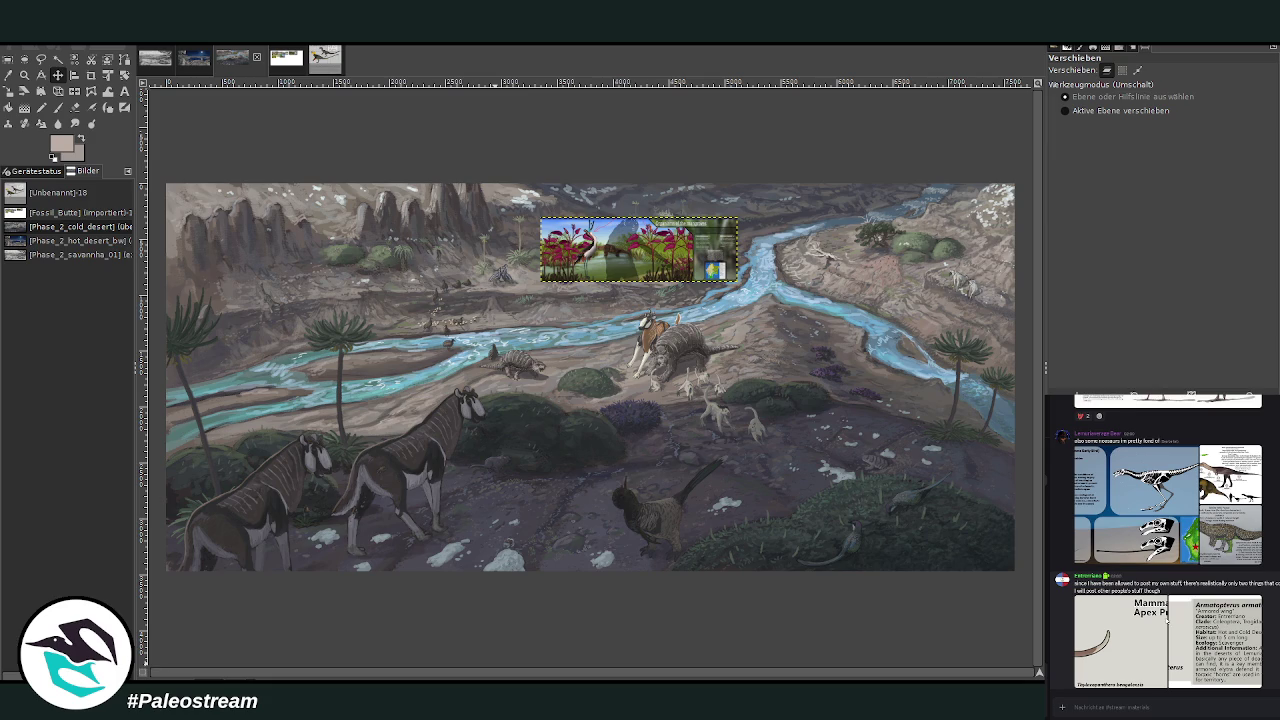
{"action": "left_click", "coordinate": [1170, 618]}
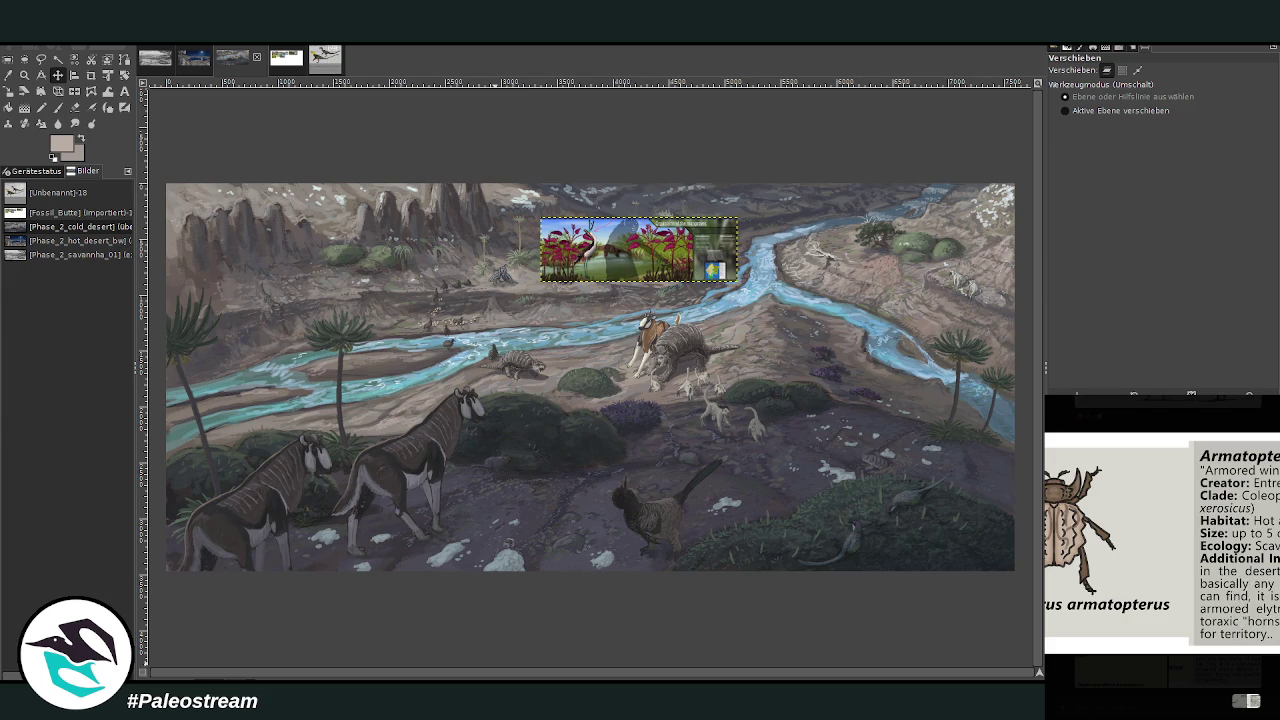
{"action": "left_click", "coordinate": [1099, 703]}
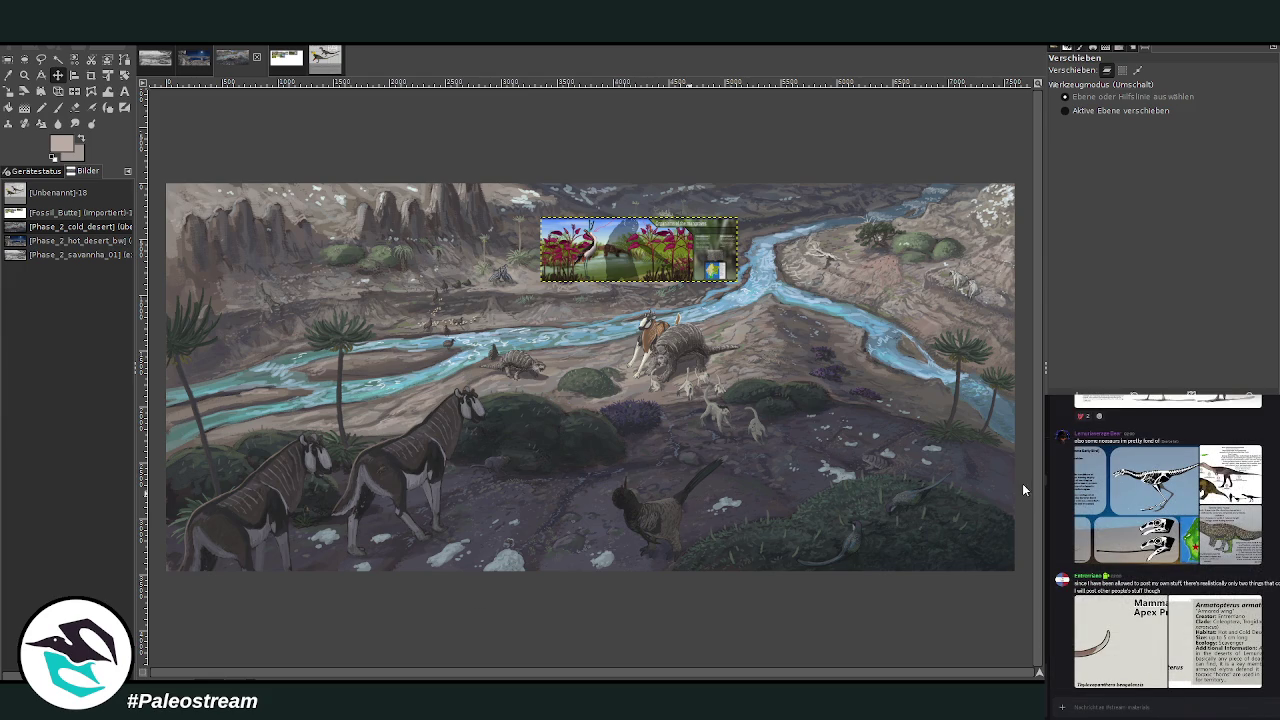
Paste the Armatopterus beetle card, move it down-right, crop it to the beetle illustration, and begin shrinking it.
{"action": "key", "text": "ctrl+v"}
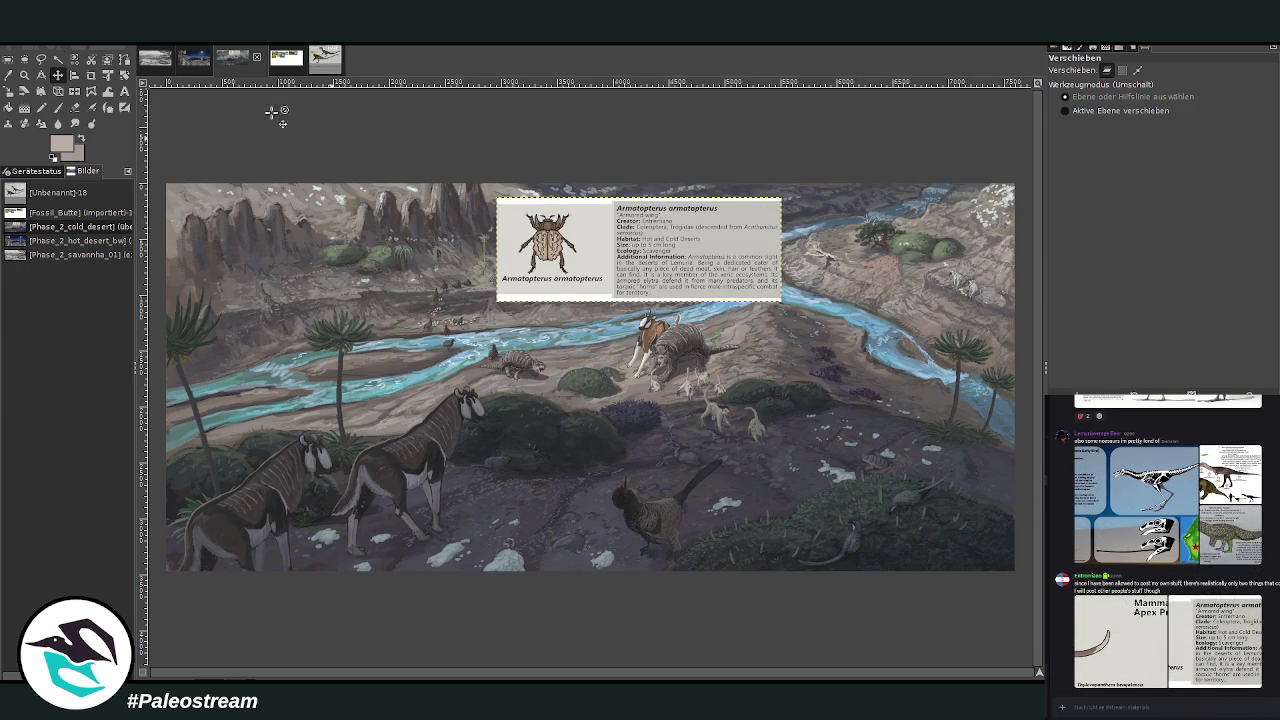
{"action": "left_click_drag", "start_coordinate": [591, 307], "coordinate": [804, 460]}
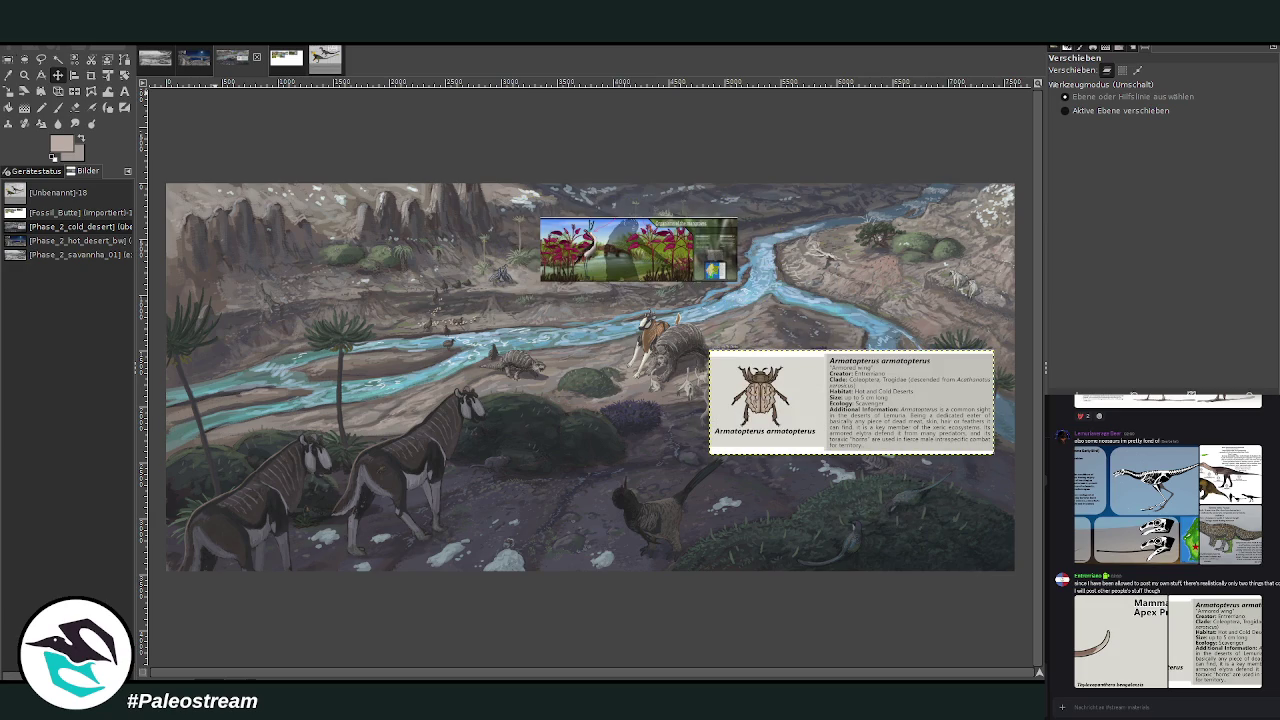
{"action": "left_click", "coordinate": [91, 75]}
{"action": "left_click_drag", "start_coordinate": [710, 351], "coordinate": [823, 453]}
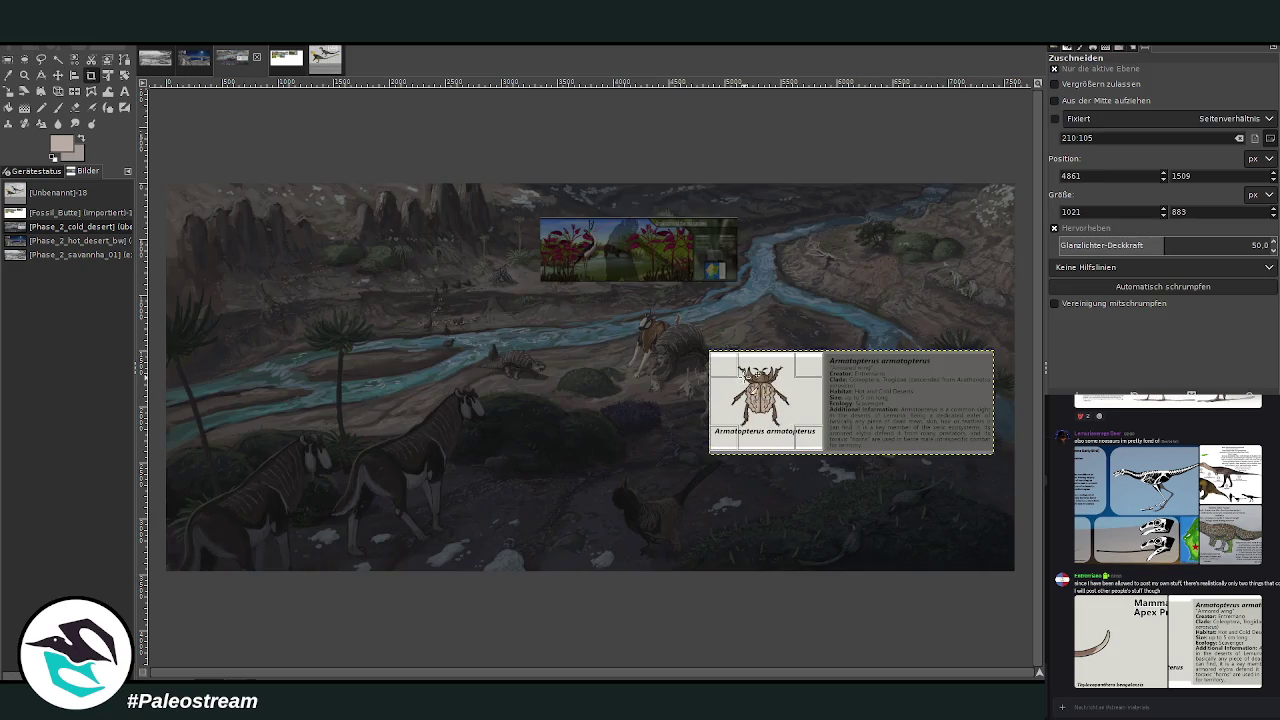
{"action": "left_click", "coordinate": [745, 378]}
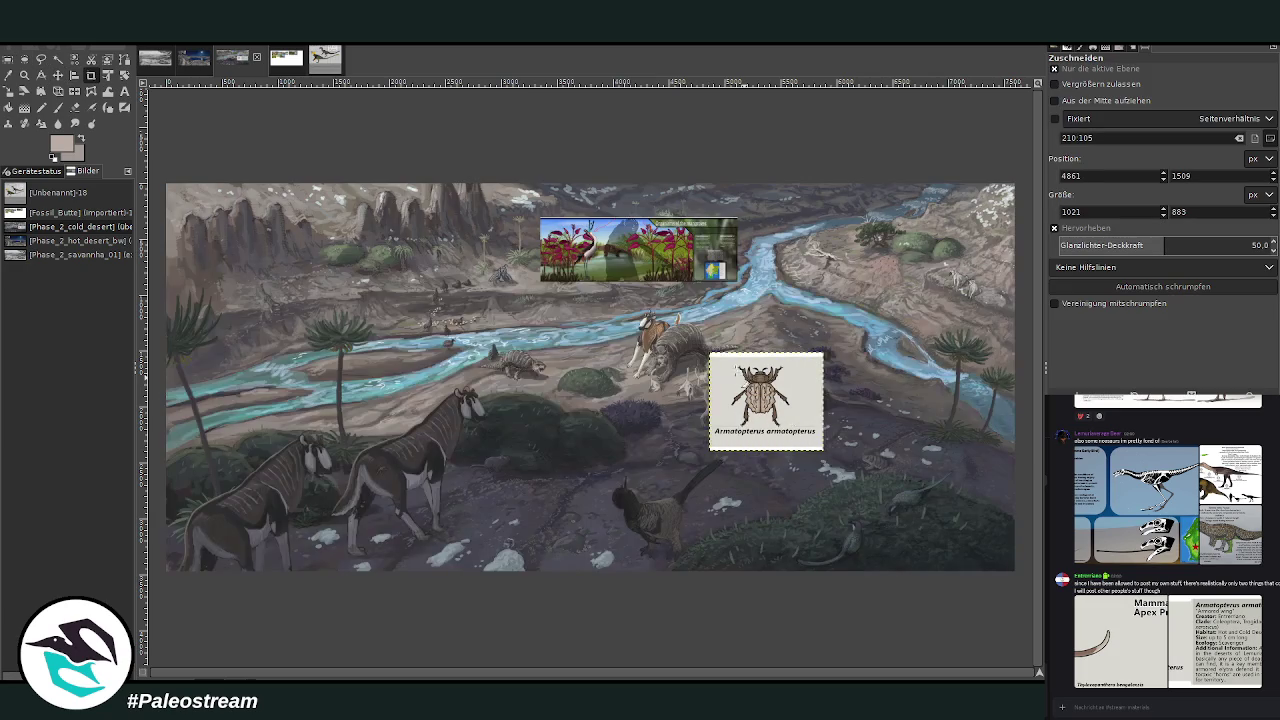
{"action": "left_click", "coordinate": [8, 91]}
{"action": "mouse_move", "coordinate": [740, 382]}
{"action": "left_mouse_down"}
{"action": "mouse_move", "coordinate": [872, 460]}
{"action": "mouse_move", "coordinate": [935, 455]}
{"action": "left_mouse_up"}
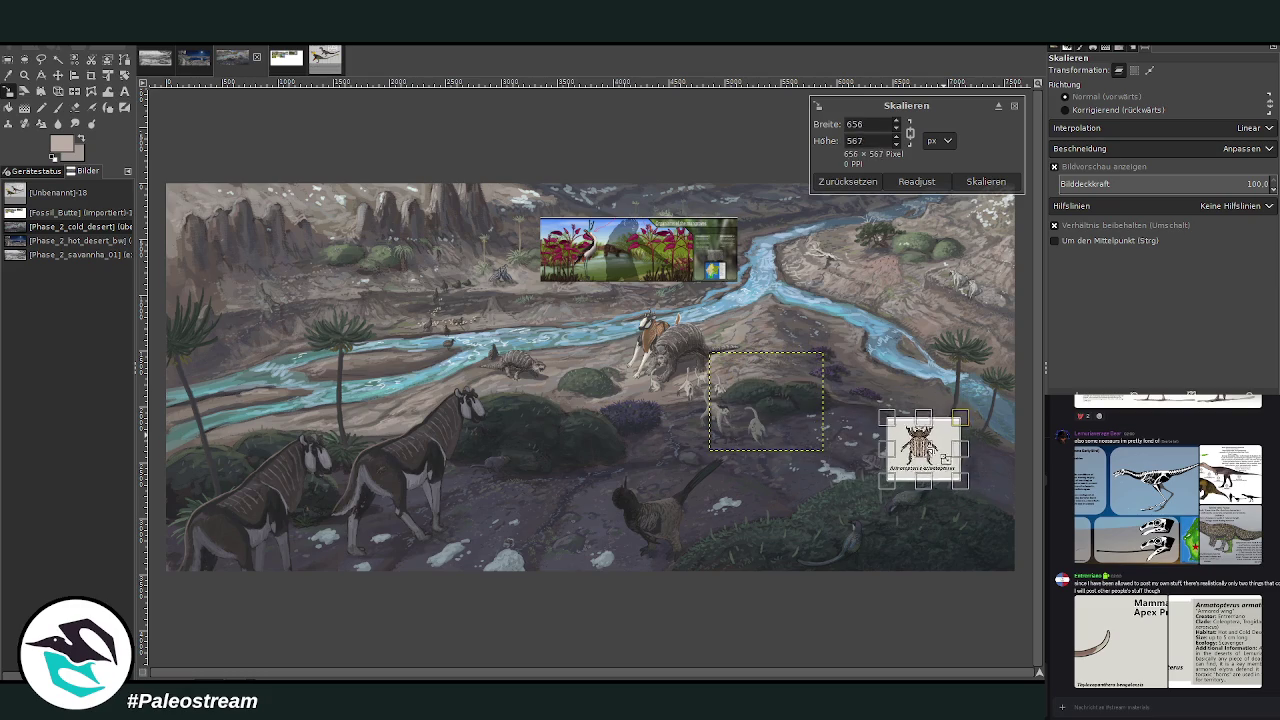
Apply the smaller beetle-panel size, then view the Pseudursodromeus gracilis image enlarged in chat.
{"action": "left_click", "coordinate": [986, 182]}
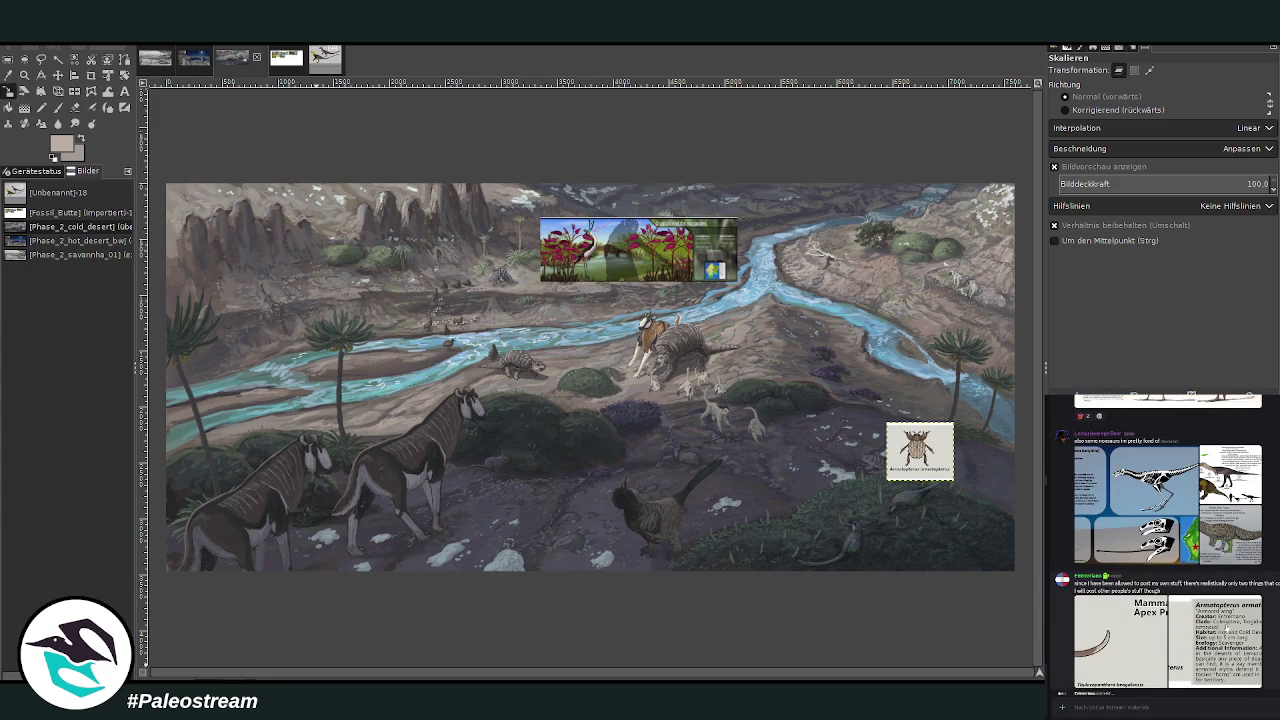
{"action": "scroll", "coordinate": [1222, 630], "scroll_direction": "up", "scroll_amount": 2}
{"action": "scroll", "coordinate": [1165, 543], "scroll_direction": "up", "scroll_amount": 2}
{"action": "scroll", "coordinate": [1165, 543], "scroll_direction": "up", "scroll_amount": 2}
{"action": "scroll", "coordinate": [1165, 543], "scroll_direction": "up", "scroll_amount": 2}
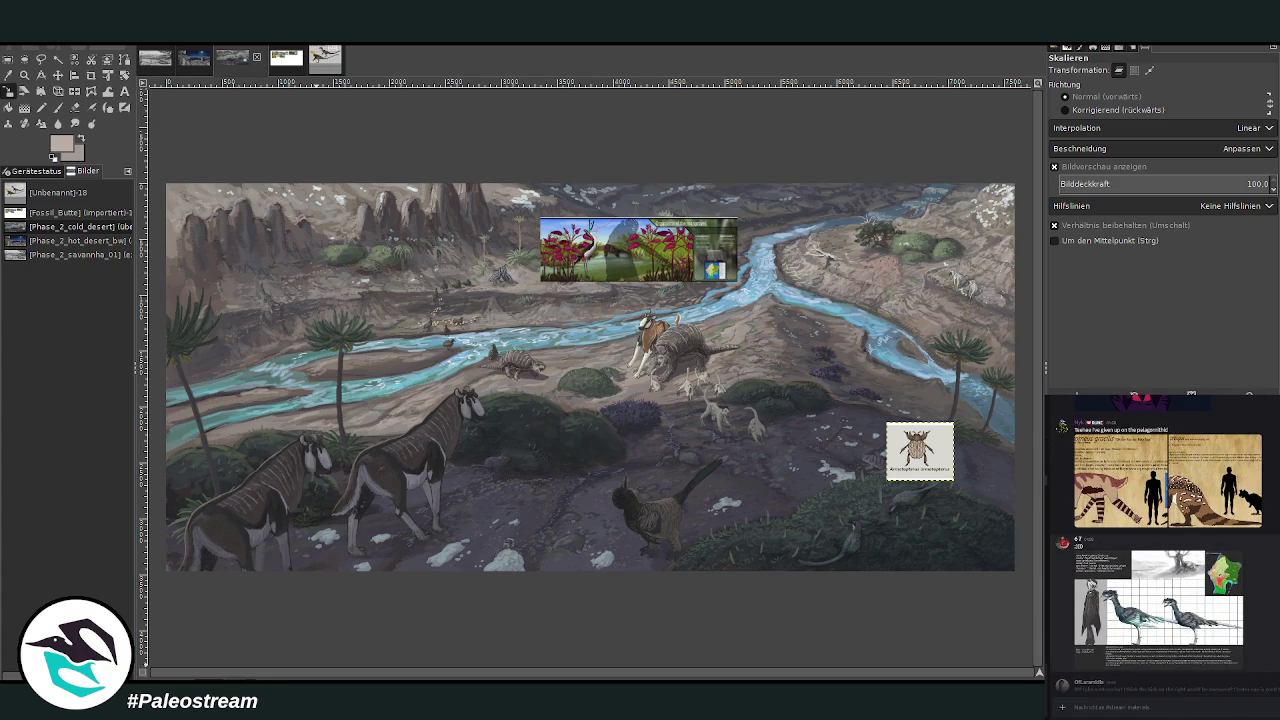
{"action": "left_click", "coordinate": [1170, 560]}
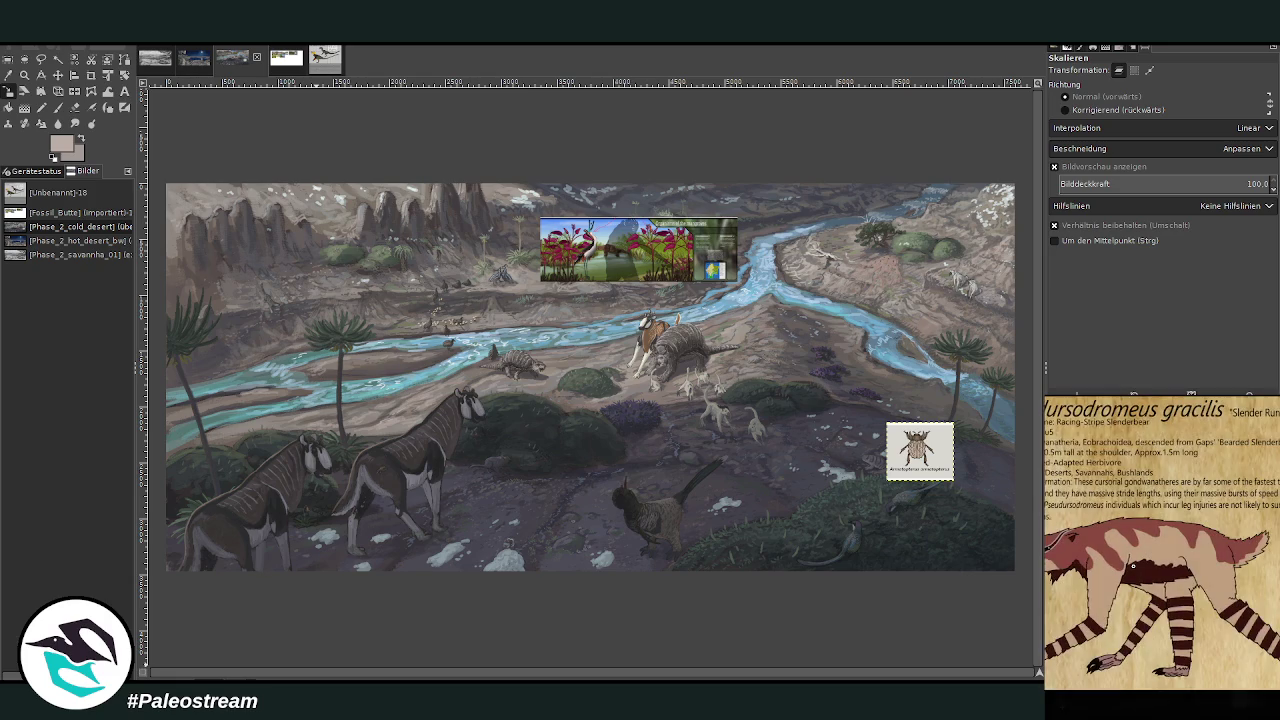
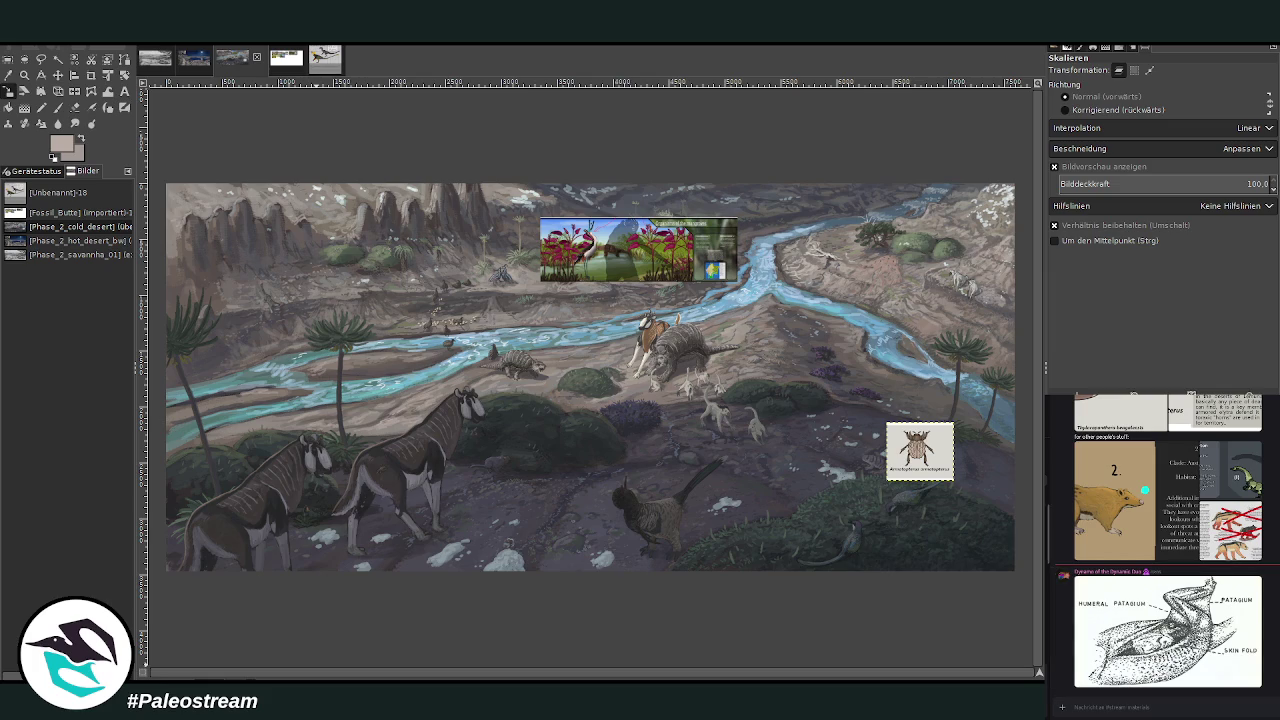
Paste the humeral patagium sketch from the chat as a new image, zoom in, then return to the landscape.
{"action": "left_click", "coordinate": [1181, 653]}
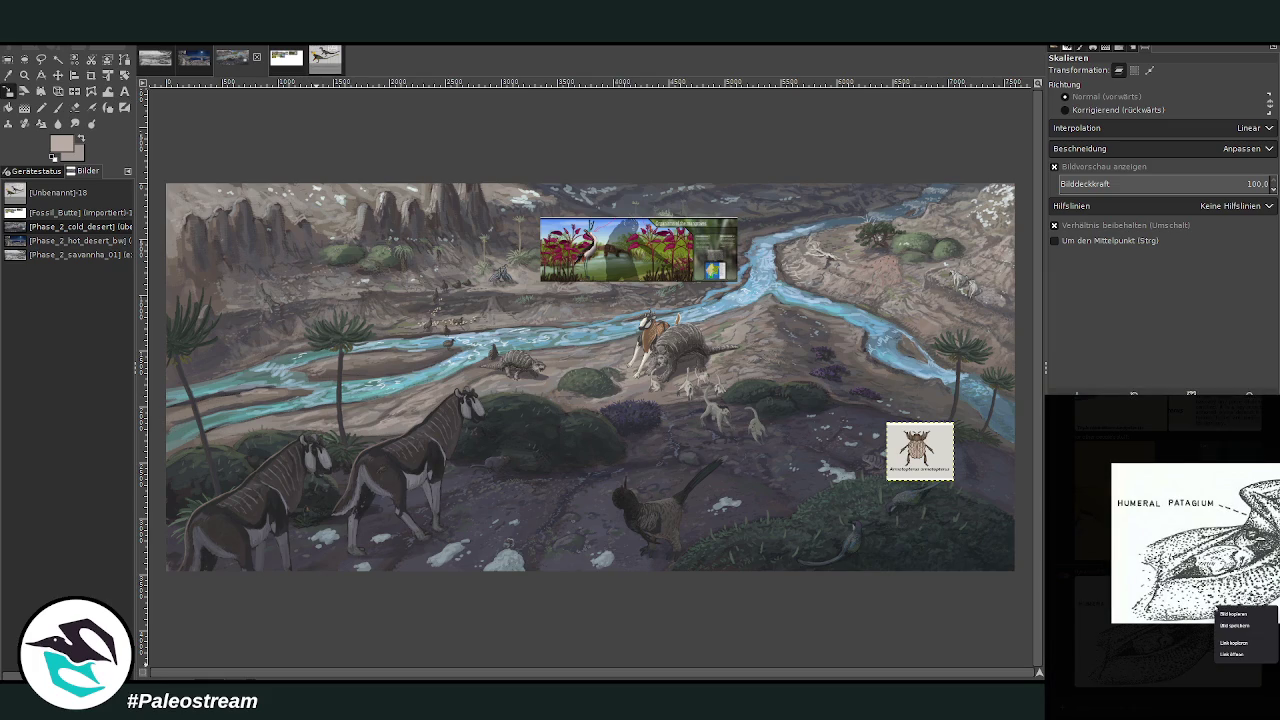
{"action": "left_click", "coordinate": [1108, 713]}
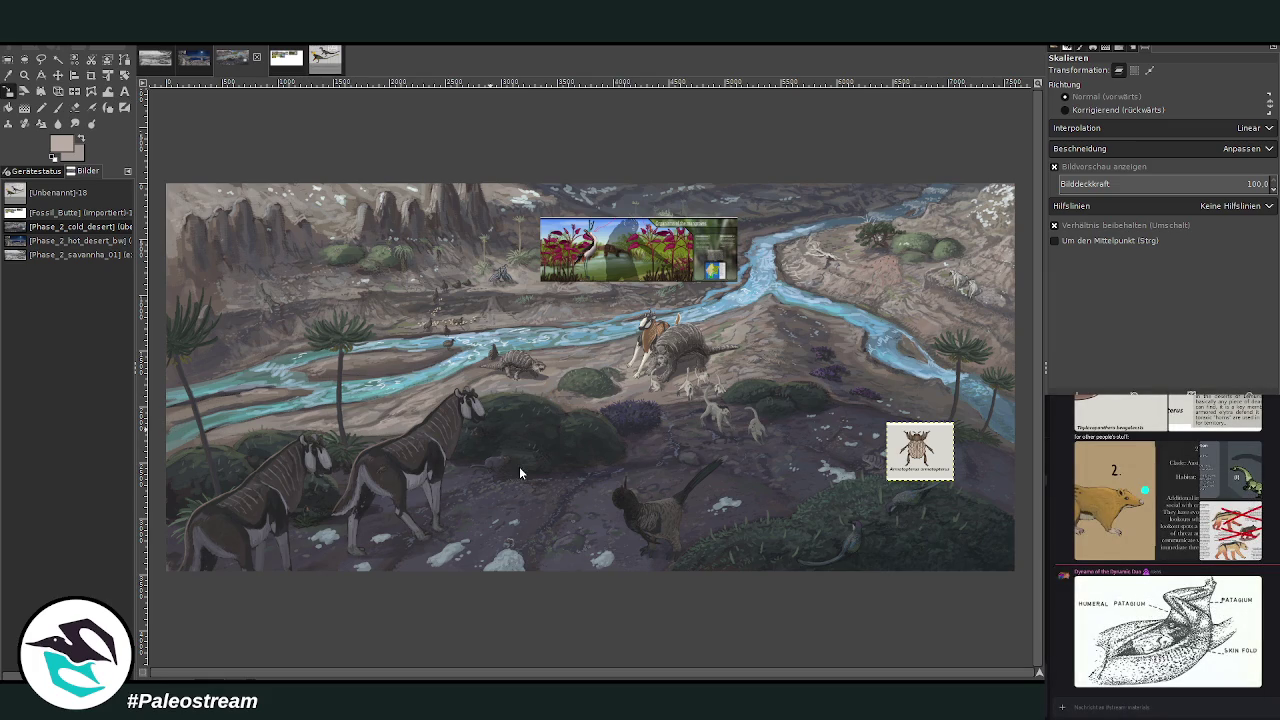
{"action": "key", "text": "ctrl+shift+v"}
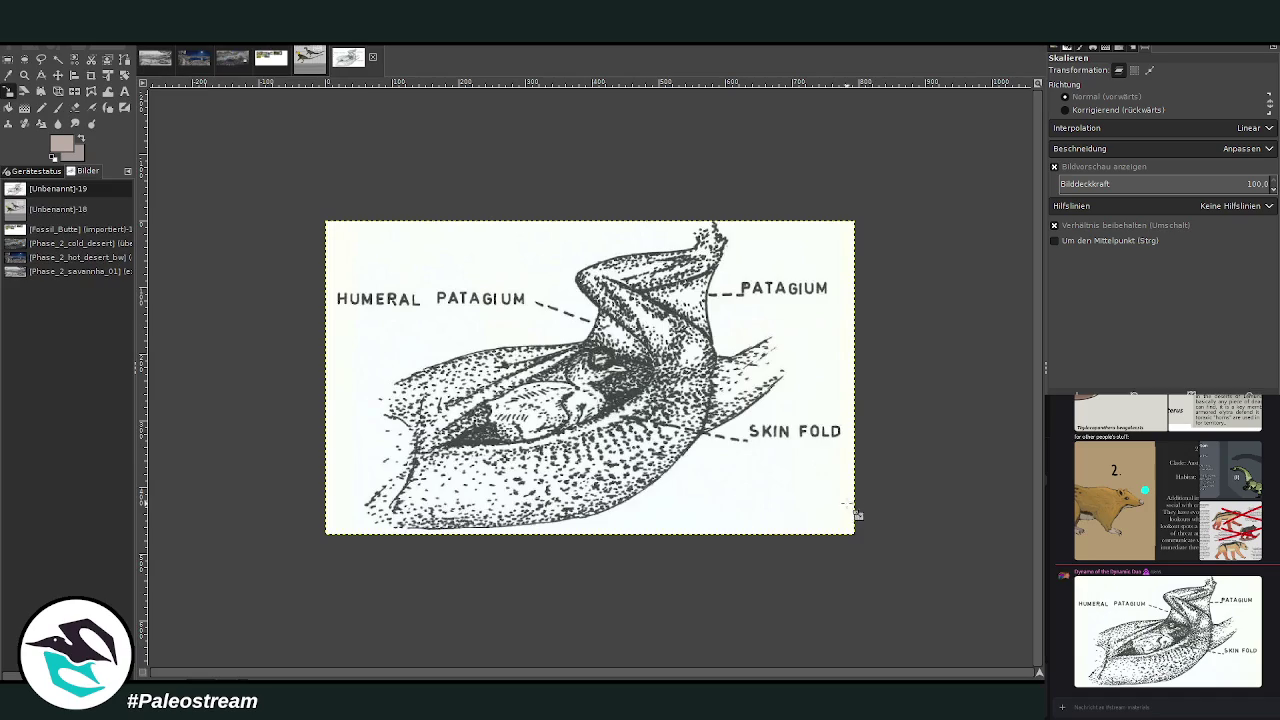
{"action": "left_click", "coordinate": [24, 75]}
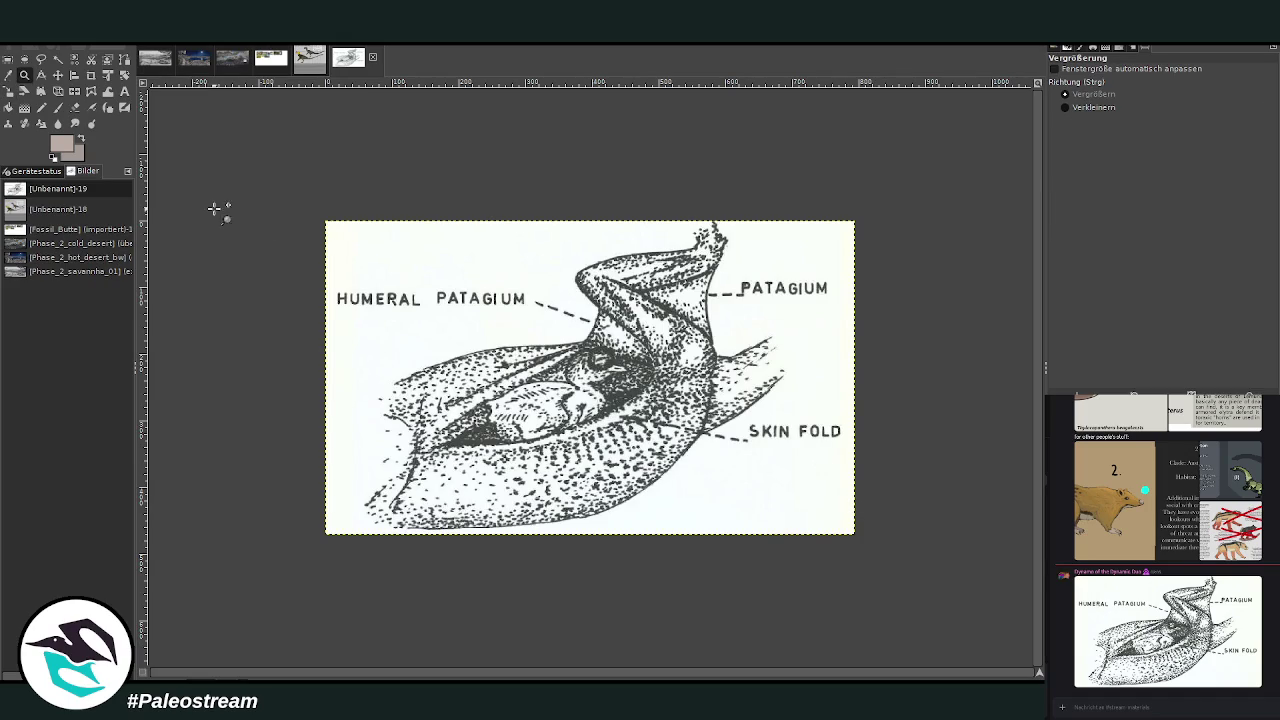
{"action": "left_click_drag", "start_coordinate": [296, 212], "coordinate": [935, 540]}
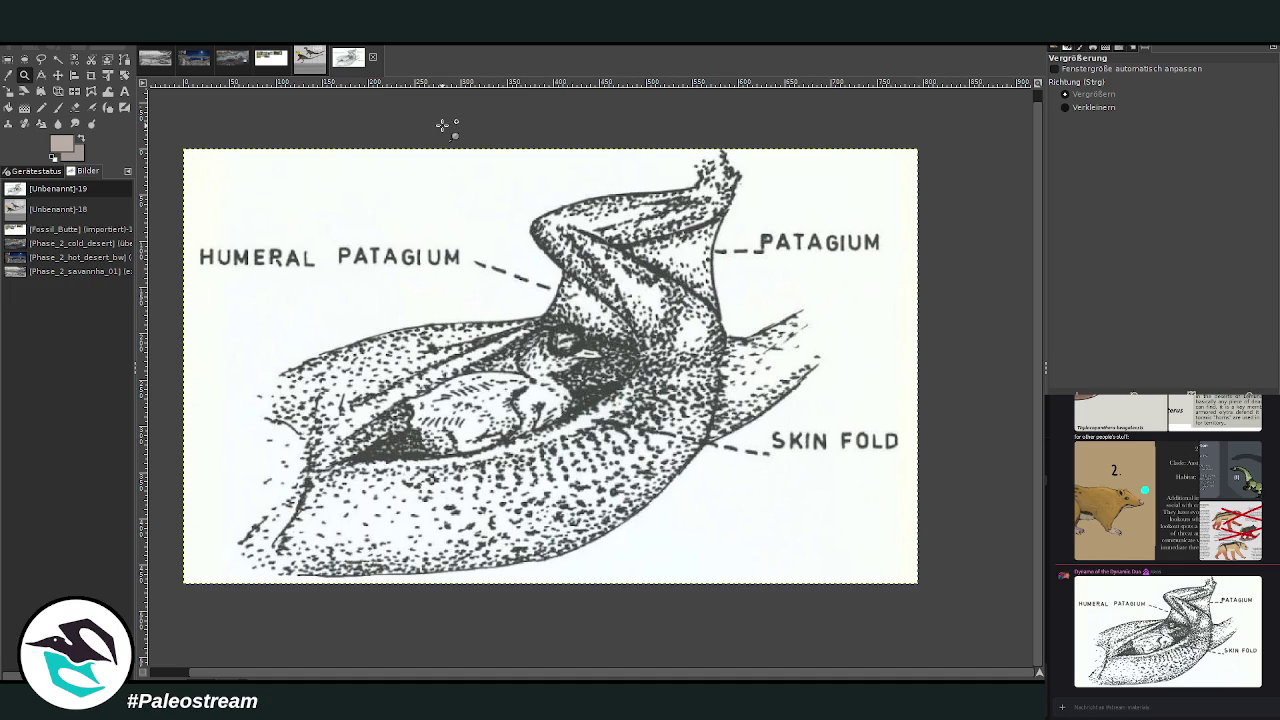
{"action": "left_click", "coordinate": [230, 60]}
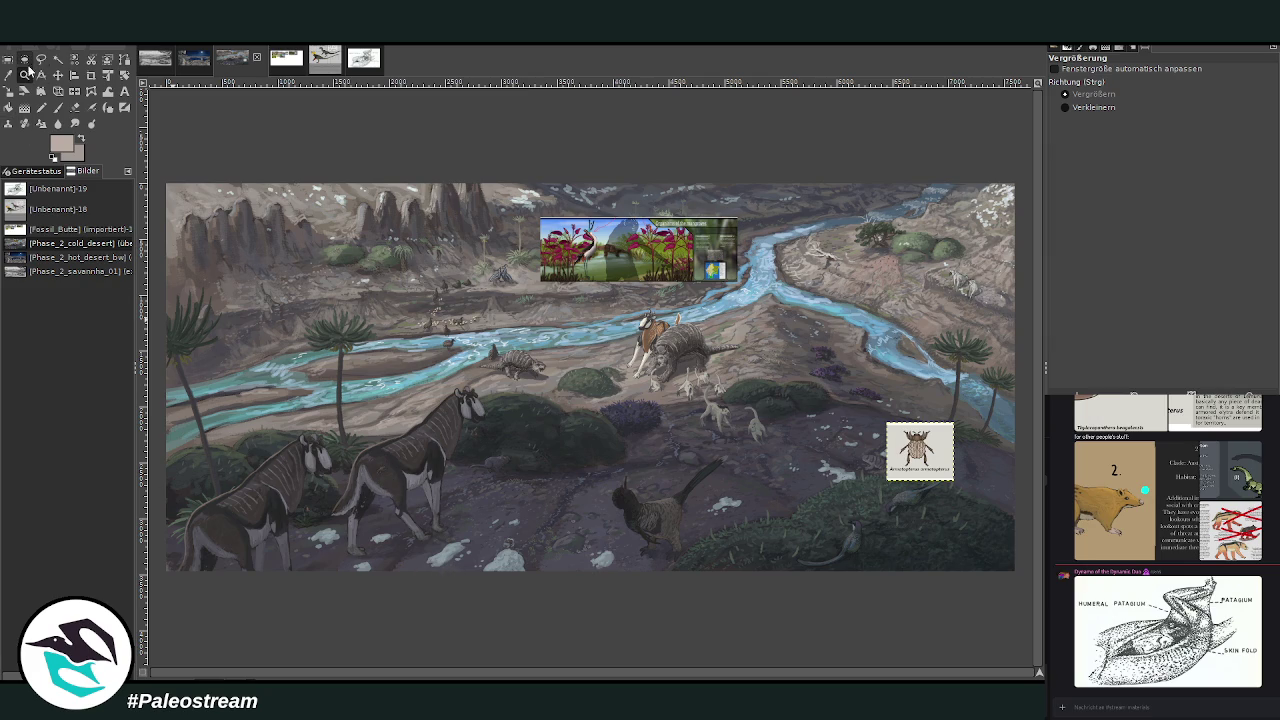
Zoom in from the middle of the painting to the beetle card and the two grazing birds.
{"action": "left_click_drag", "start_coordinate": [440, 215], "coordinate": [770, 472]}
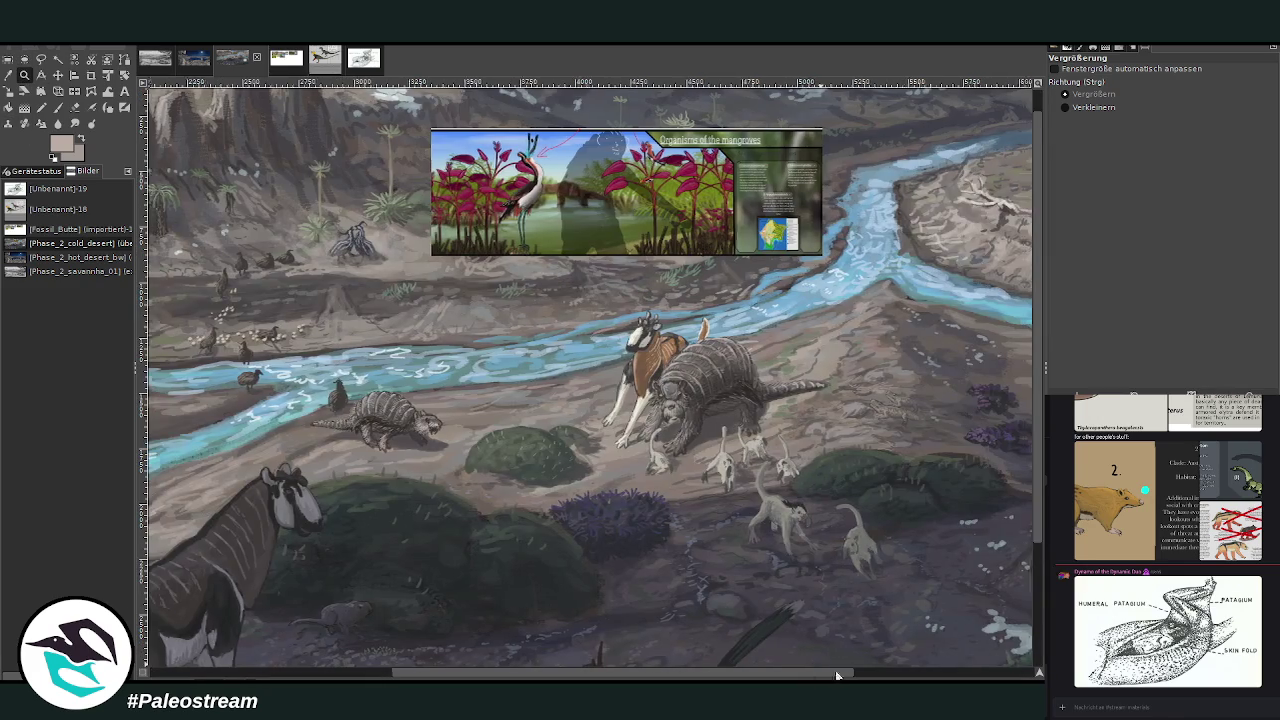
{"action": "scroll", "coordinate": [490, 318], "scroll_direction": "right", "scroll_amount": 4}
{"action": "scroll", "coordinate": [490, 318], "scroll_direction": "down", "scroll_amount": 2}
{"action": "left_click_drag", "start_coordinate": [490, 318], "coordinate": [950, 665]}
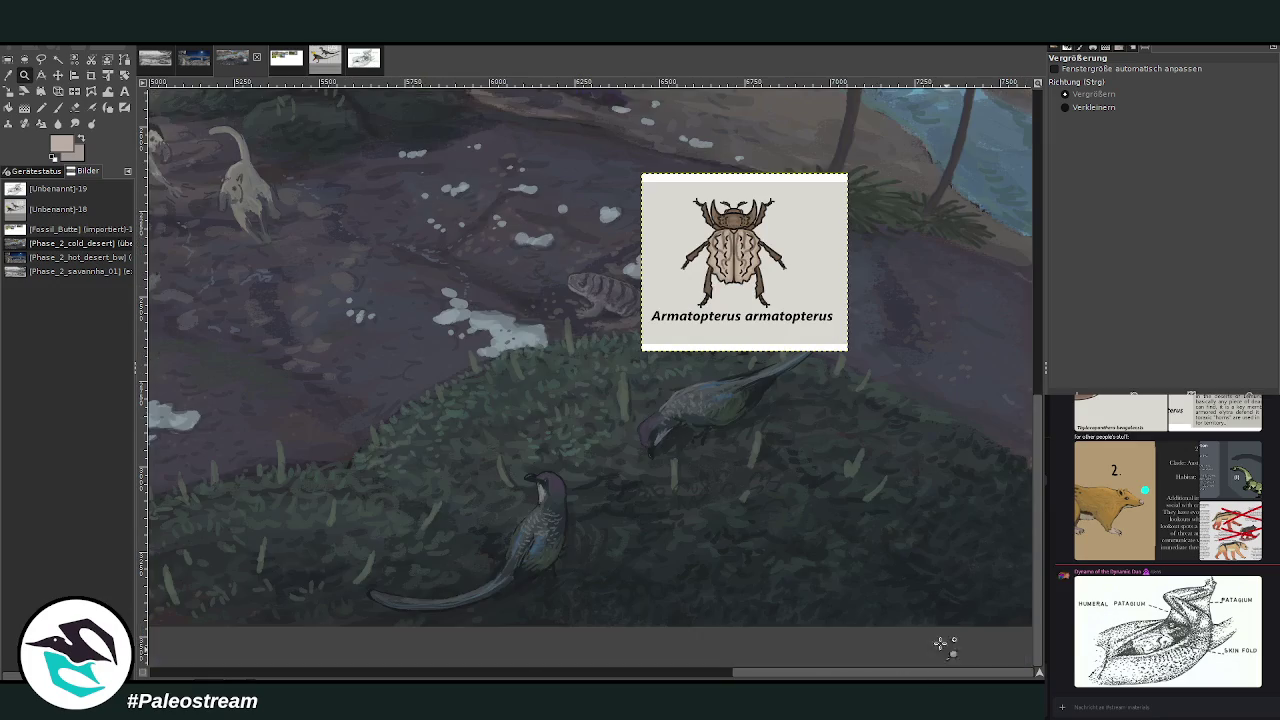
{"action": "left_click_drag", "start_coordinate": [390, 140], "coordinate": [897, 632]}
{"action": "left_click_drag", "start_coordinate": [298, 209], "coordinate": [785, 620]}
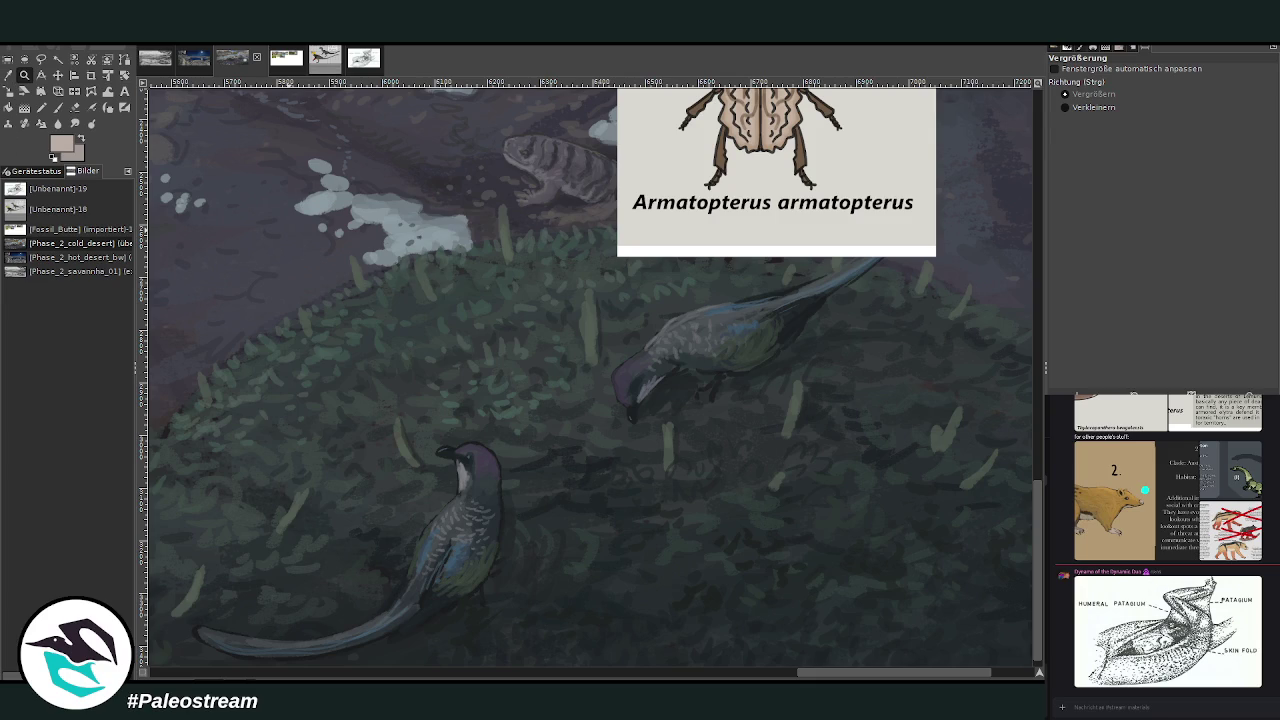
{"action": "left_click", "coordinate": [57, 107]}
{"action": "left_click", "coordinate": [24, 75]}
{"action": "left_click_drag", "start_coordinate": [906, 541], "coordinate": [951, 646]}
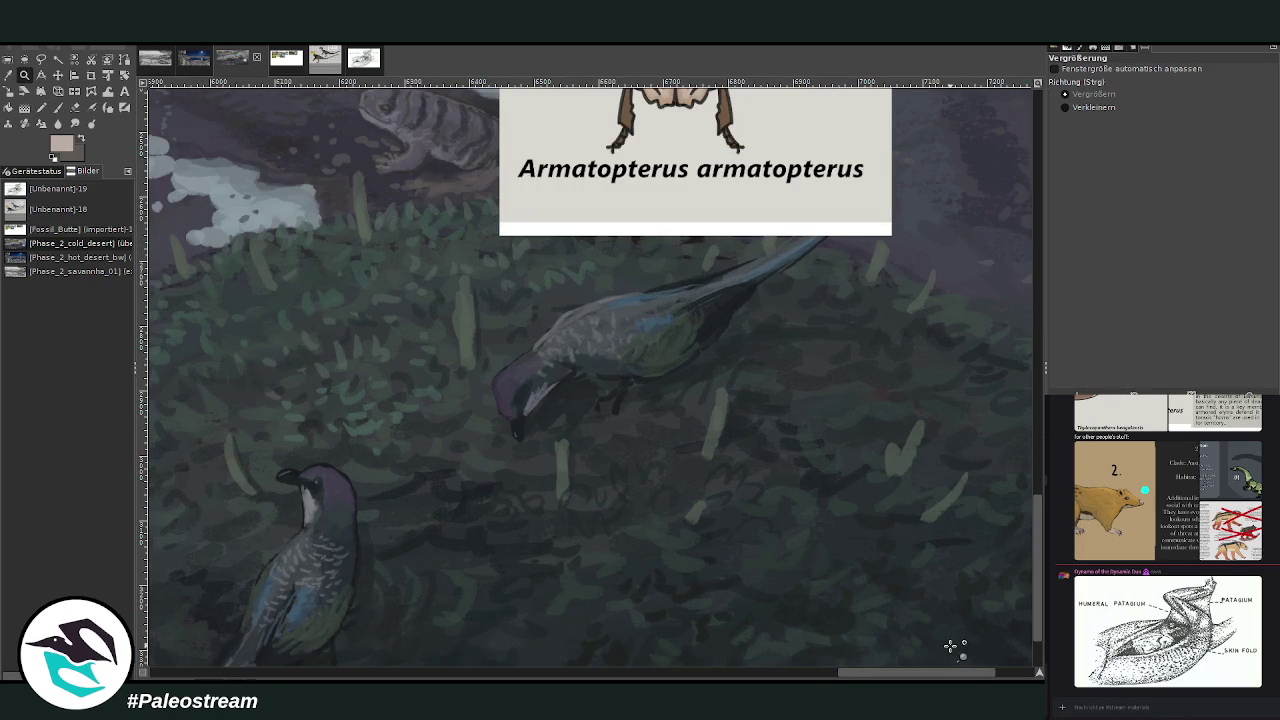
{"action": "key", "text": "o"}
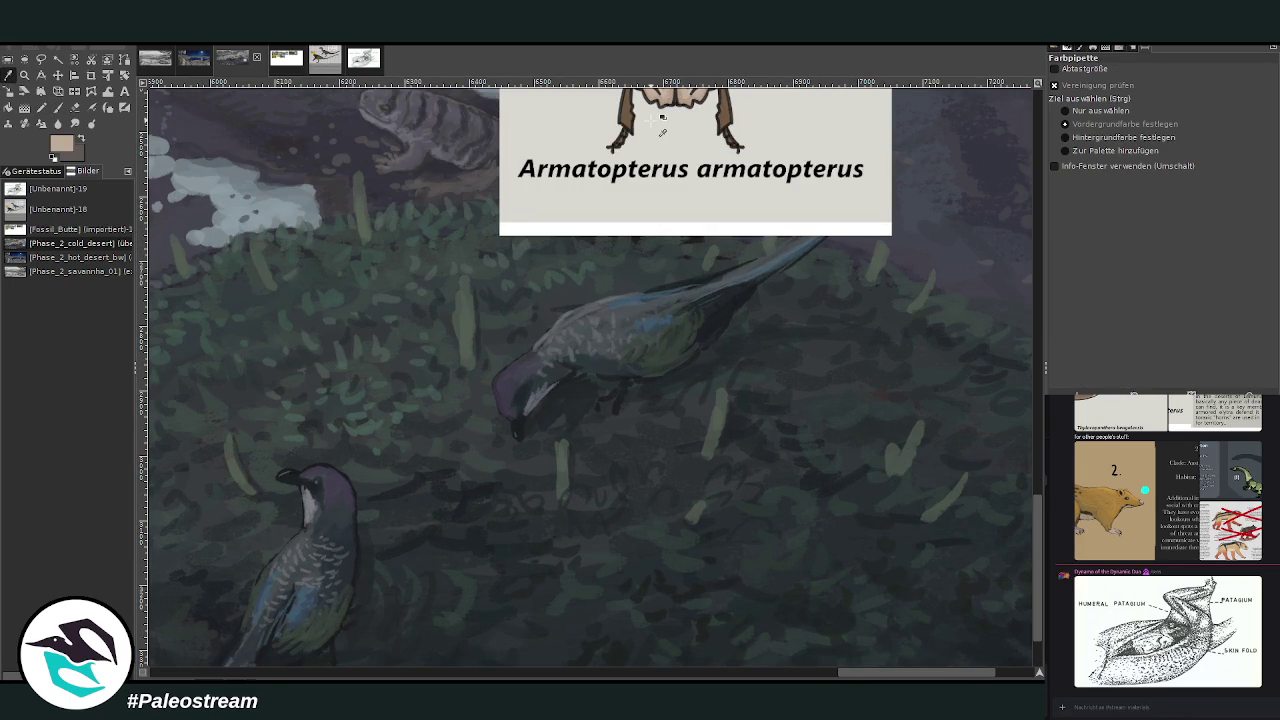
Move the beetle card down and right, then dab tan paint between the birds at opacity 85.5, size 32.
{"action": "key", "text": "m"}
{"action": "left_click_drag", "start_coordinate": [588, 200], "coordinate": [706, 371]}
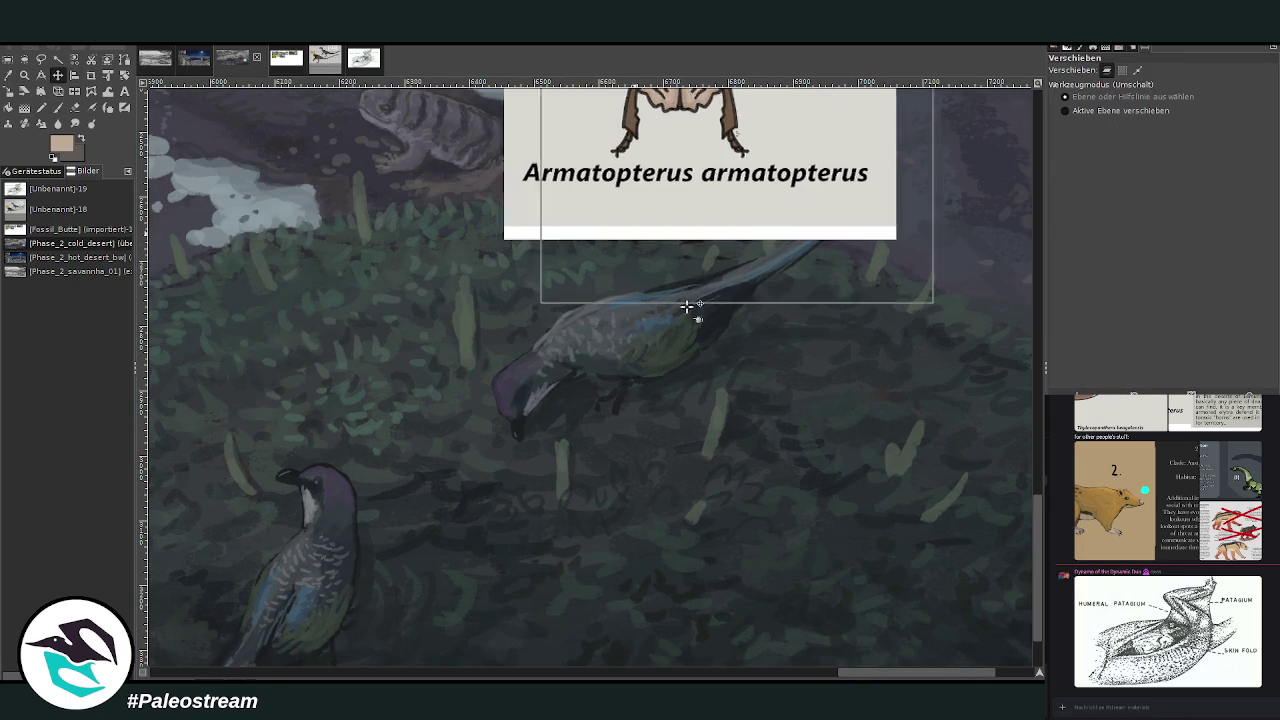
{"action": "key", "text": "p"}
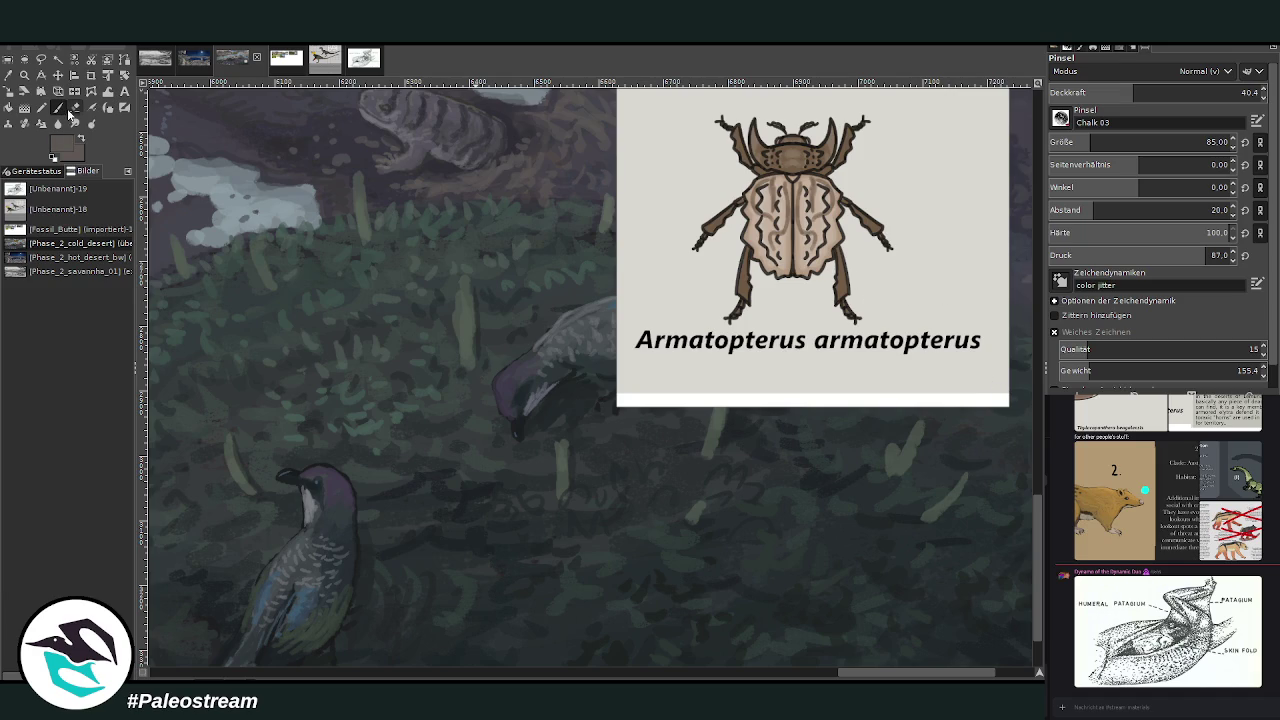
{"action": "left_click", "coordinate": [1165, 93]}
{"action": "left_click", "coordinate": [1230, 93]}
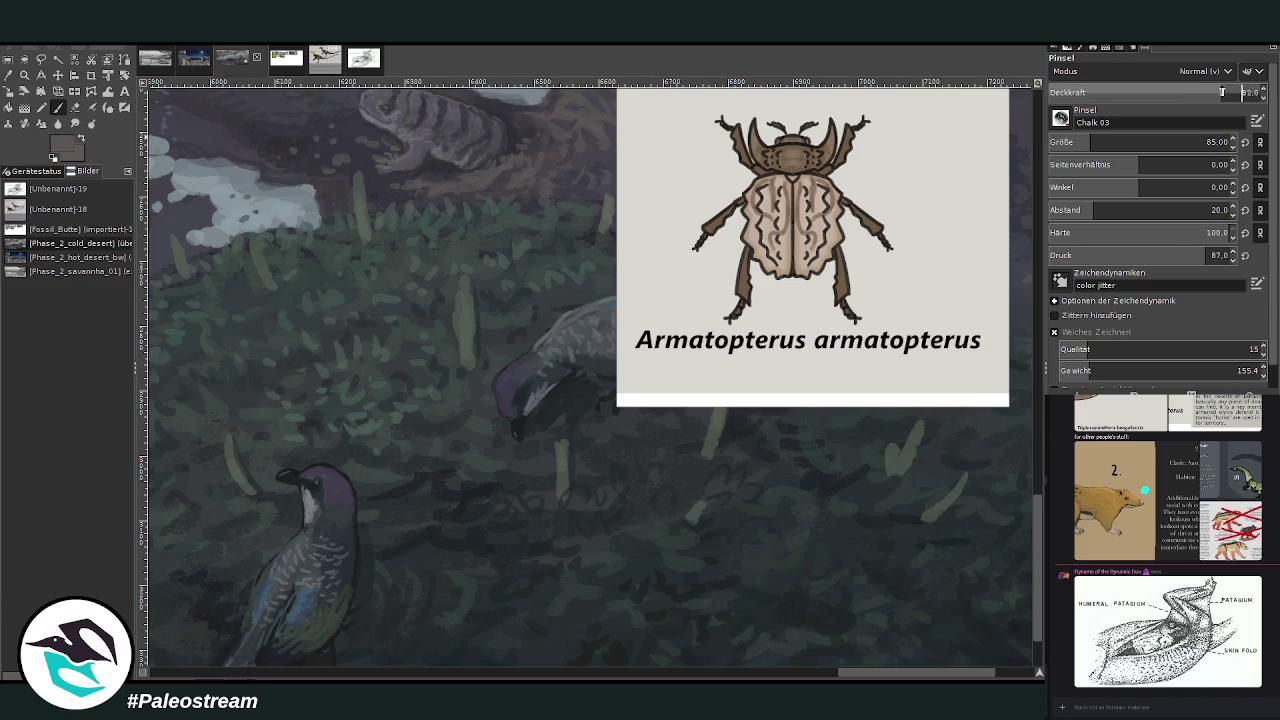
{"action": "type", "text": "85.5"}
{"action": "left_click", "coordinate": [1072, 142]}
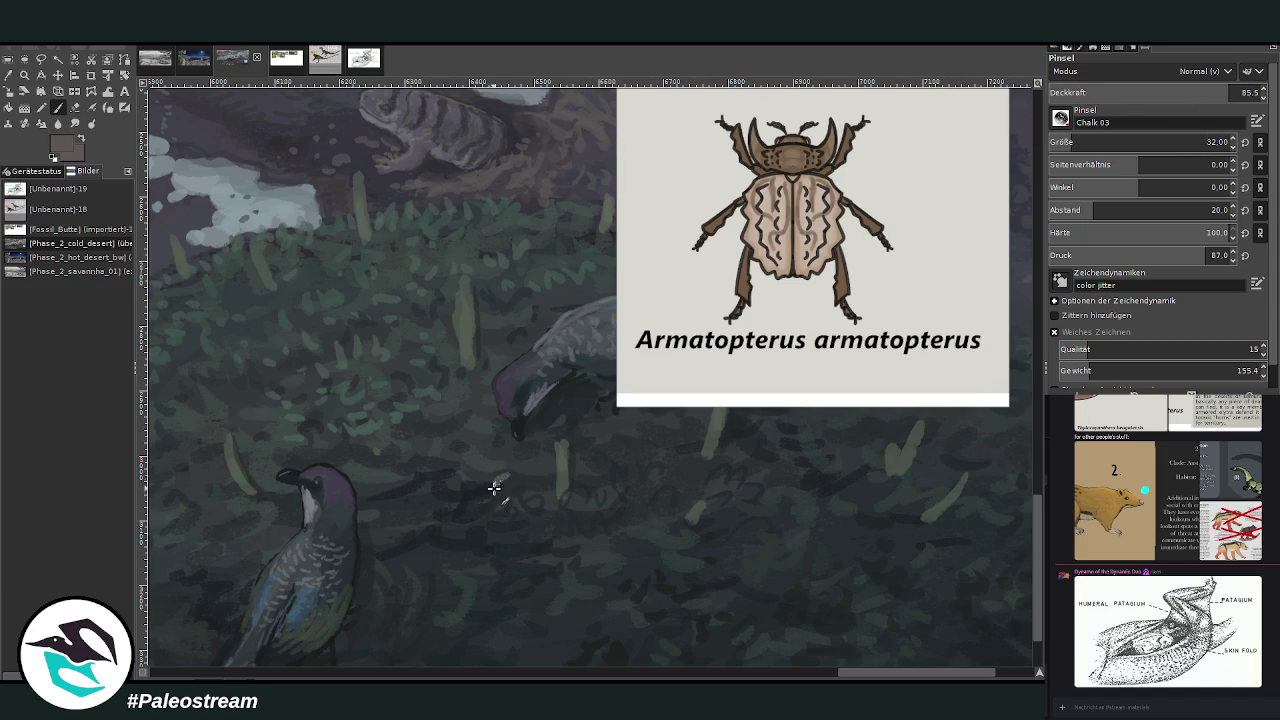
{"action": "left_click_drag", "start_coordinate": [499, 480], "coordinate": [503, 486]}
Paint brown detail onto the tiny creature with a darker colour at brush size 21.
{"action": "left_click", "coordinate": [1004, 400], "text": "ctrl"}
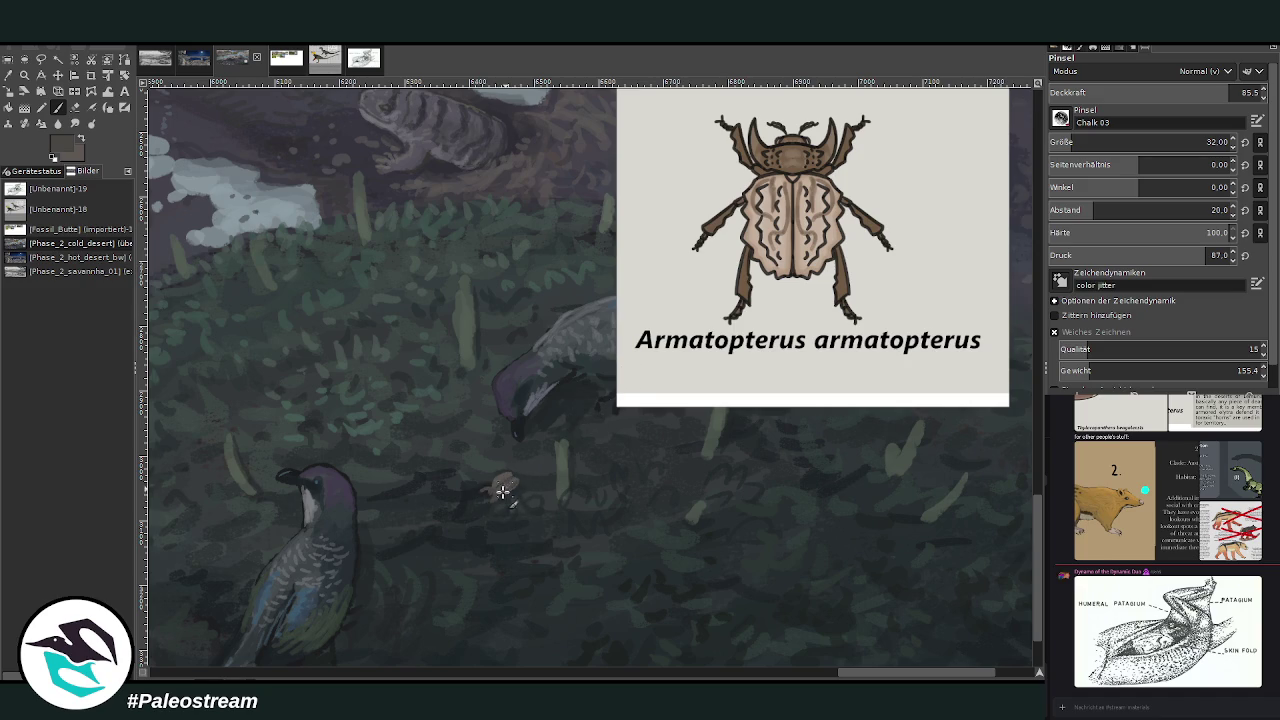
{"action": "key", "text": "bracketleft"}
{"action": "key", "text": "bracketleft"}
{"action": "key", "text": "bracketleft"}
{"action": "left_click", "coordinate": [24, 75]}
{"action": "mouse_move", "coordinate": [384, 142]}
{"action": "left_mouse_down"}
{"action": "mouse_move", "coordinate": [786, 588]}
{"action": "mouse_move", "coordinate": [781, 654]}
{"action": "left_mouse_up"}
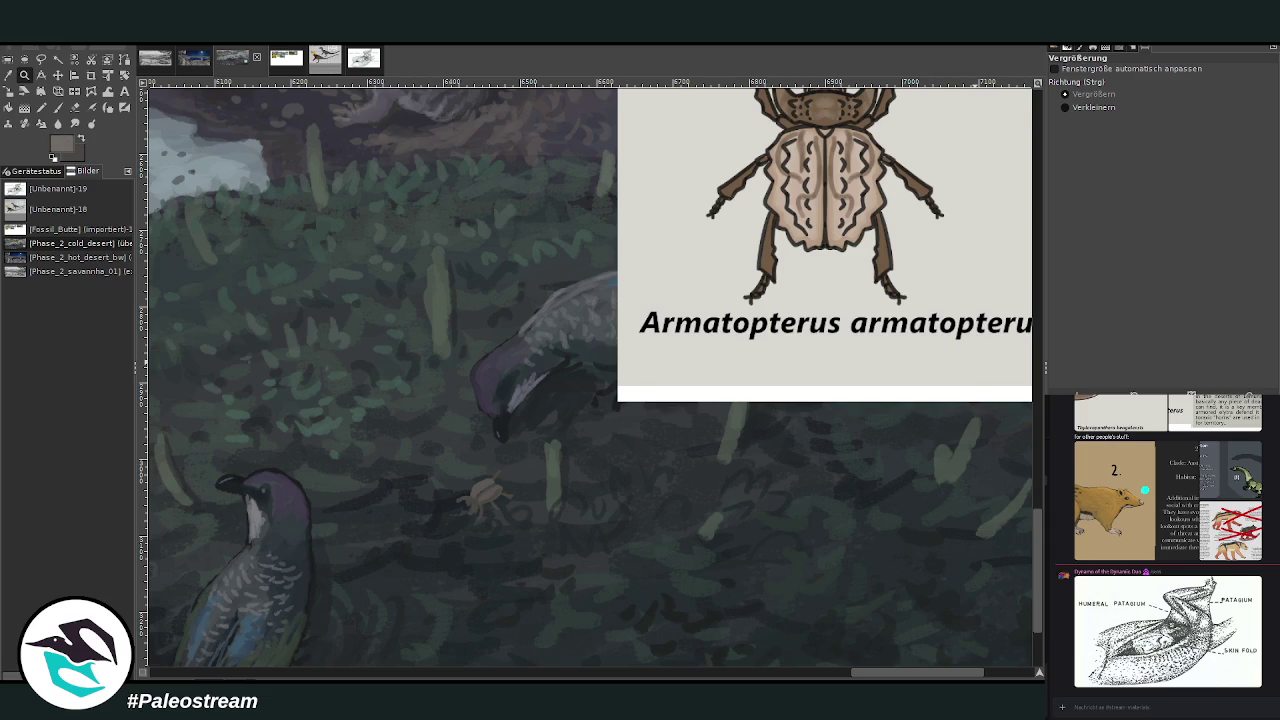
{"action": "left_click", "coordinate": [57, 107]}
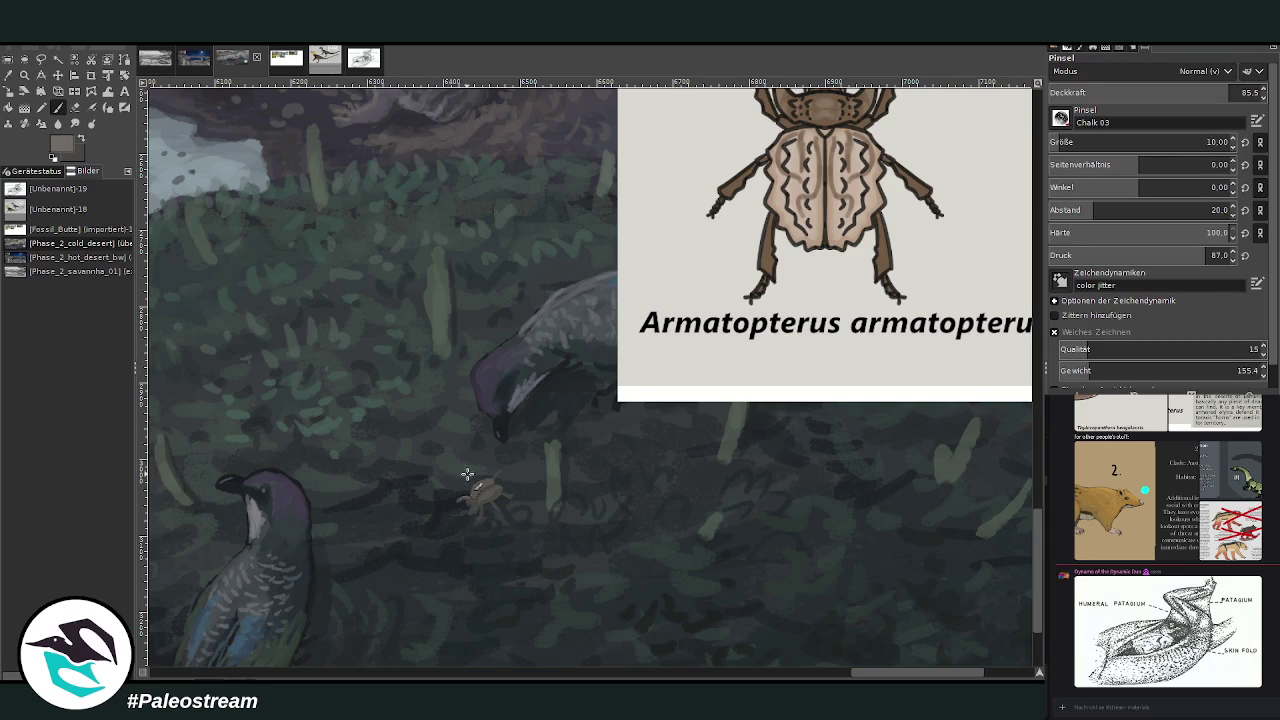
{"action": "mouse_move", "coordinate": [473, 493]}
{"action": "left_mouse_down"}
{"action": "mouse_move", "coordinate": [493, 494]}
{"action": "mouse_move", "coordinate": [486, 481]}
{"action": "left_mouse_up"}
Sample a dark colour from the painting and lower the brush opacity to 57.1.
{"action": "key", "text": "o"}
{"action": "left_click", "coordinate": [457, 558]}
{"action": "left_click", "coordinate": [57, 107]}
{"action": "left_click", "coordinate": [1168, 92]}
{"action": "key", "text": "Return"}
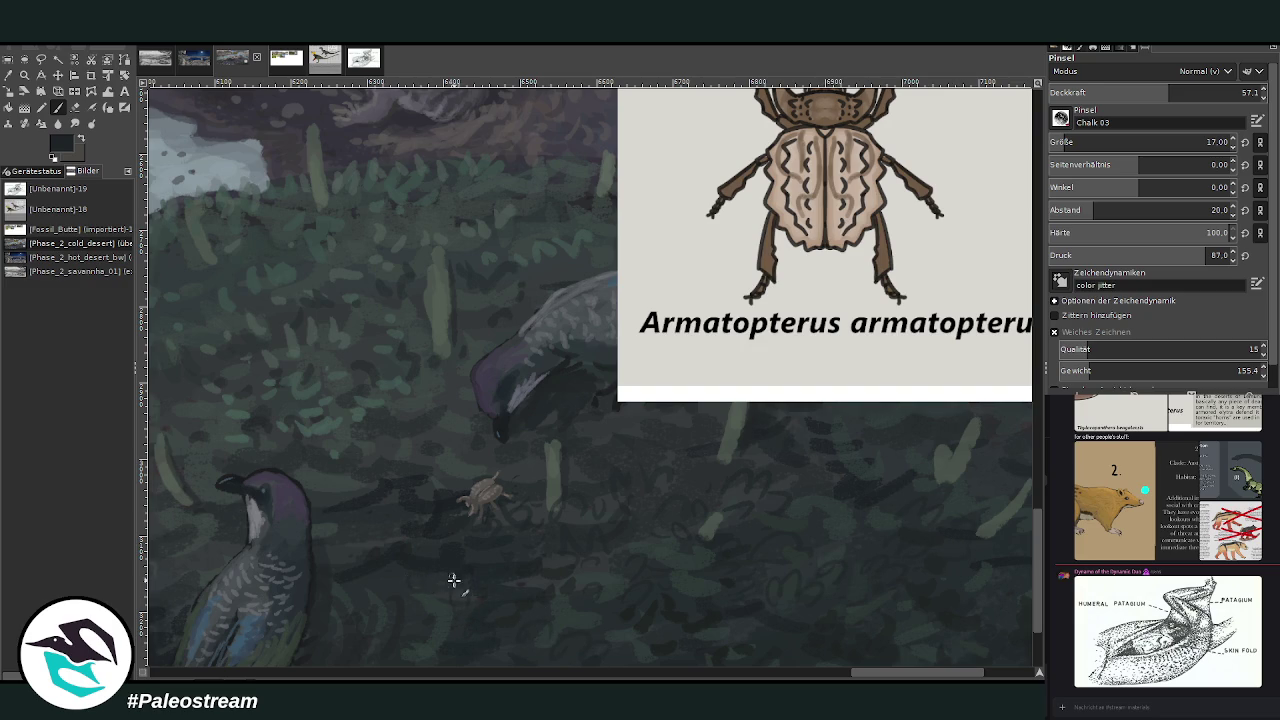
{"action": "scroll", "coordinate": [380, 490], "scroll_direction": "down", "scroll_amount": 1}
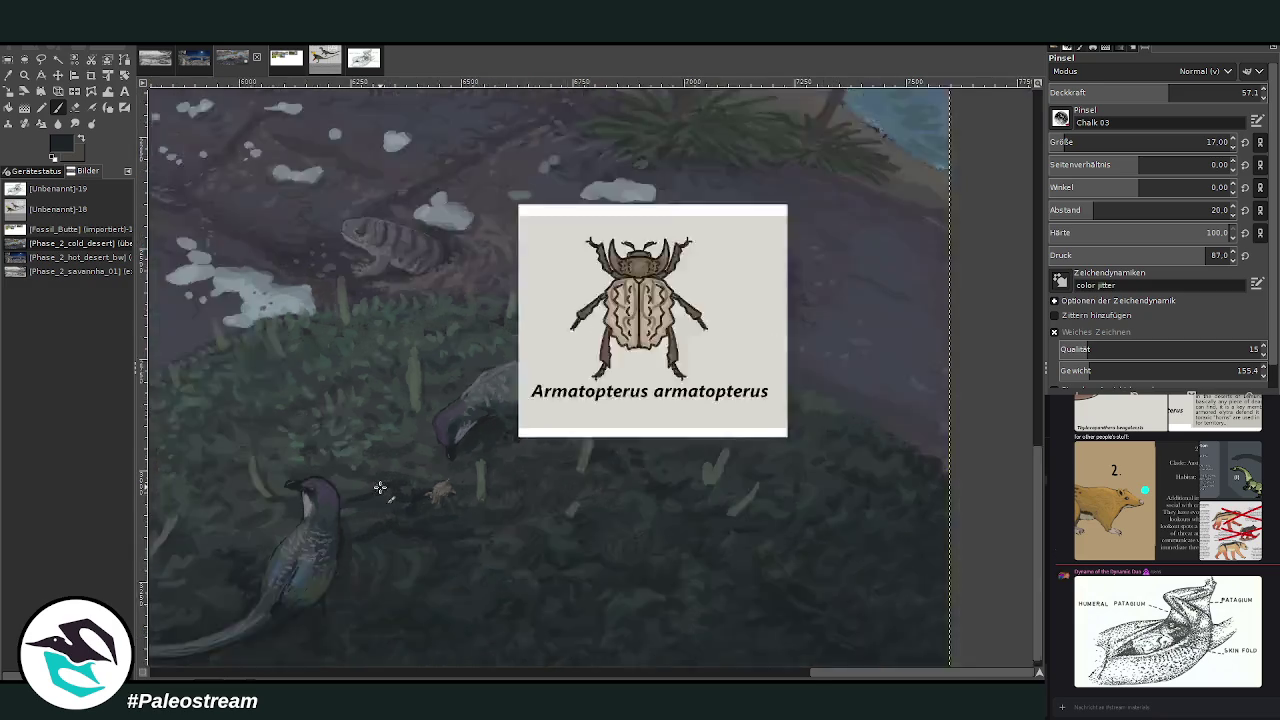
Zoom out, pan across the painting, and zoom in on the mangrove inset's plants and birds.
{"action": "scroll", "coordinate": [380, 487], "scroll_direction": "down", "scroll_amount": 2}
{"action": "scroll", "coordinate": [380, 487], "scroll_direction": "down", "scroll_amount": 1}
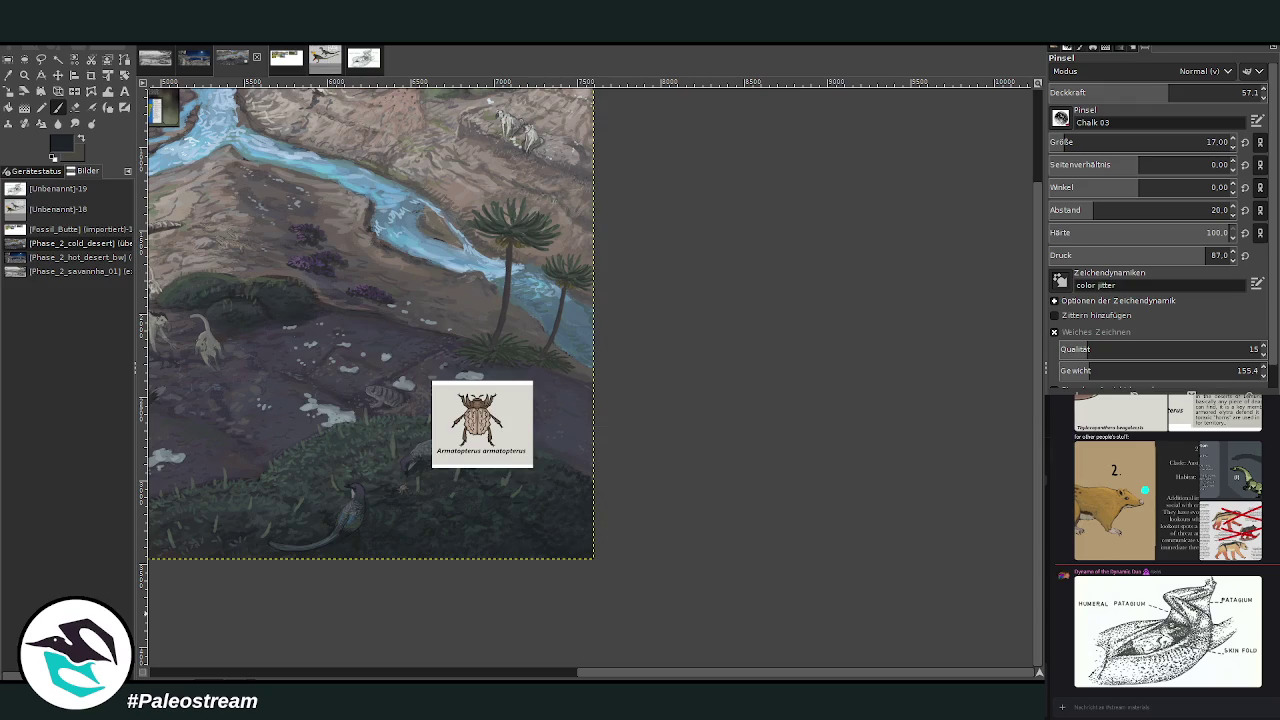
{"action": "key", "text": "Page_Up"}
{"action": "key", "text": "Page_Up"}
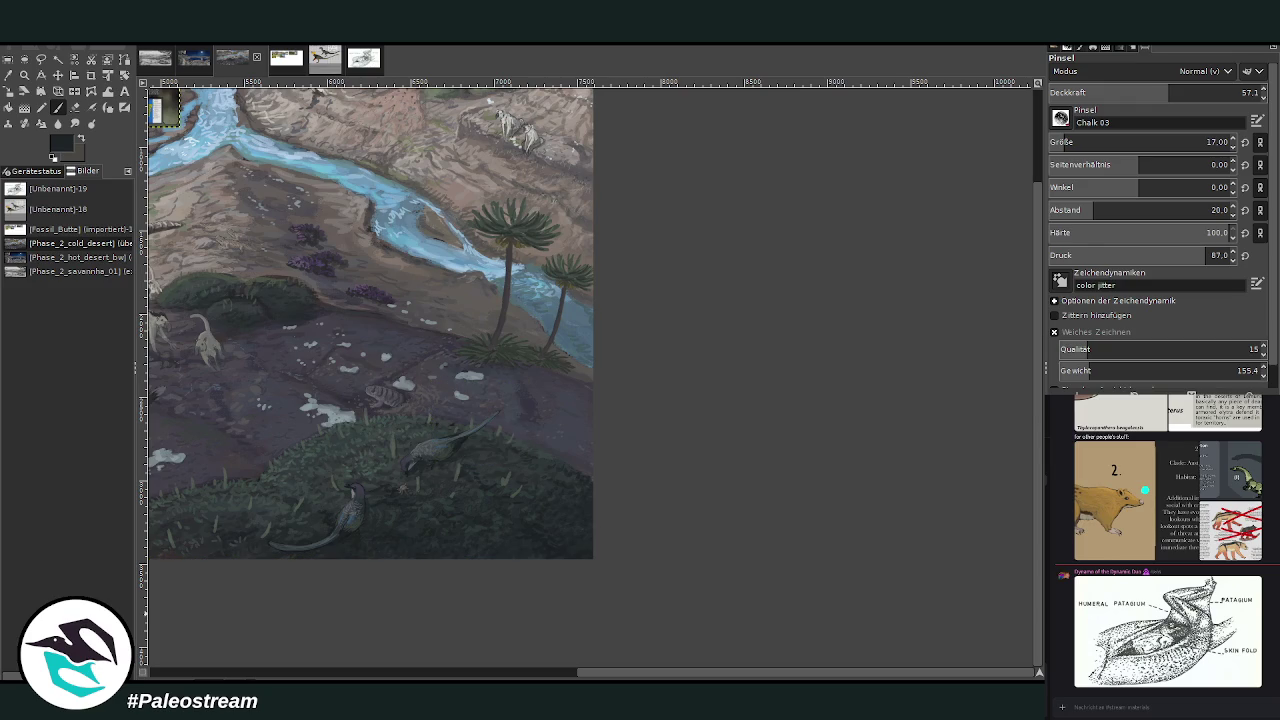
{"action": "left_click_drag", "start_coordinate": [770, 671], "coordinate": [557, 675]}
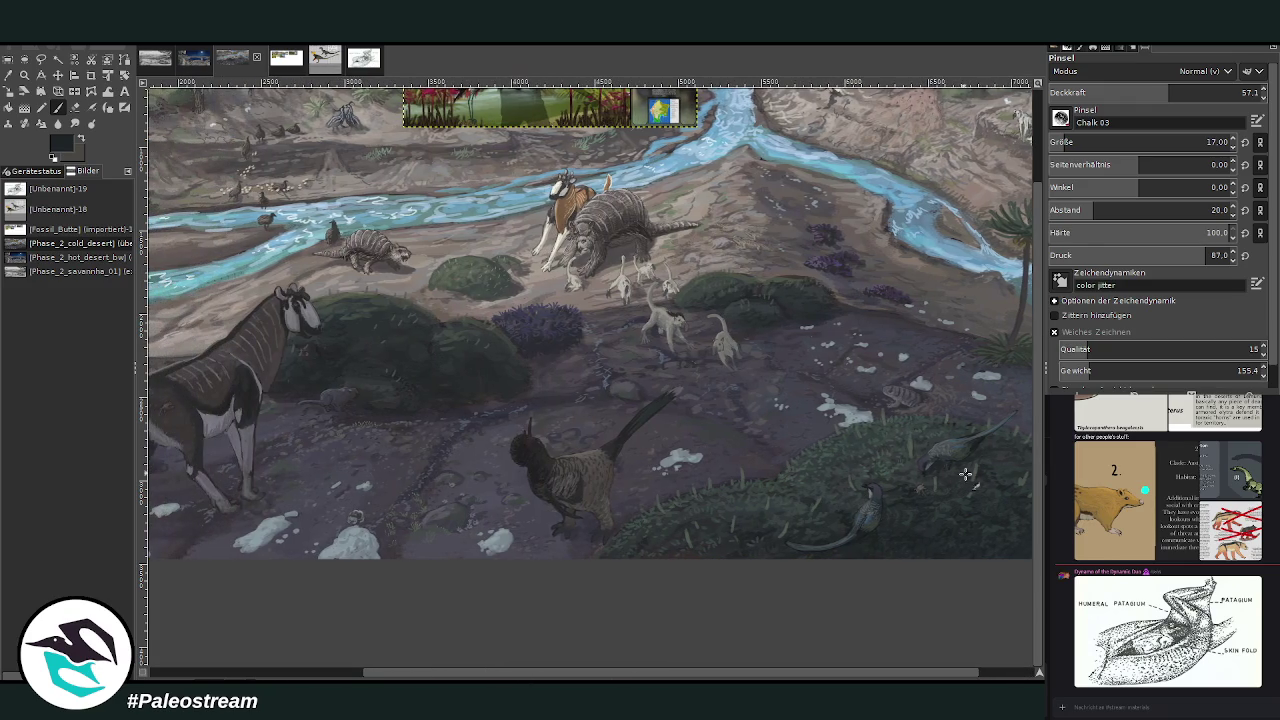
{"action": "scroll", "coordinate": [1038, 440], "scroll_direction": "up", "scroll_amount": 2}
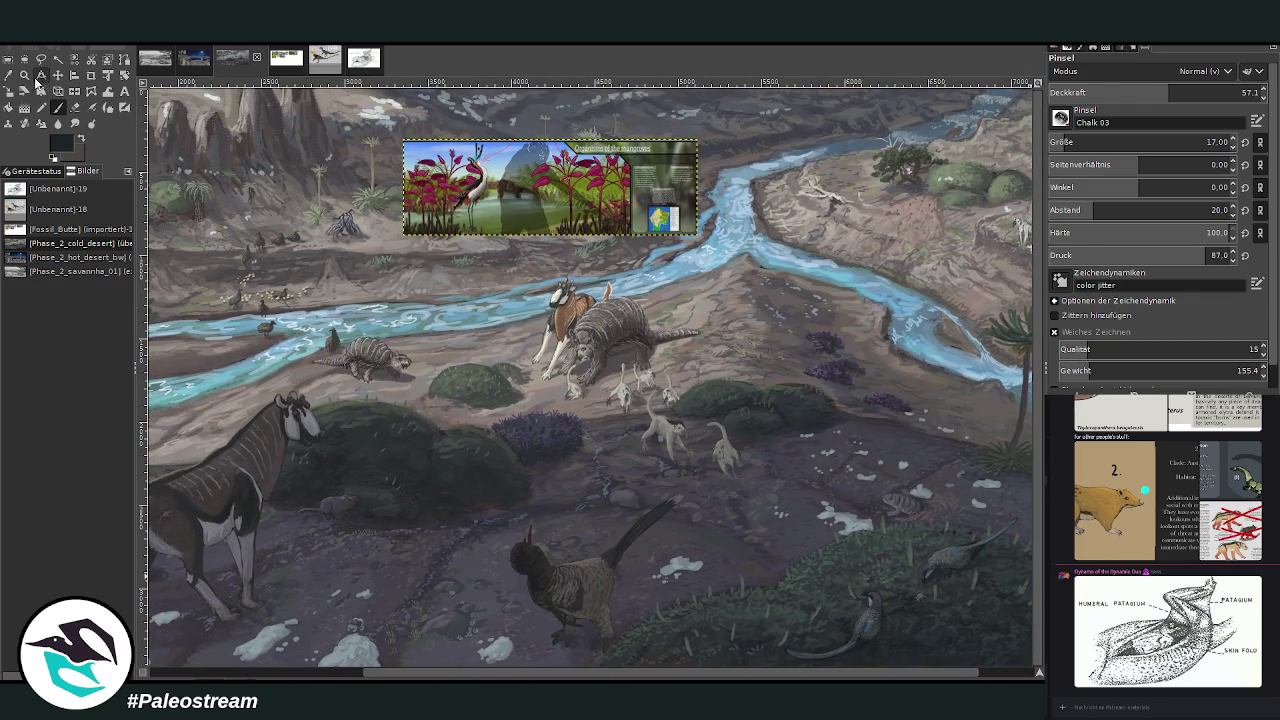
{"action": "left_click", "coordinate": [24, 75]}
{"action": "mouse_move", "coordinate": [539, 136]}
{"action": "left_mouse_down"}
{"action": "mouse_move", "coordinate": [602, 186]}
{"action": "mouse_move", "coordinate": [606, 174]}
{"action": "left_mouse_up"}
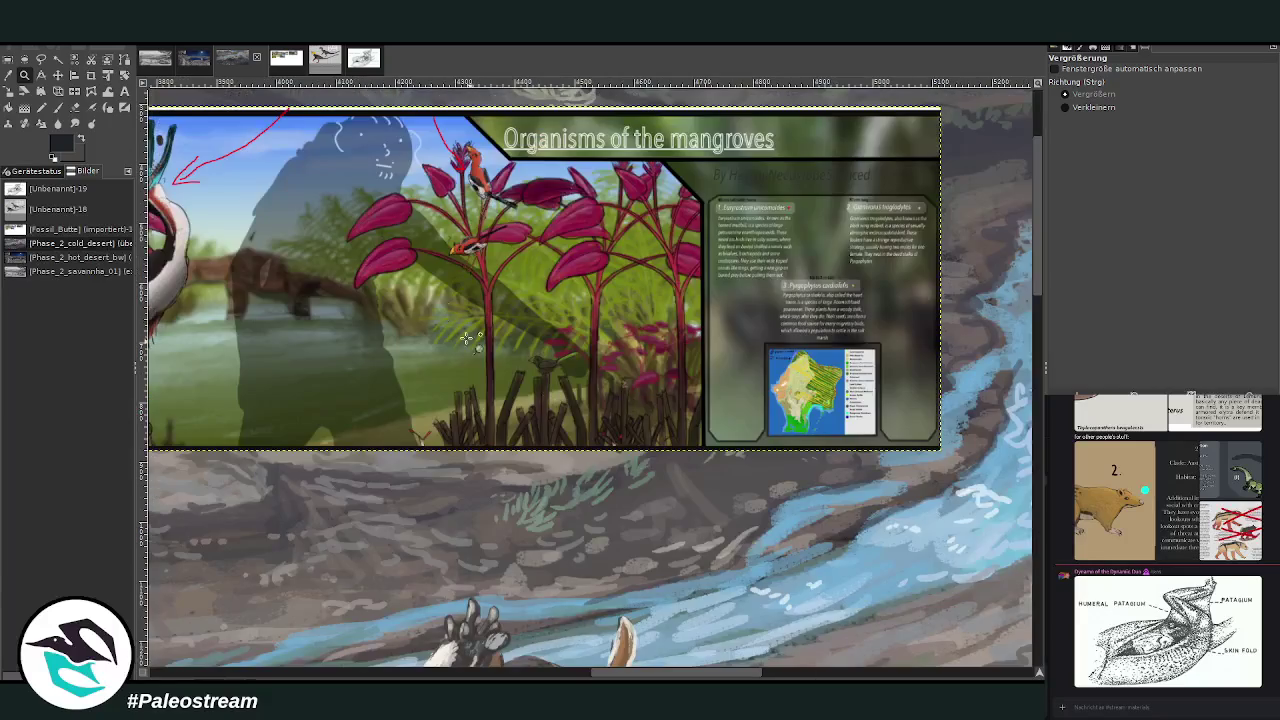
{"action": "left_click", "coordinate": [748, 470]}
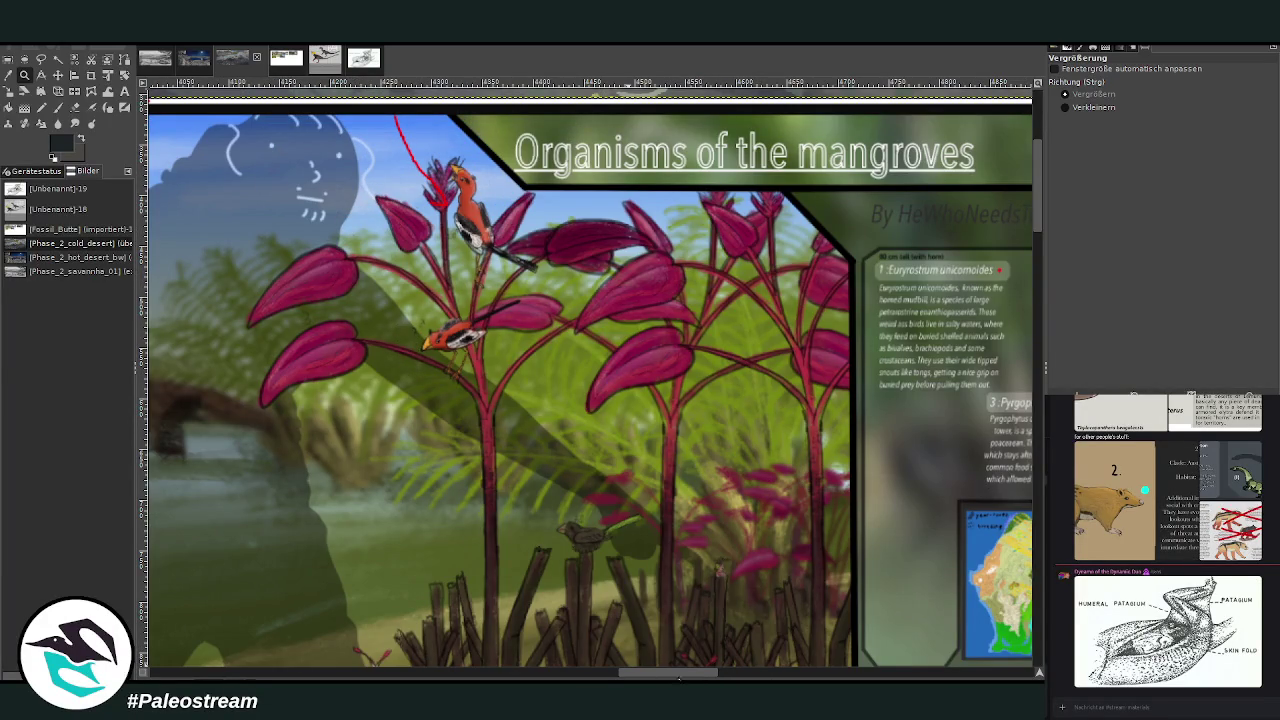
{"action": "left_click_drag", "start_coordinate": [686, 677], "coordinate": [711, 677]}
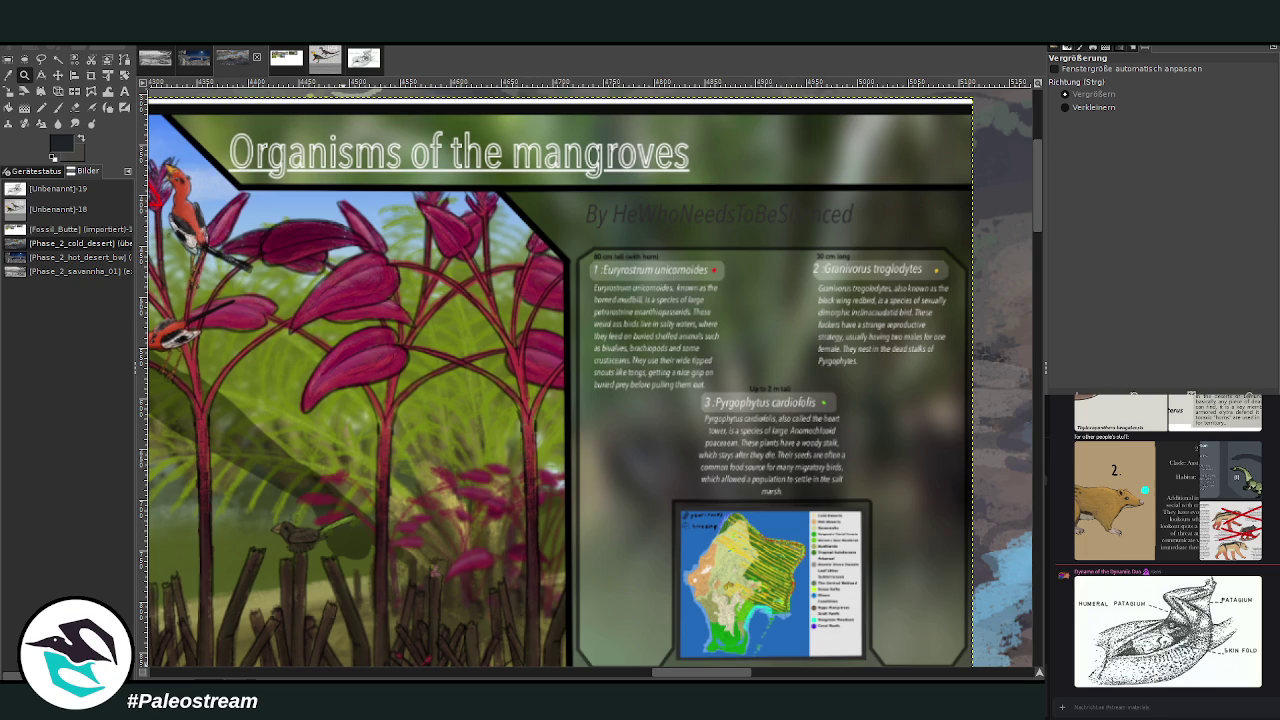
{"action": "left_click_drag", "start_coordinate": [678, 677], "coordinate": [638, 677]}
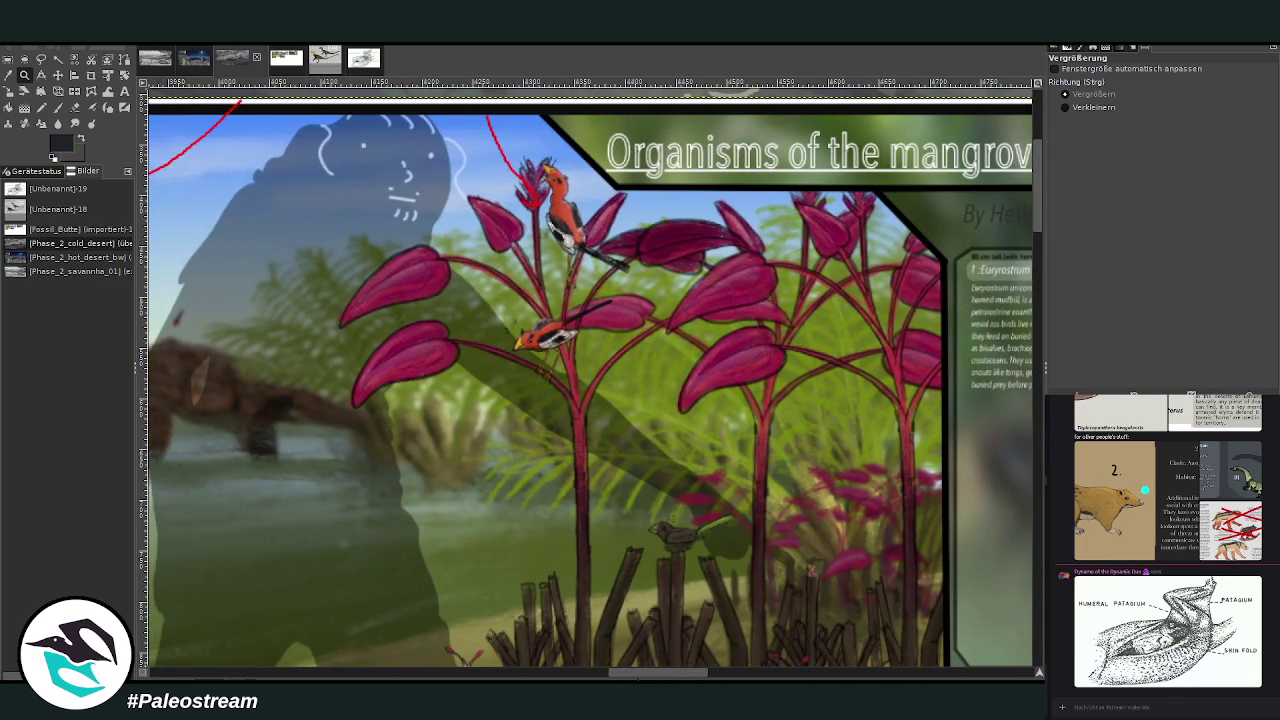
Crop the mangrove poster layer down to its plant-and-birds section.
{"action": "left_click", "coordinate": [91, 75]}
{"action": "left_click_drag", "start_coordinate": [450, 133], "coordinate": [695, 408]}
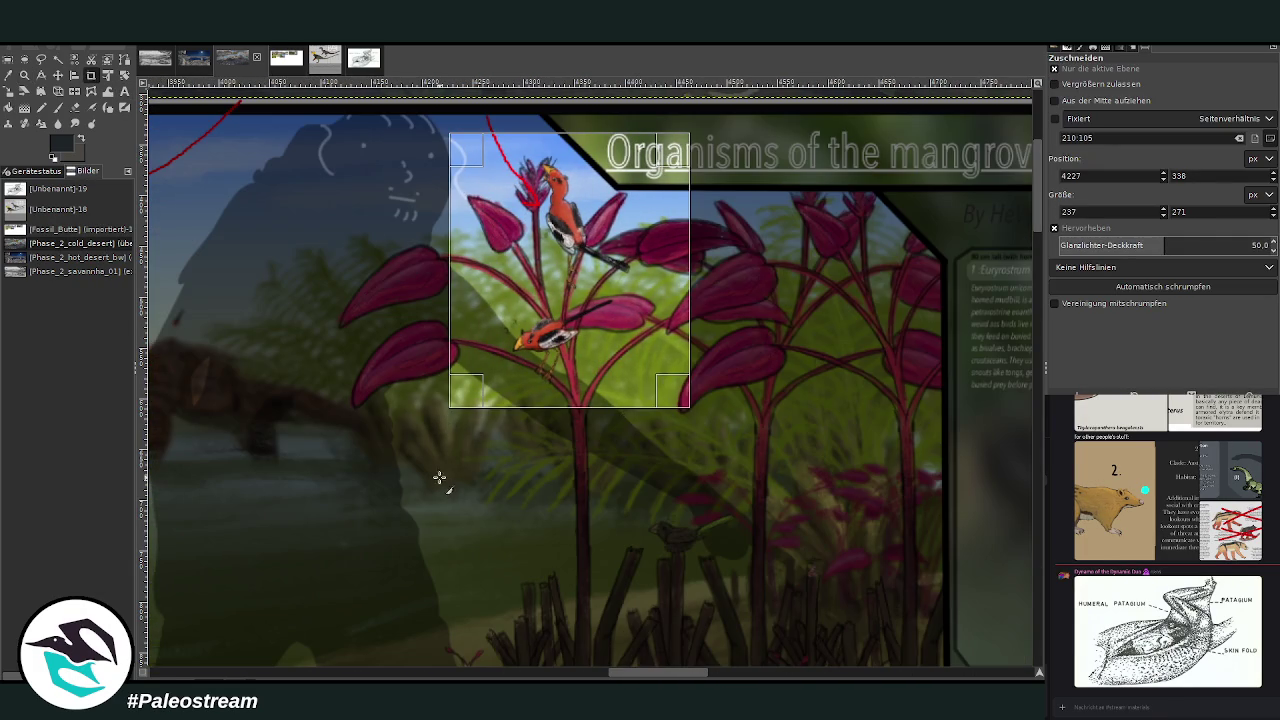
{"action": "left_click", "coordinate": [441, 481]}
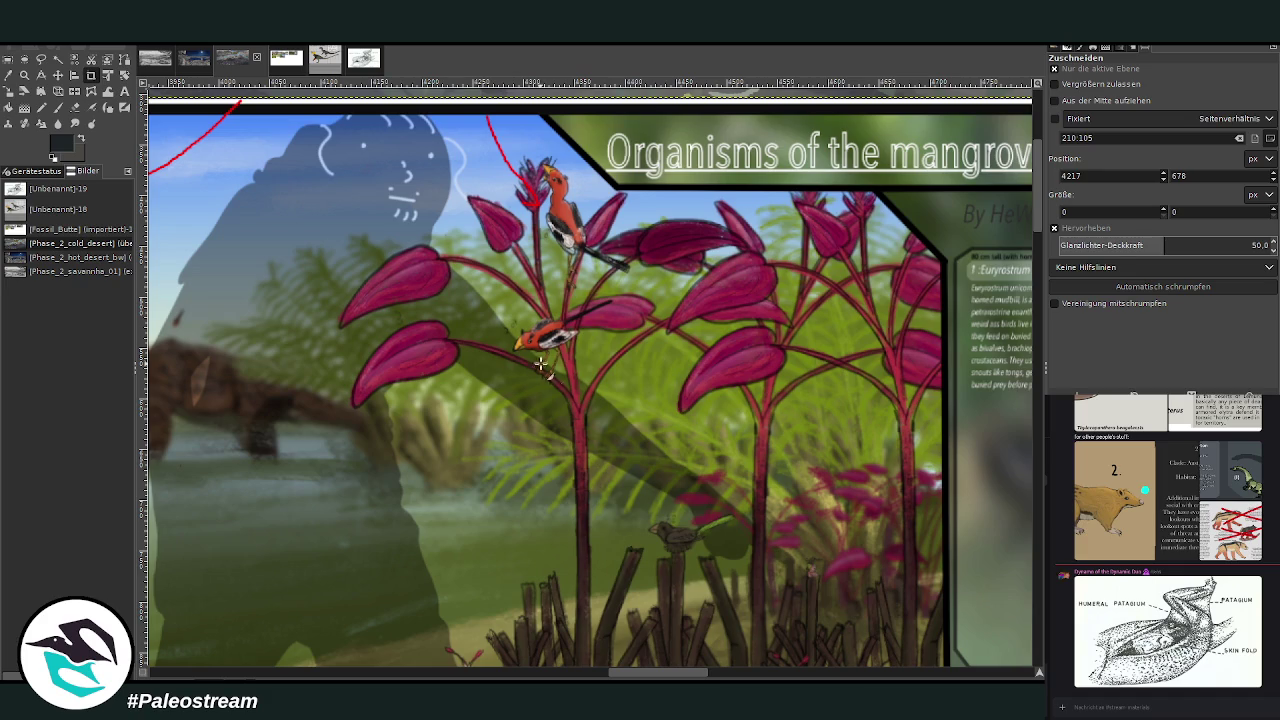
{"action": "left_click_drag", "start_coordinate": [475, 141], "coordinate": [757, 571]}
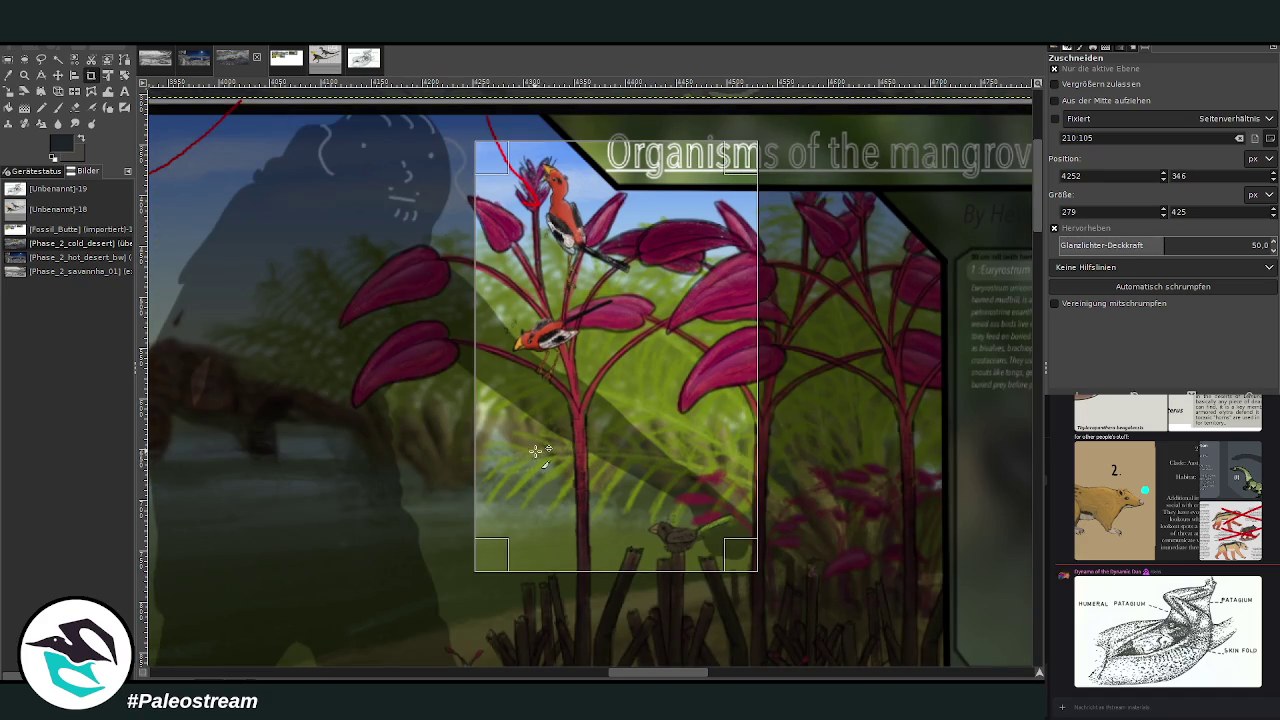
{"action": "key", "text": "Return"}
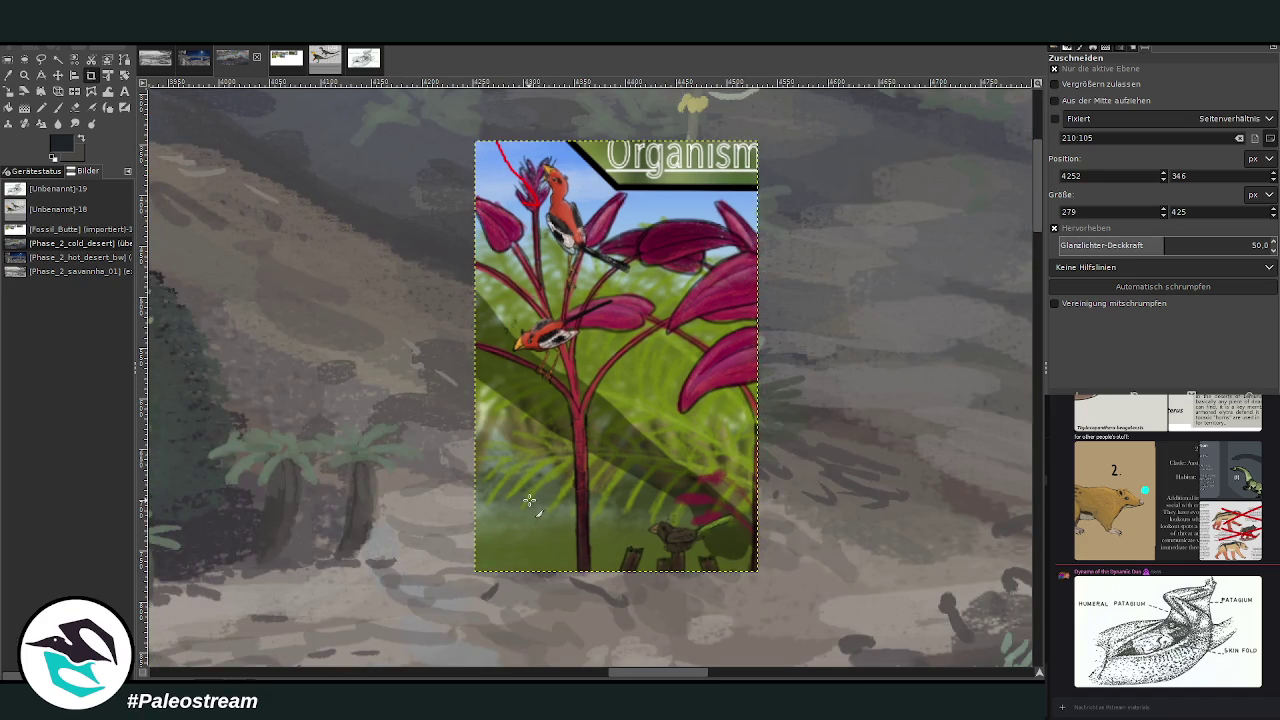
Move the cropped reference down beside the river and zoom in on the drinking creatures.
{"action": "scroll", "coordinate": [529, 500], "scroll_direction": "down", "scroll_amount": 5}
{"action": "scroll", "coordinate": [529, 498], "scroll_direction": "down", "scroll_amount": 1}
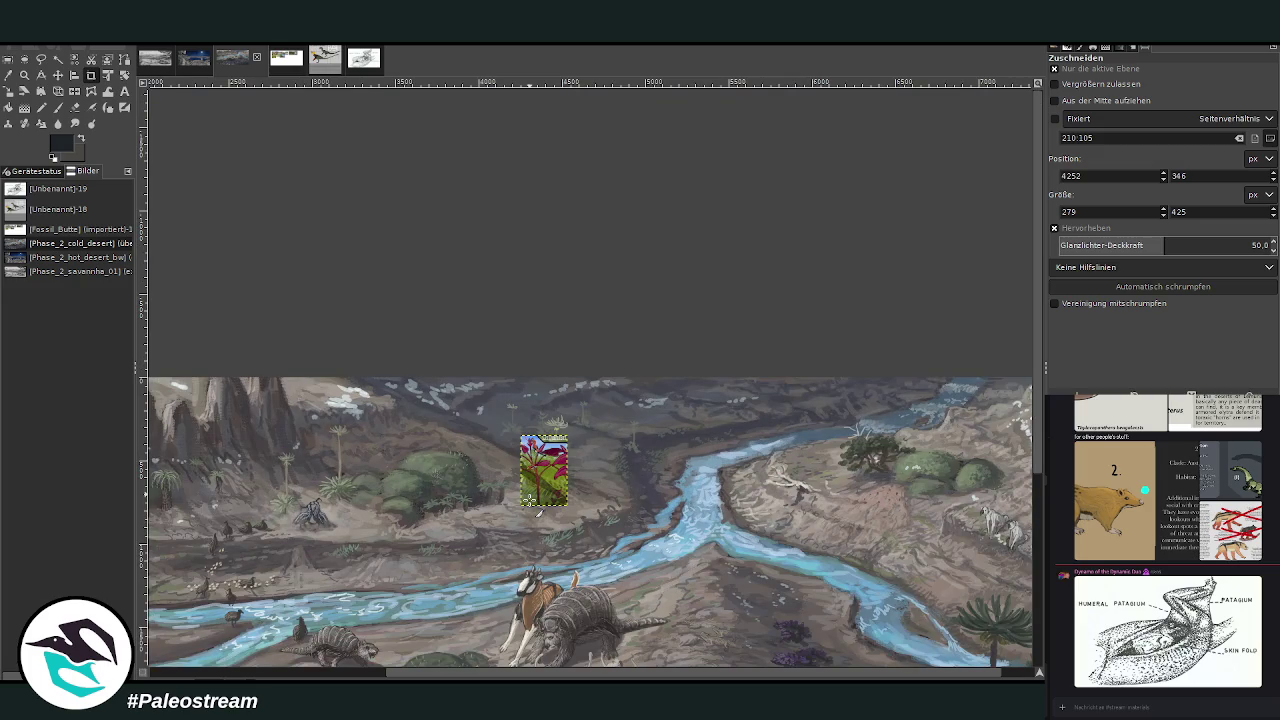
{"action": "scroll", "coordinate": [1030, 500], "scroll_direction": "down", "scroll_amount": 5}
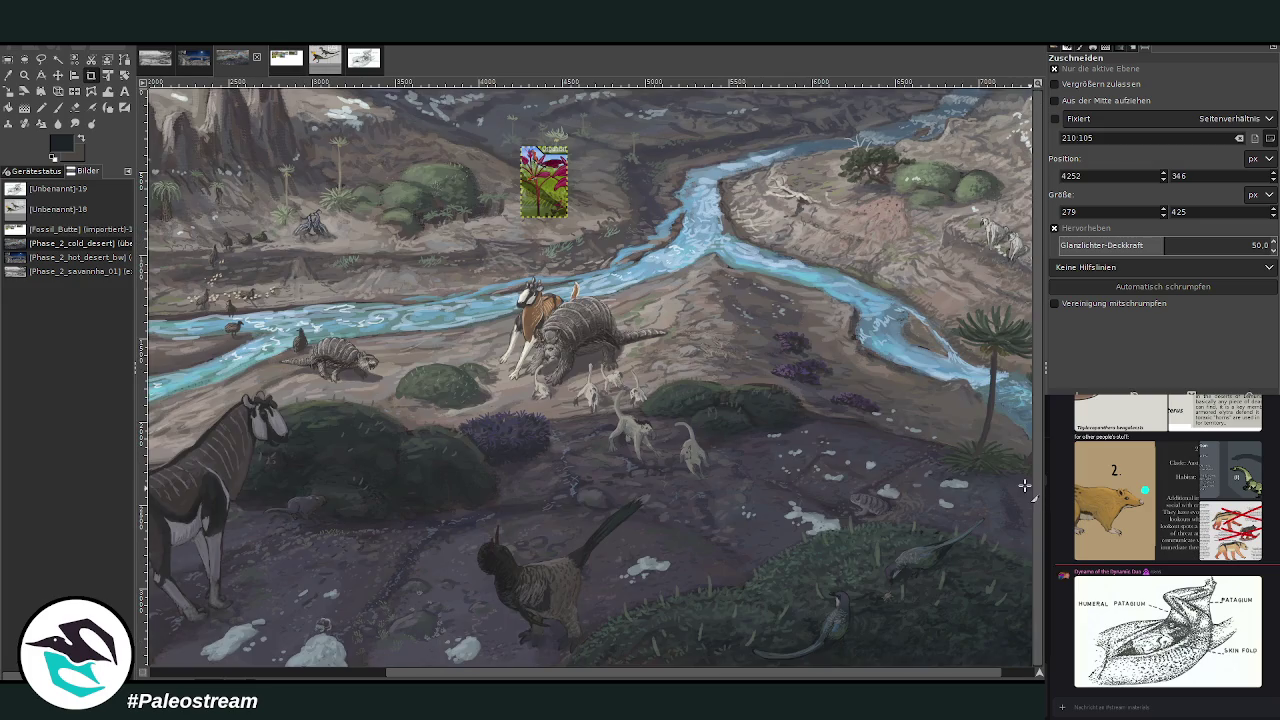
{"action": "left_click", "coordinate": [58, 75]}
{"action": "left_click_drag", "start_coordinate": [544, 196], "coordinate": [542, 286]}
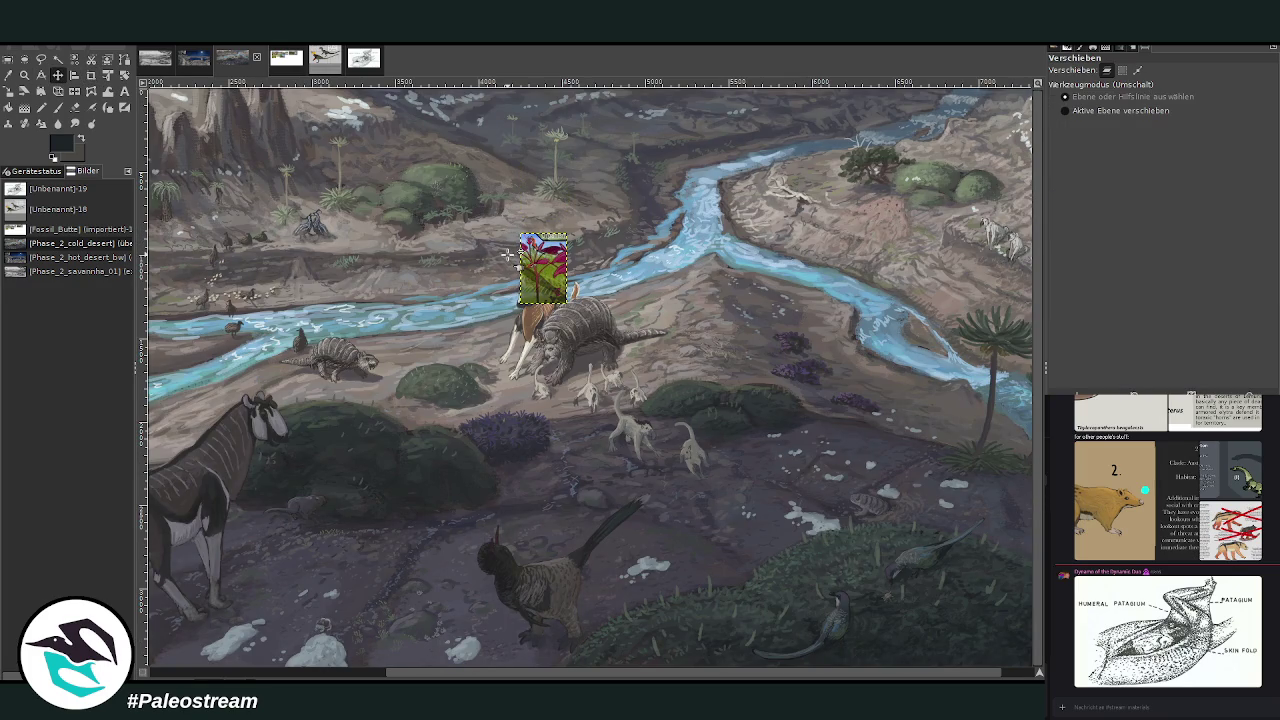
{"action": "left_click", "coordinate": [24, 75]}
{"action": "left_click_drag", "start_coordinate": [338, 190], "coordinate": [576, 466]}
{"action": "left_click_drag", "start_coordinate": [386, 145], "coordinate": [592, 258]}
{"action": "left_click_drag", "start_coordinate": [342, 114], "coordinate": [906, 544]}
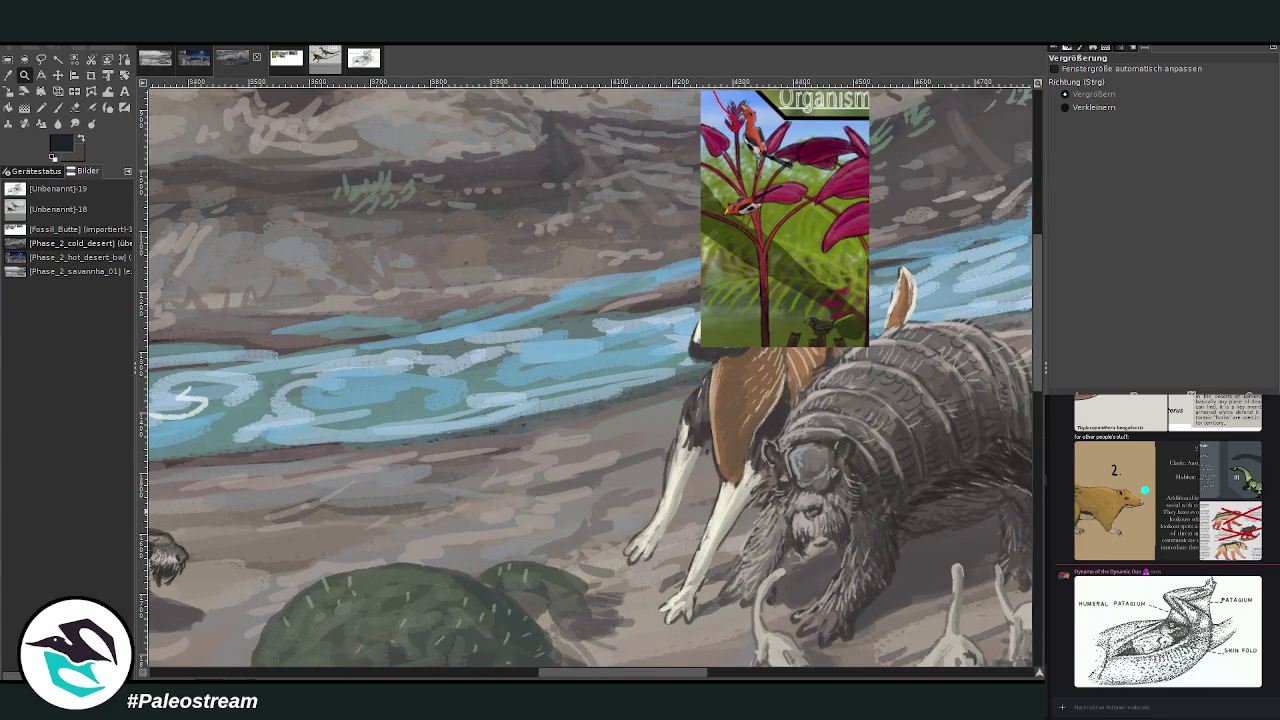
Shift the reference further down beside the creatures and zoom in on it and the nearby ground.
{"action": "left_click", "coordinate": [58, 75]}
{"action": "left_click_drag", "start_coordinate": [755, 284], "coordinate": [683, 552]}
{"action": "scroll", "coordinate": [1010, 540], "scroll_direction": "down", "scroll_amount": 5}
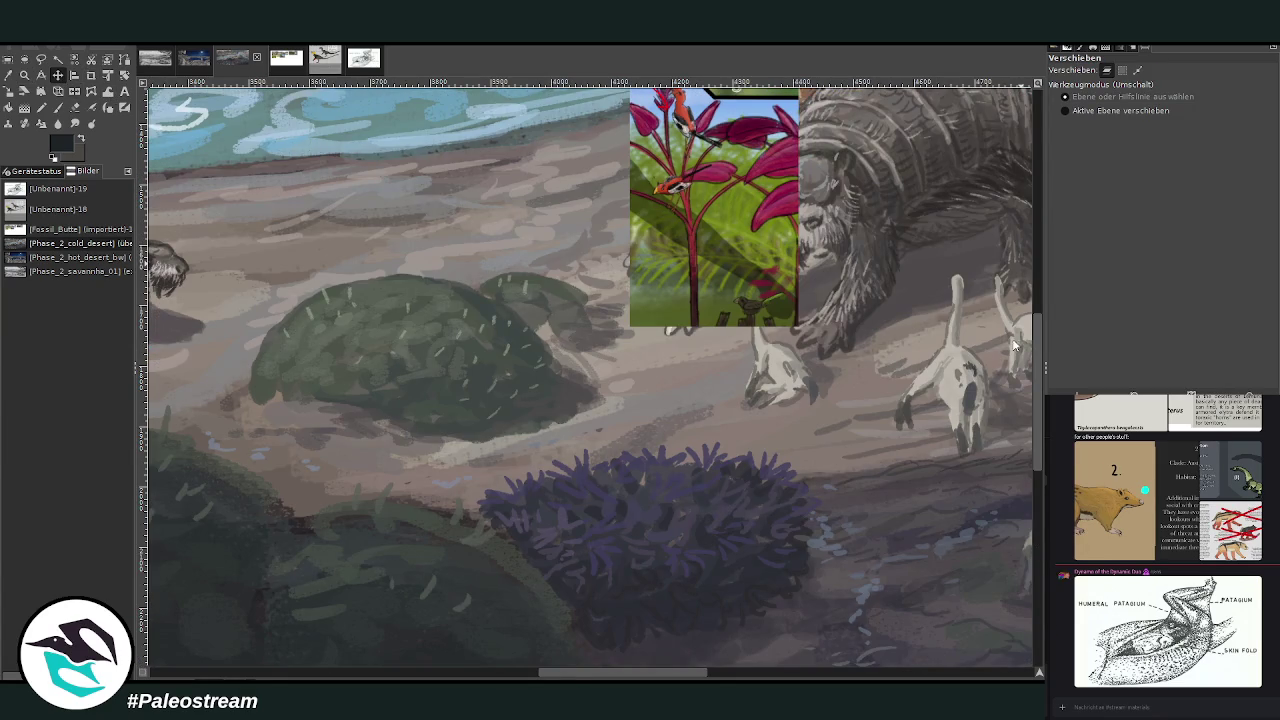
{"action": "scroll", "coordinate": [600, 350], "scroll_direction": "up", "scroll_amount": 2}
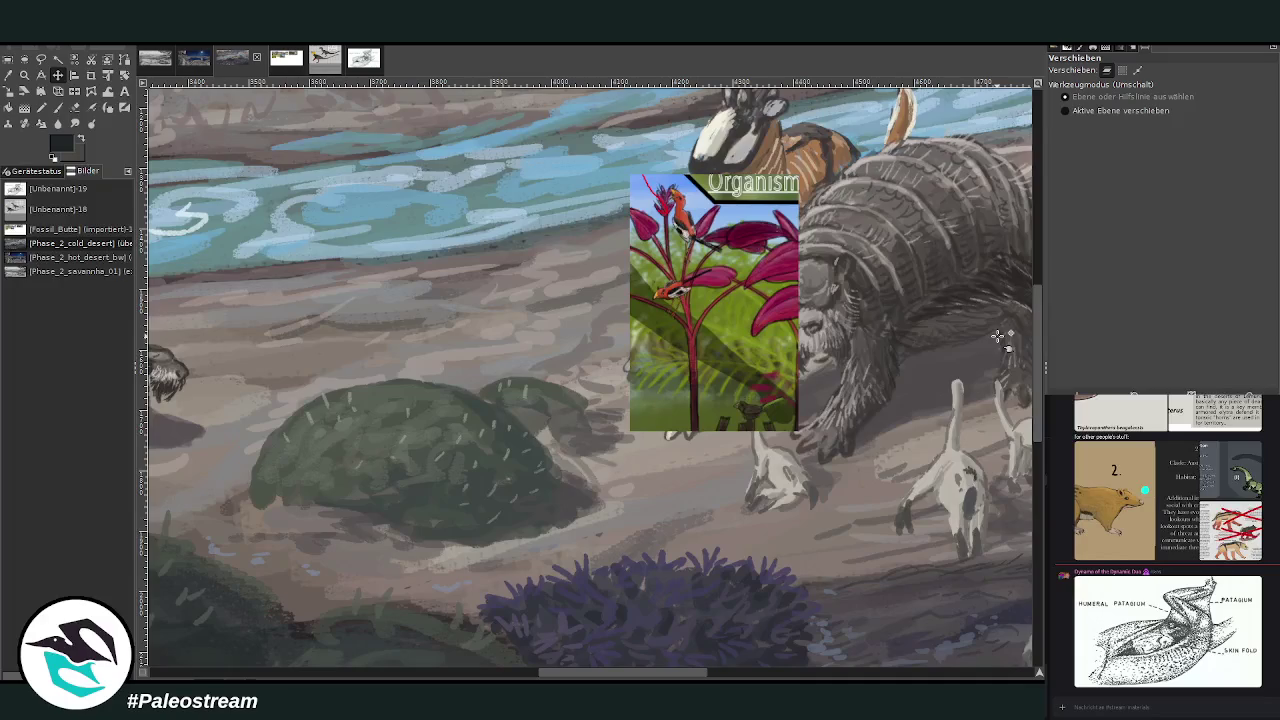
{"action": "left_click", "coordinate": [25, 75]}
{"action": "left_click_drag", "start_coordinate": [304, 132], "coordinate": [828, 596]}
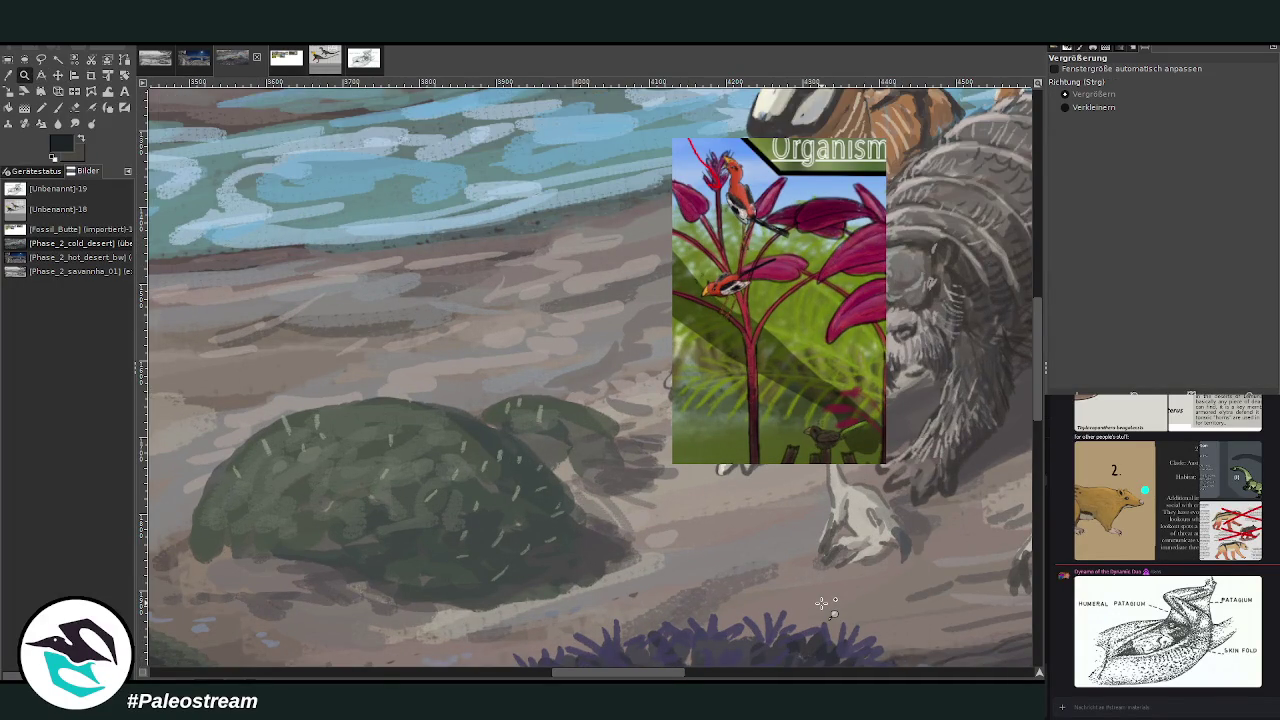
{"action": "left_click", "coordinate": [58, 107]}
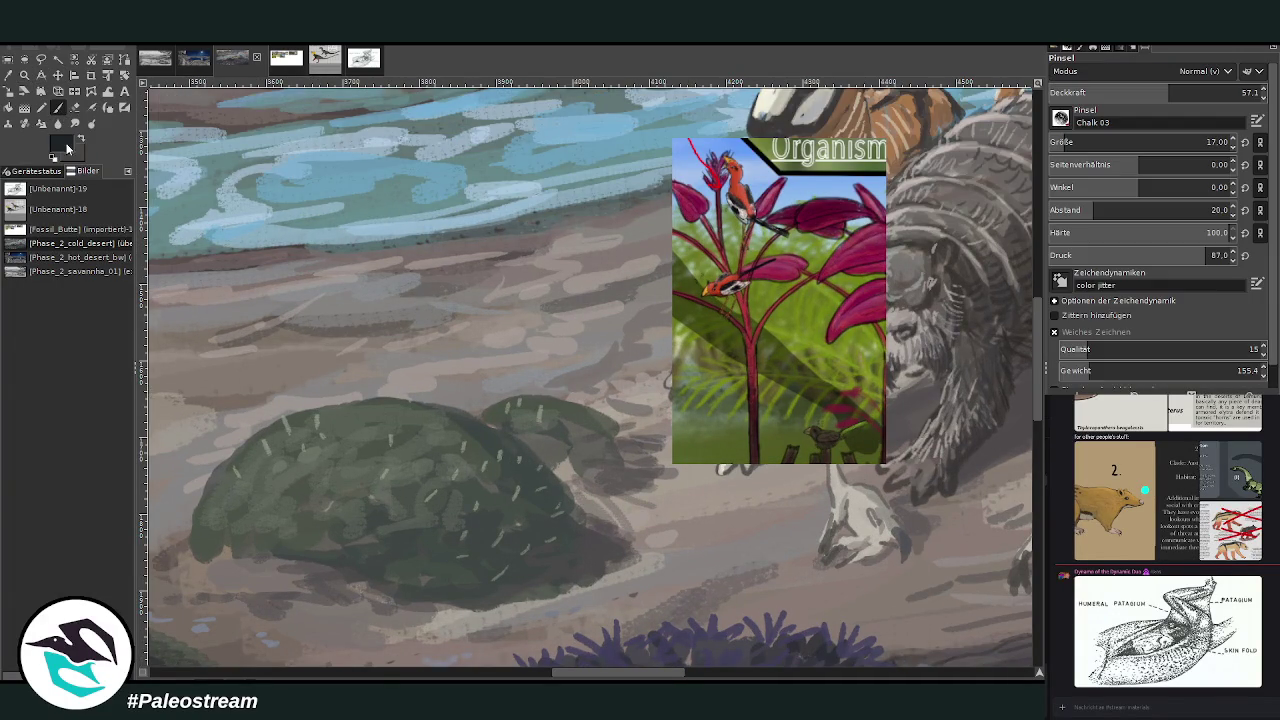
Sample the reference bird's orange-red, enlarge the brush, raise its opacity, and dab three spots along the bush top.
{"action": "left_click", "coordinate": [8, 75]}
{"action": "left_click", "coordinate": [738, 195]}
{"action": "left_click", "coordinate": [58, 107]}
{"action": "left_click_drag", "start_coordinate": [1168, 92], "coordinate": [1200, 92]}
{"action": "left_click_drag", "start_coordinate": [1212, 142], "coordinate": [1207, 142]}
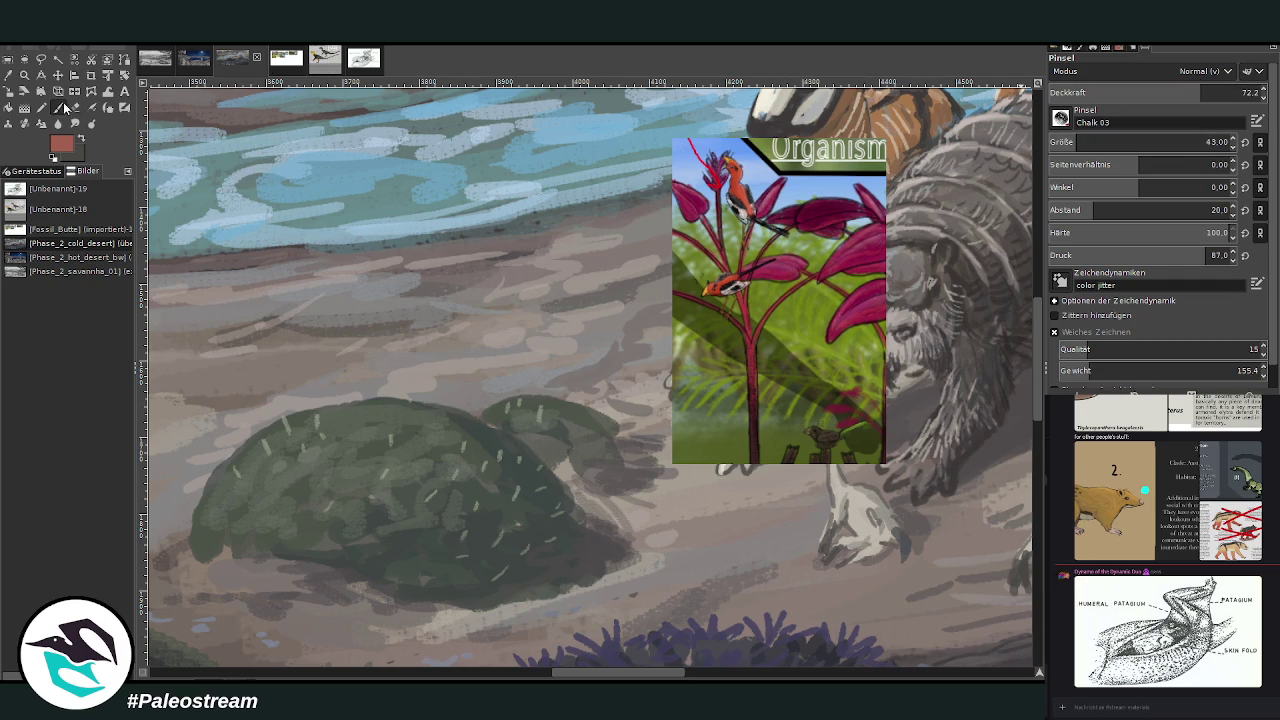
{"action": "left_click", "coordinate": [430, 405]}
{"action": "left_click", "coordinate": [388, 396]}
{"action": "left_click", "coordinate": [363, 405]}
At brush size 29 and opacity up to 91.2, paint small red marks along the beach and water.
{"action": "left_click_drag", "start_coordinate": [1150, 145], "coordinate": [1130, 145]}
{"action": "left_click_drag", "start_coordinate": [1200, 95], "coordinate": [1216, 95]}
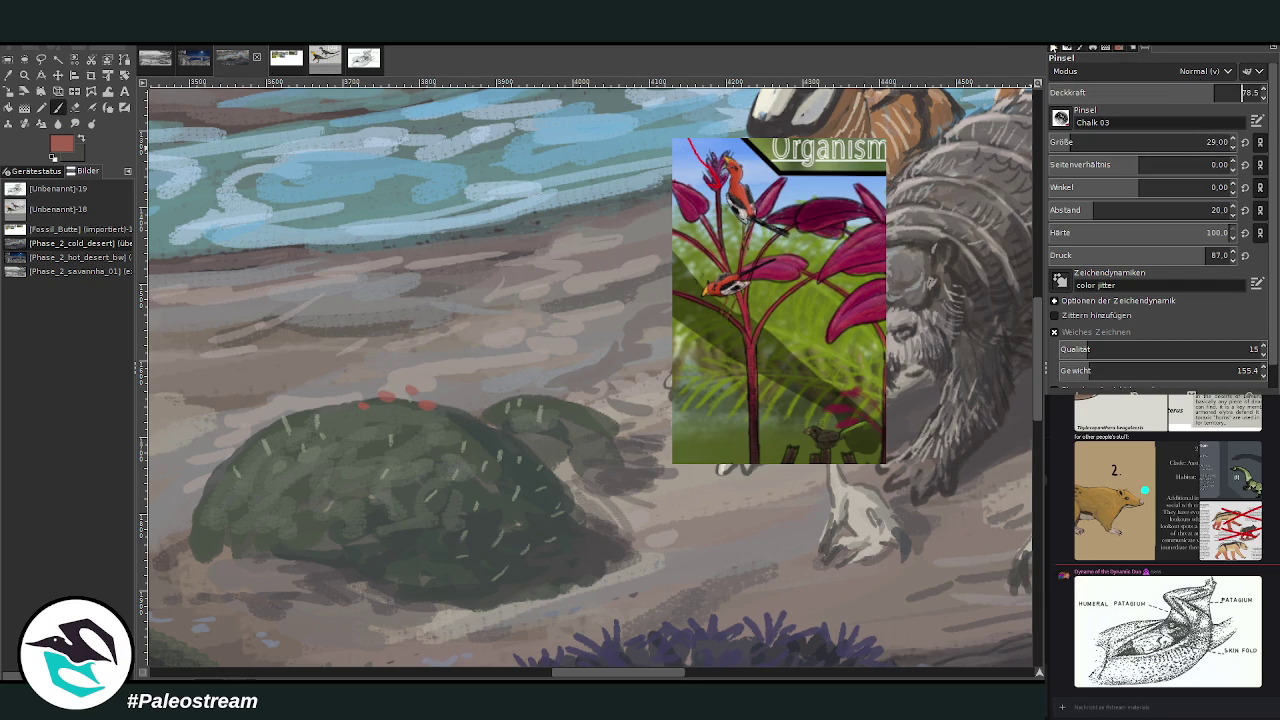
{"action": "left_click", "coordinate": [407, 302]}
{"action": "left_click_drag", "start_coordinate": [384, 297], "coordinate": [411, 292]}
{"action": "left_click", "coordinate": [1238, 90]}
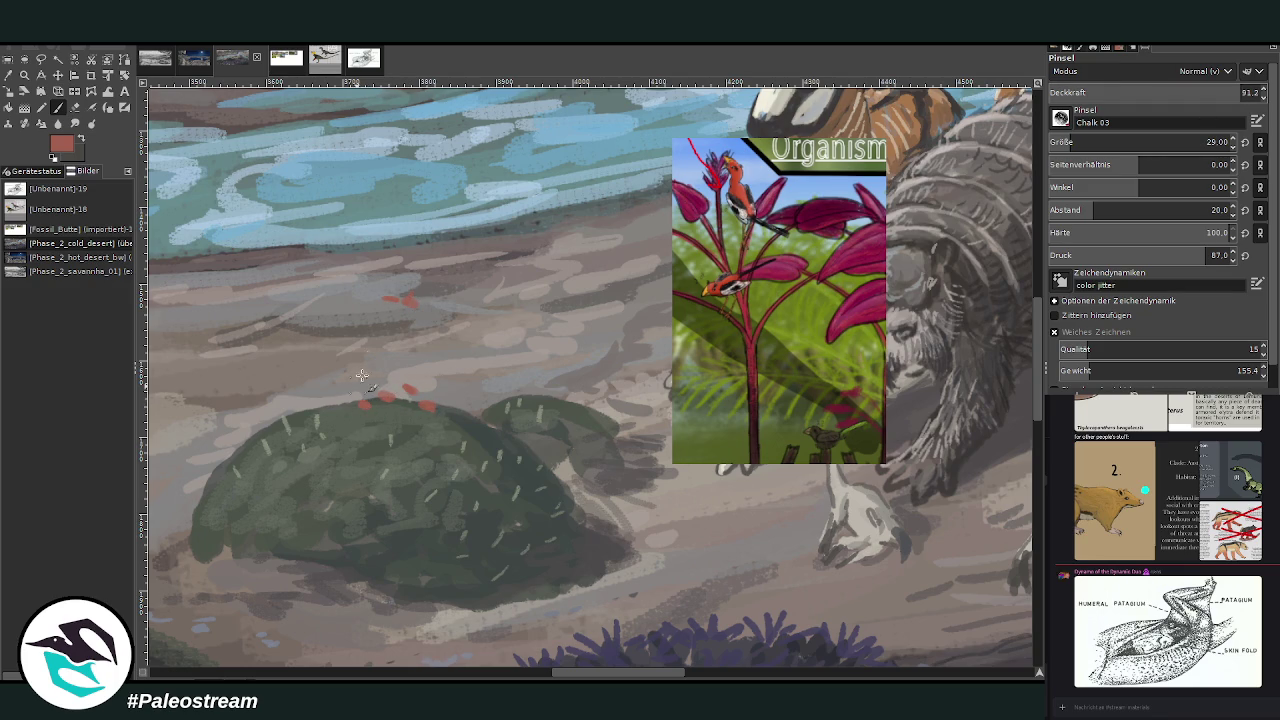
{"action": "left_click_drag", "start_coordinate": [398, 300], "coordinate": [420, 285]}
{"action": "left_click_drag", "start_coordinate": [352, 205], "coordinate": [318, 216]}
{"action": "left_click_drag", "start_coordinate": [270, 287], "coordinate": [272, 304]}
{"action": "left_click_drag", "start_coordinate": [437, 236], "coordinate": [447, 222]}
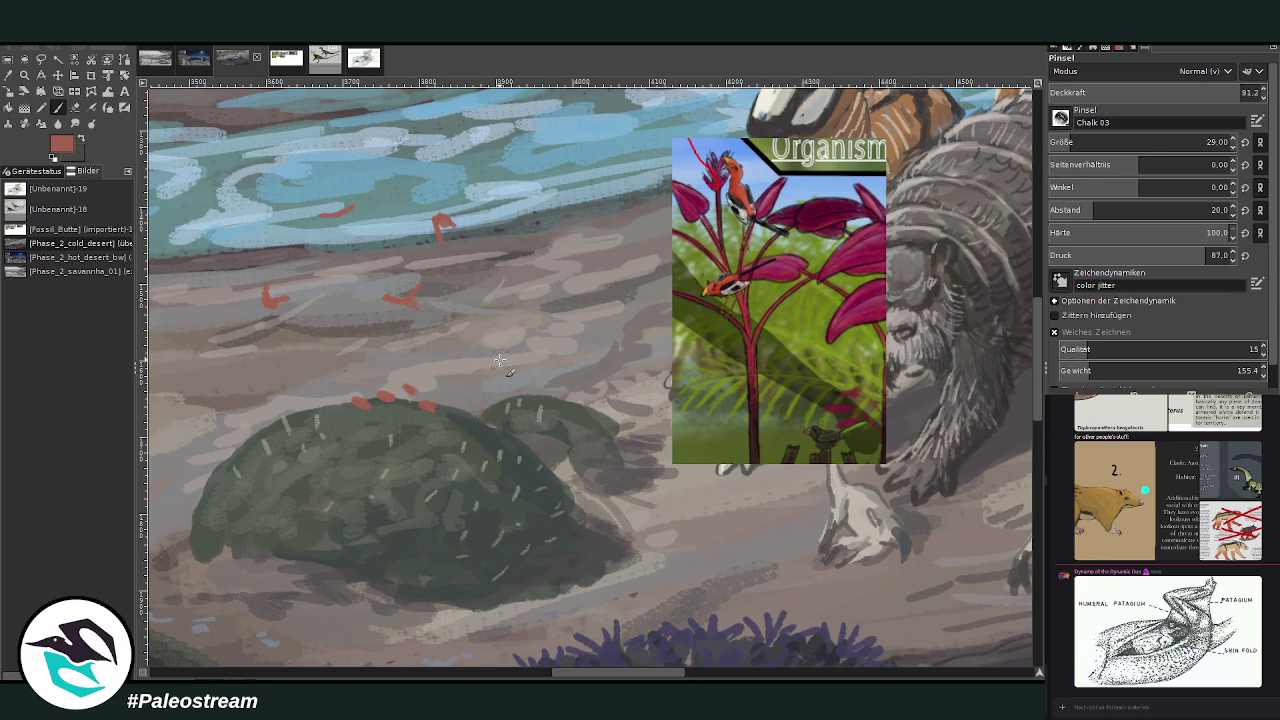
{"action": "left_click_drag", "start_coordinate": [506, 339], "coordinate": [497, 360]}
Shrink the brush to size 20 and extend two red marks into bird shapes.
{"action": "left_click", "coordinate": [1066, 142]}
{"action": "left_click_drag", "start_coordinate": [394, 295], "coordinate": [386, 298]}
{"action": "left_click_drag", "start_coordinate": [330, 216], "coordinate": [312, 212]}
Paint pale pinkish-grey wings and highlights onto the red birds on the beach and above the bush.
{"action": "left_click", "coordinate": [1012, 285], "text": "ctrl"}
{"action": "mouse_move", "coordinate": [498, 354]}
{"action": "left_mouse_down"}
{"action": "mouse_move", "coordinate": [472, 342]}
{"action": "mouse_move", "coordinate": [508, 336]}
{"action": "left_mouse_up"}
{"action": "left_click_drag", "start_coordinate": [407, 388], "coordinate": [420, 394]}
{"action": "mouse_move", "coordinate": [421, 402]}
{"action": "left_mouse_down"}
{"action": "mouse_move", "coordinate": [437, 412]}
{"action": "mouse_move", "coordinate": [368, 405]}
{"action": "left_mouse_up"}
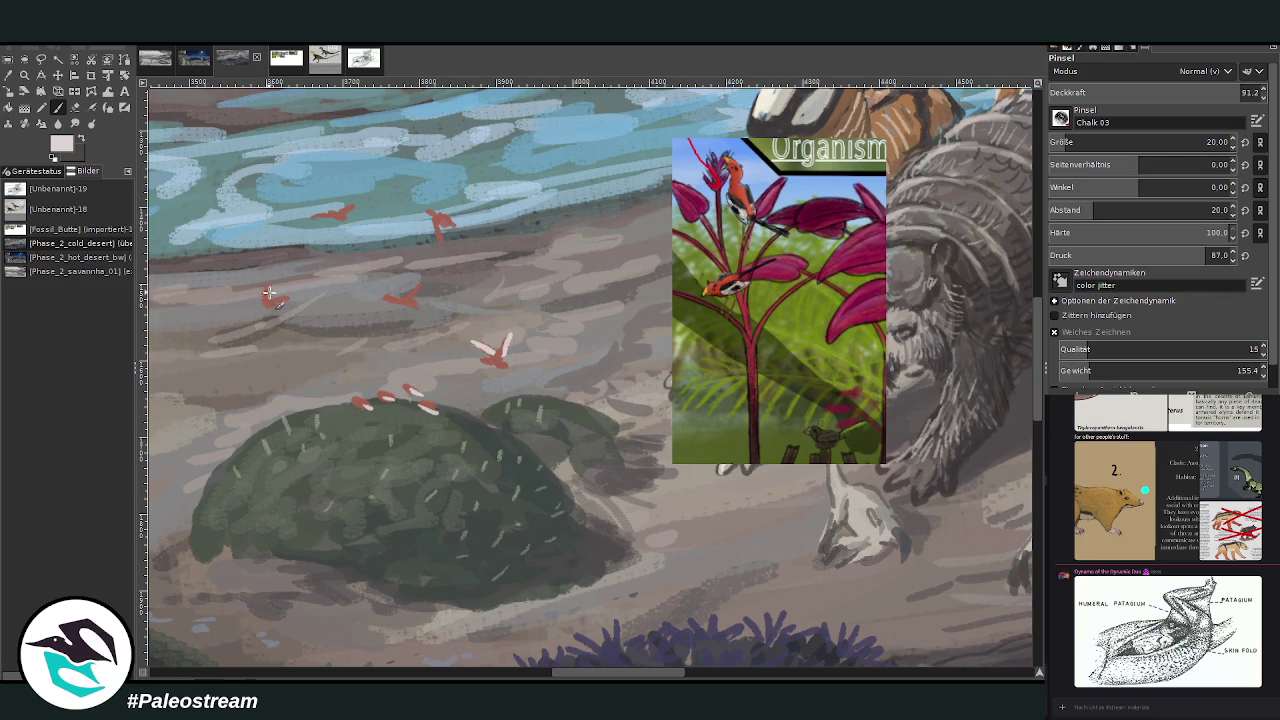
{"action": "mouse_move", "coordinate": [270, 299]}
{"action": "left_mouse_down"}
{"action": "mouse_move", "coordinate": [294, 301]}
{"action": "mouse_move", "coordinate": [263, 283]}
{"action": "mouse_move", "coordinate": [300, 300]}
{"action": "left_mouse_up"}
{"action": "left_click_drag", "start_coordinate": [313, 215], "coordinate": [340, 212]}
{"action": "left_click_drag", "start_coordinate": [380, 298], "coordinate": [430, 281]}
Switch to the dark colour and add dark trailing tails to each red bird.
{"action": "left_click", "coordinate": [82, 138]}
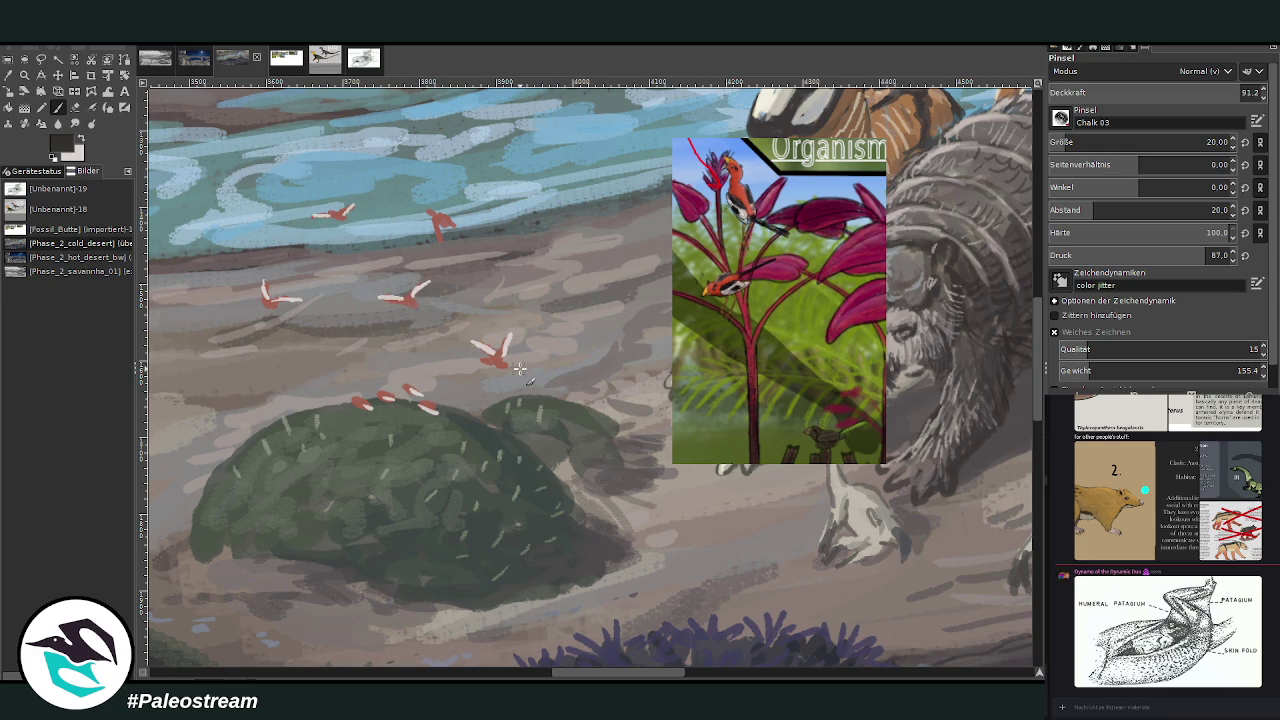
{"action": "left_click_drag", "start_coordinate": [526, 372], "coordinate": [505, 363]}
{"action": "mouse_move", "coordinate": [458, 410]}
{"action": "left_mouse_down"}
{"action": "mouse_move", "coordinate": [422, 392]}
{"action": "mouse_move", "coordinate": [372, 404]}
{"action": "left_mouse_up"}
{"action": "left_click_drag", "start_coordinate": [444, 224], "coordinate": [468, 234]}
{"action": "left_click_drag", "start_coordinate": [345, 215], "coordinate": [366, 222]}
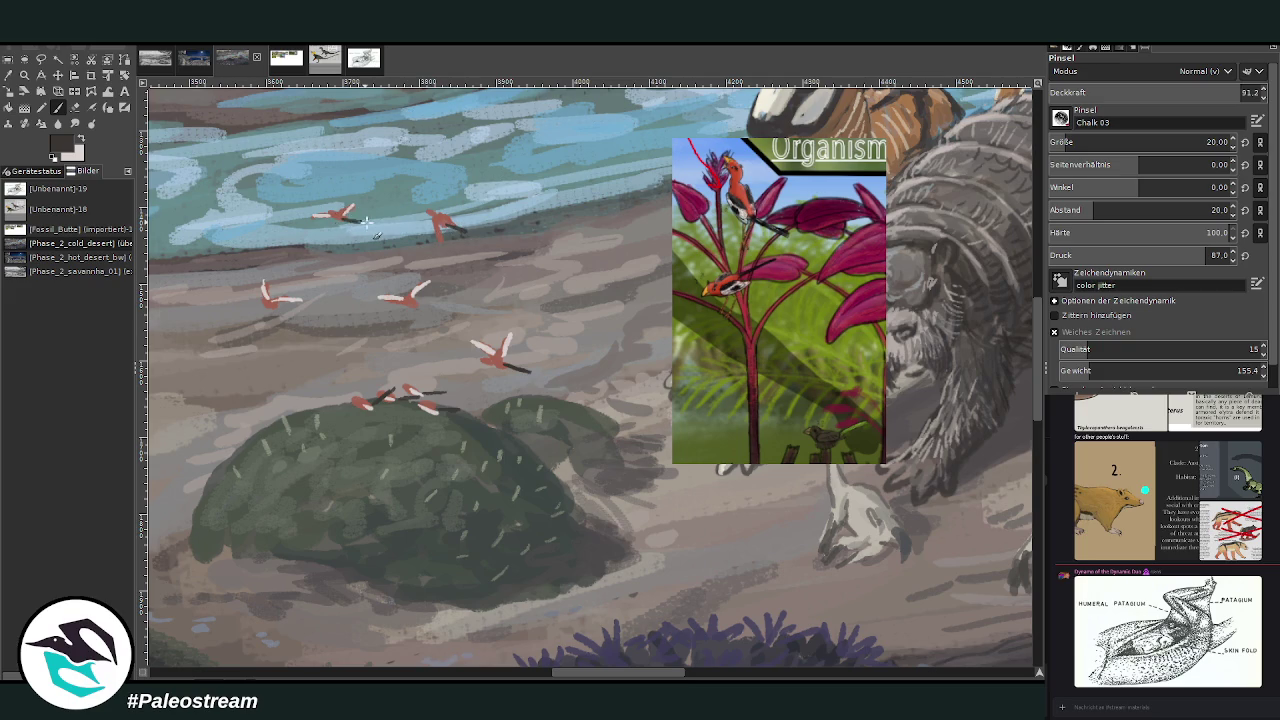
{"action": "left_click_drag", "start_coordinate": [283, 303], "coordinate": [305, 307]}
{"action": "left_click_drag", "start_coordinate": [408, 300], "coordinate": [432, 308]}
Try several paint colours: a bird's reddish tone, near-black, tan brown, then a dark grey-green.
{"action": "key", "text": "o"}
{"action": "left_click", "coordinate": [416, 298]}
{"action": "key", "text": "p"}
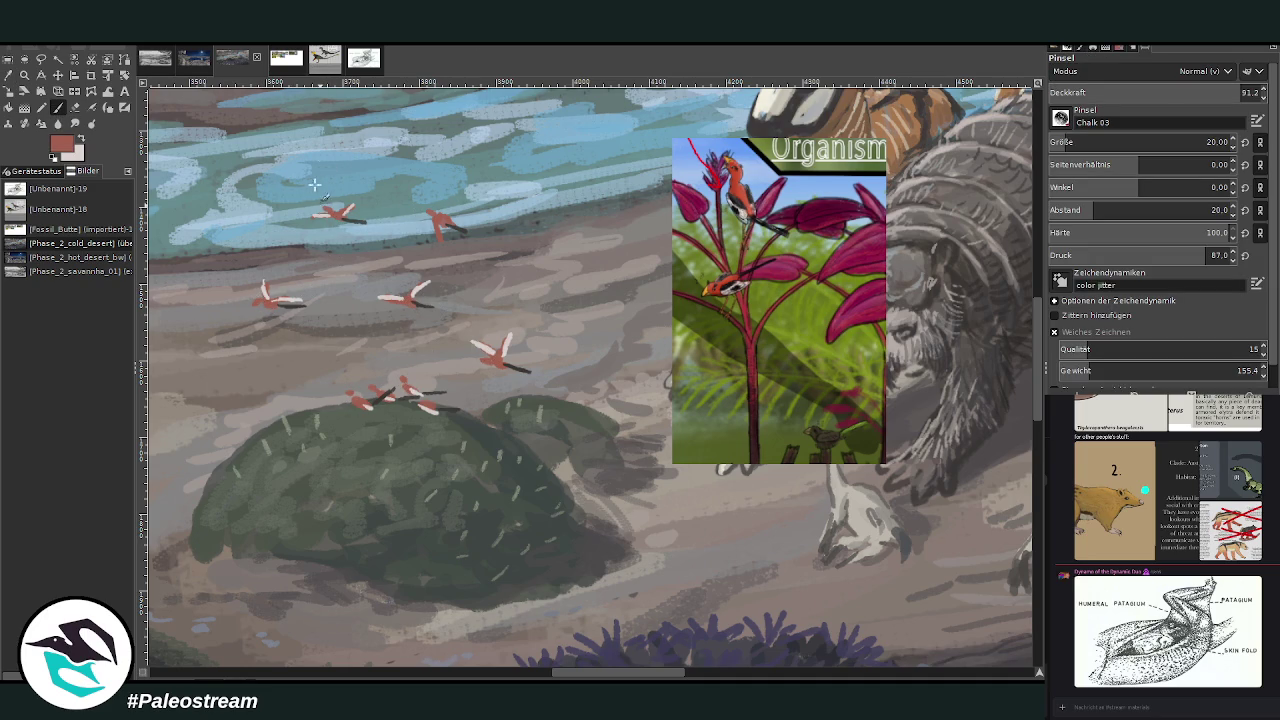
{"action": "key", "text": "d"}
{"action": "left_click", "coordinate": [969, 346], "text": "ctrl"}
{"action": "left_click", "coordinate": [8, 75]}
{"action": "left_click", "coordinate": [510, 465]}
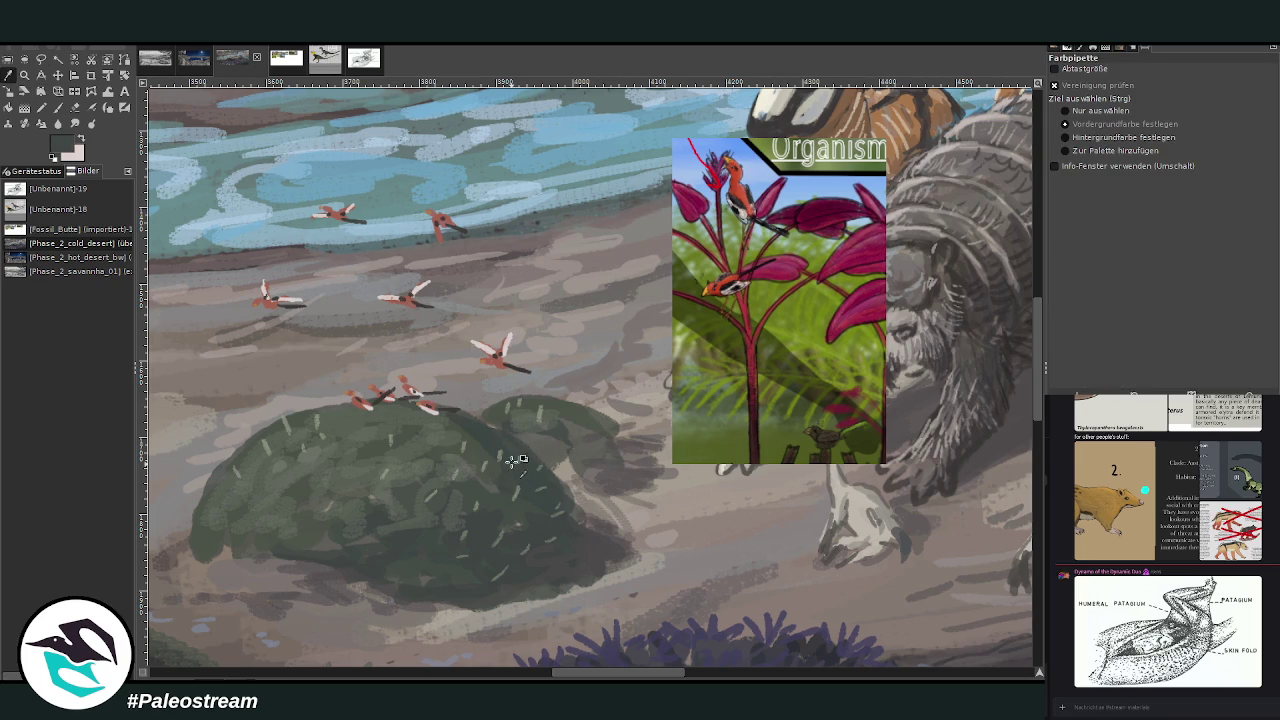
{"action": "left_click", "coordinate": [57, 107]}
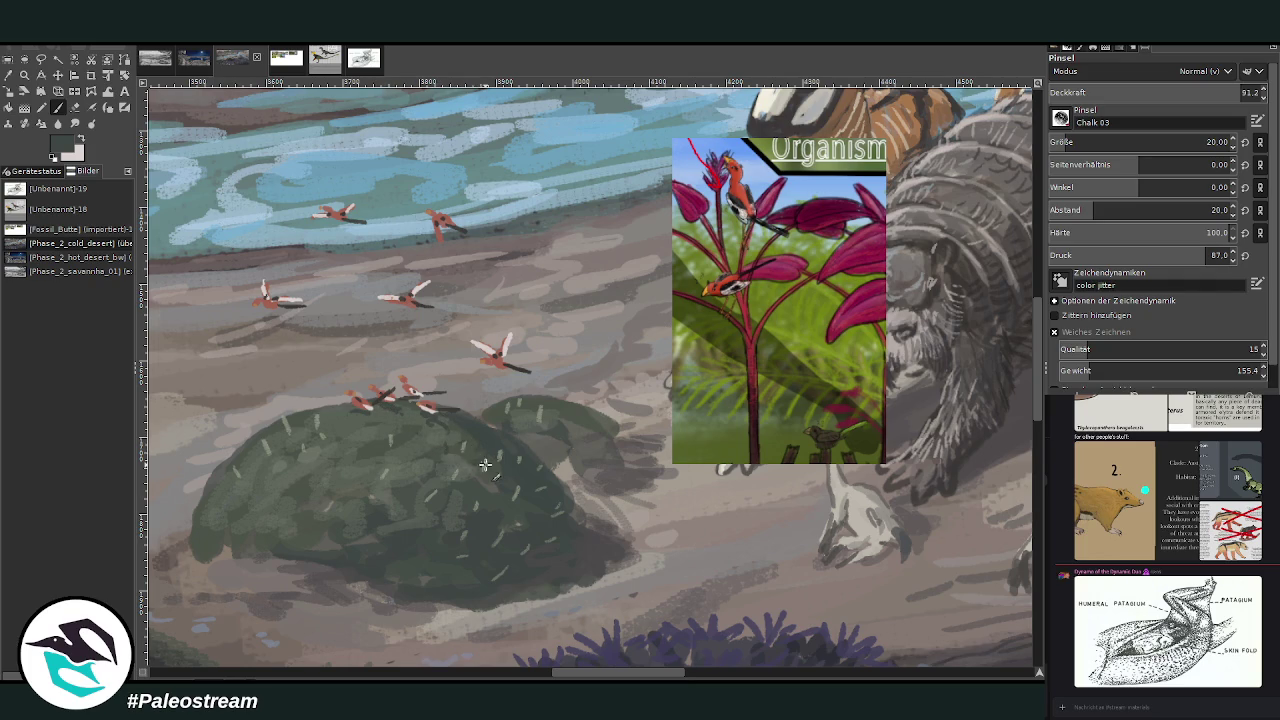
Sample the muted red from a painted bird and return to the brush.
{"action": "key", "text": "o"}
{"action": "left_click", "coordinate": [712, 180]}
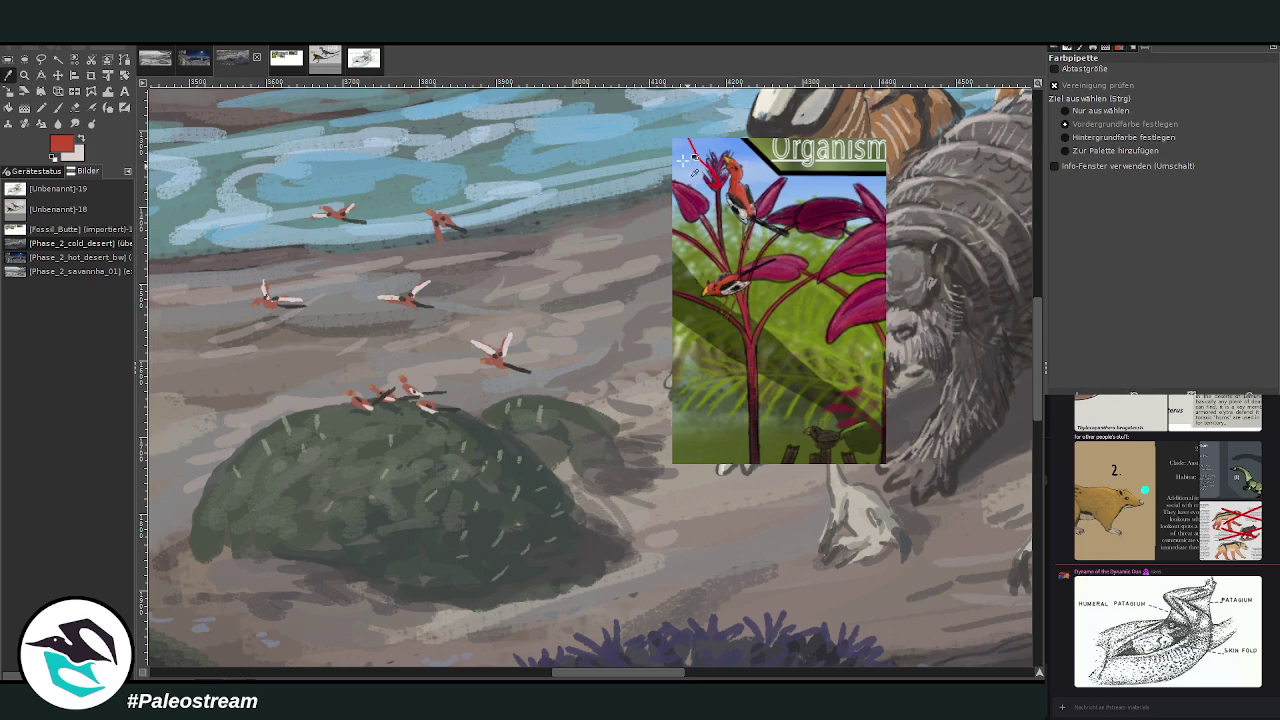
{"action": "left_click", "coordinate": [500, 368]}
{"action": "key", "text": "p"}
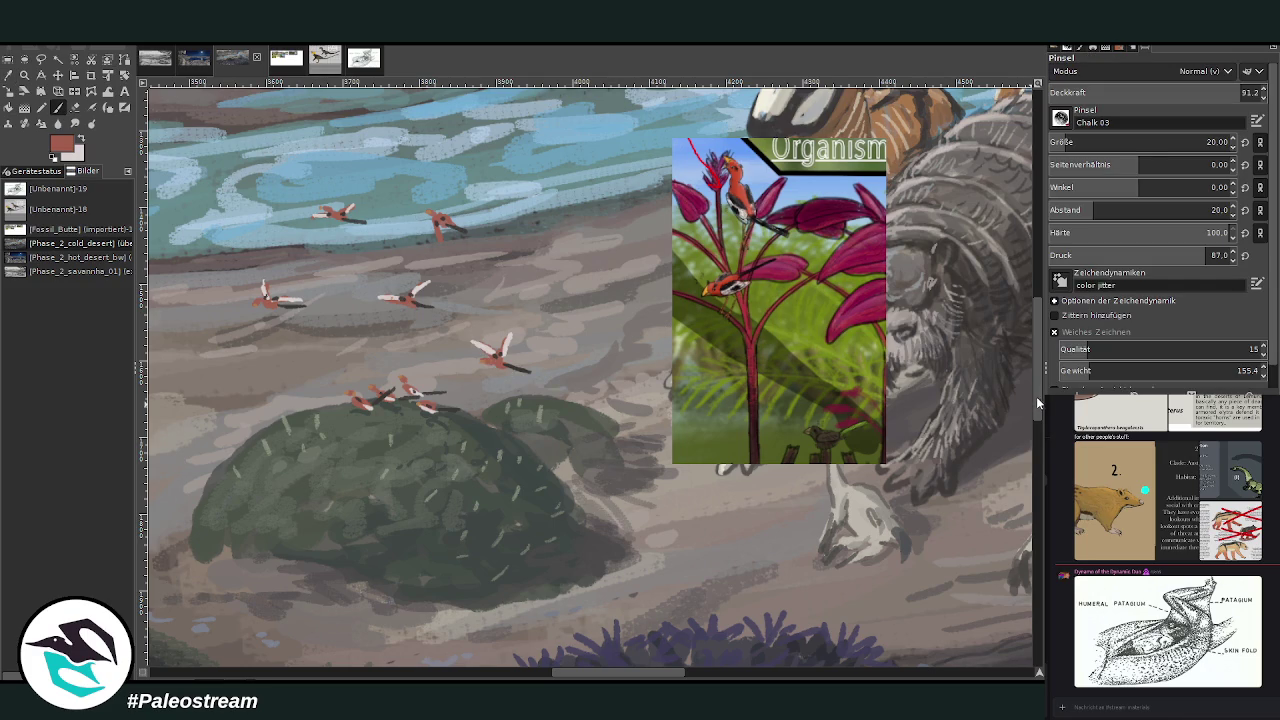
{"action": "scroll", "coordinate": [961, 173], "scroll_direction": "up", "scroll_amount": 2}
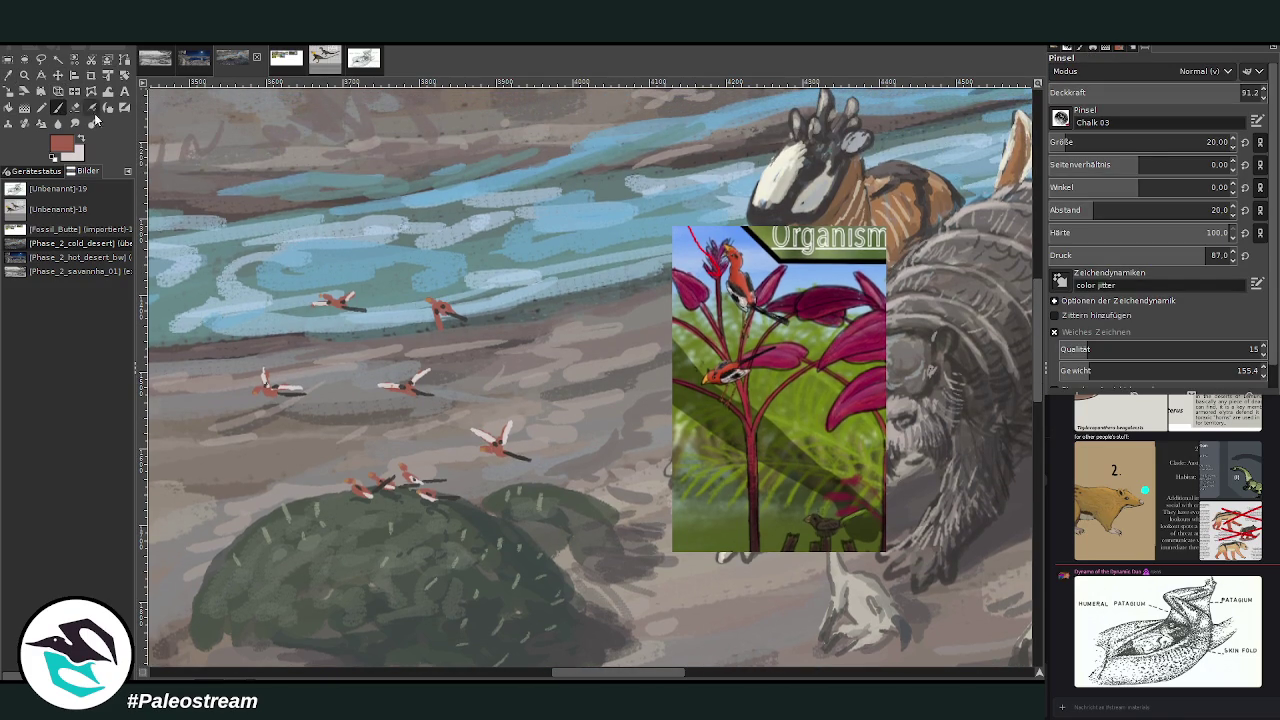
Paint a red body for a new bird above the water, try light pink strokes, then undo them.
{"action": "left_click_drag", "start_coordinate": [447, 149], "coordinate": [424, 151]}
{"action": "left_click_drag", "start_coordinate": [455, 237], "coordinate": [425, 241]}
{"action": "left_click", "coordinate": [82, 141]}
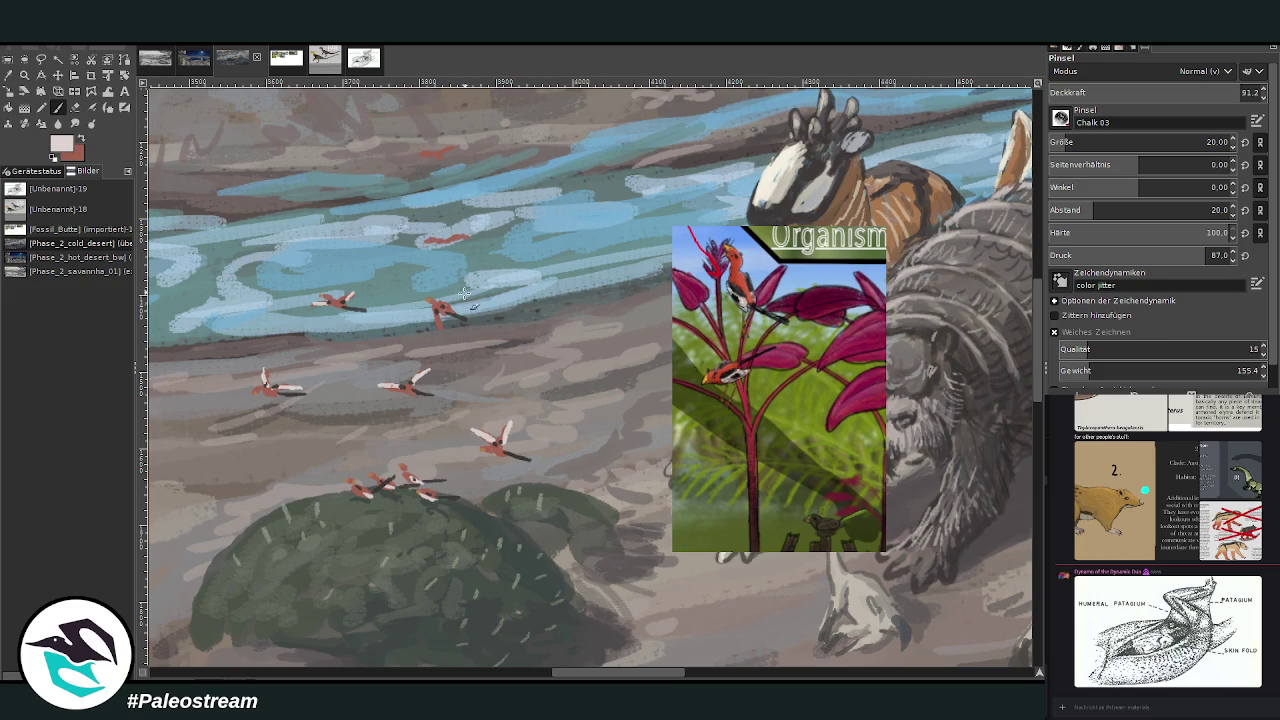
{"action": "left_click_drag", "start_coordinate": [434, 310], "coordinate": [437, 318]}
{"action": "left_click_drag", "start_coordinate": [439, 243], "coordinate": [465, 236]}
{"action": "key", "text": "ctrl+z"}
Paint dark grey wings on the new bird and dab a small dark mark on the water.
{"action": "left_click", "coordinate": [1206, 396], "text": "ctrl"}
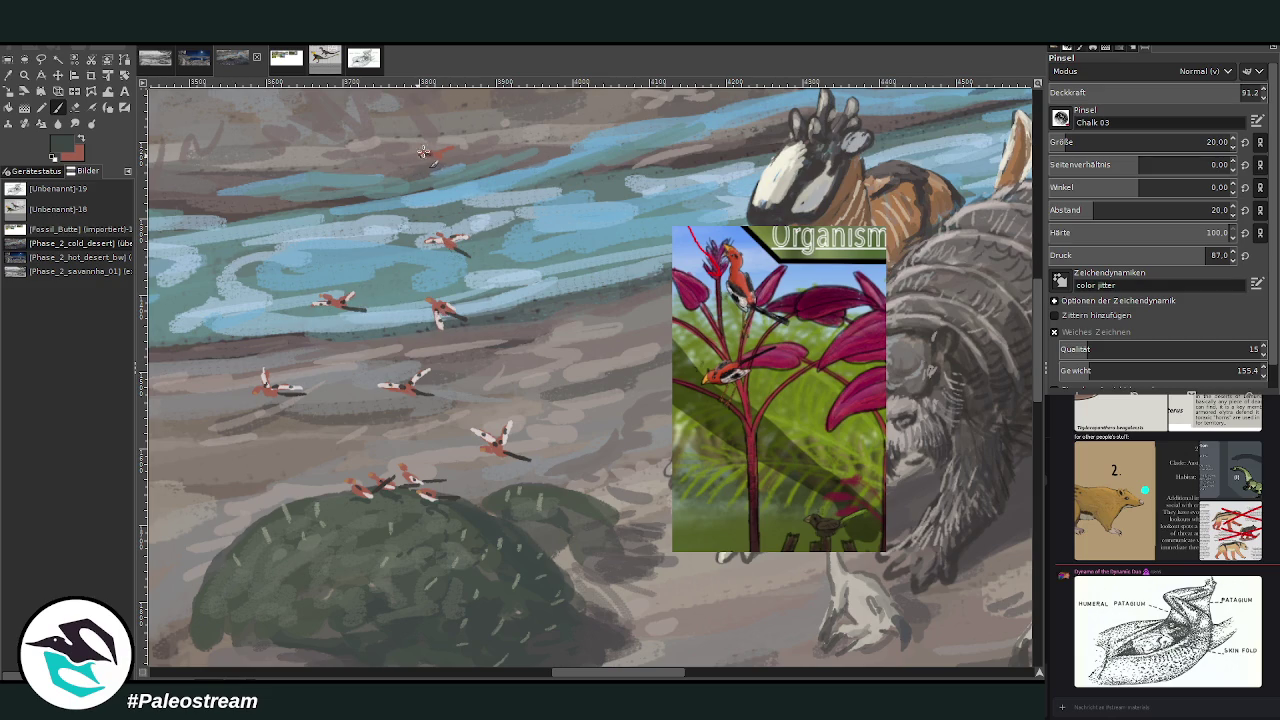
{"action": "left_click_drag", "start_coordinate": [430, 152], "coordinate": [456, 160]}
{"action": "key", "text": "o"}
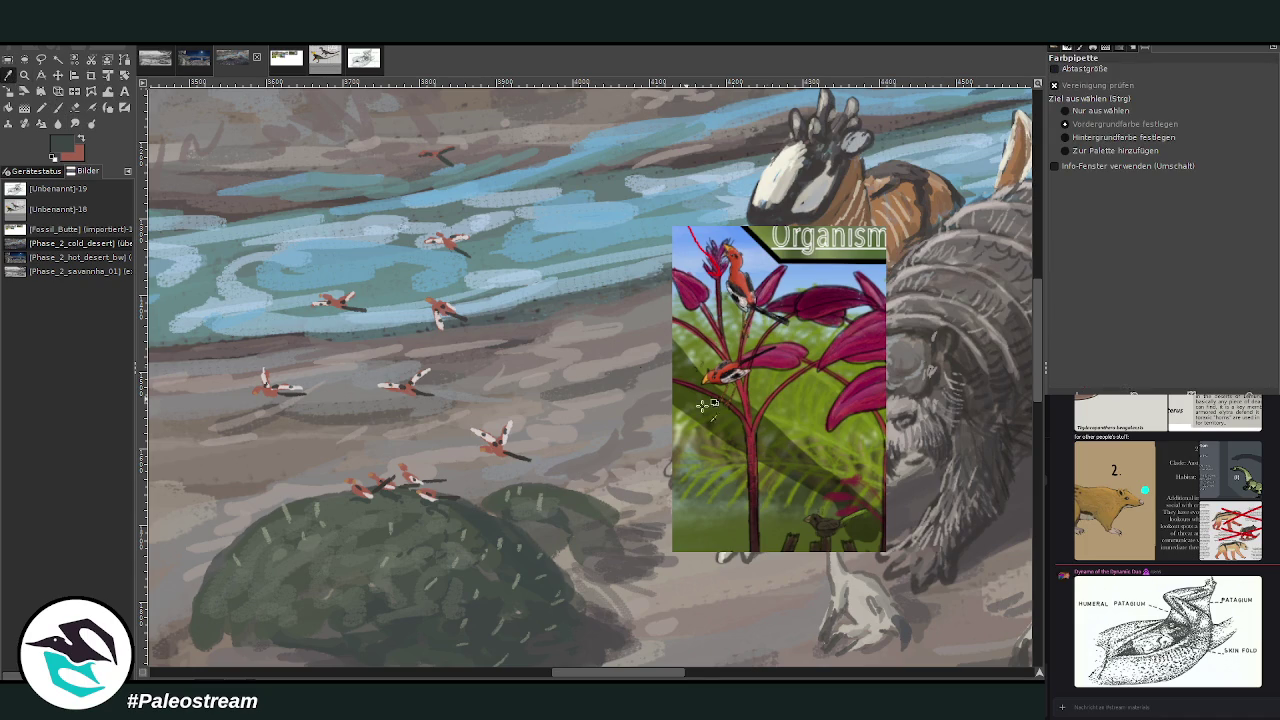
{"action": "left_click", "coordinate": [822, 520]}
{"action": "key", "text": "p"}
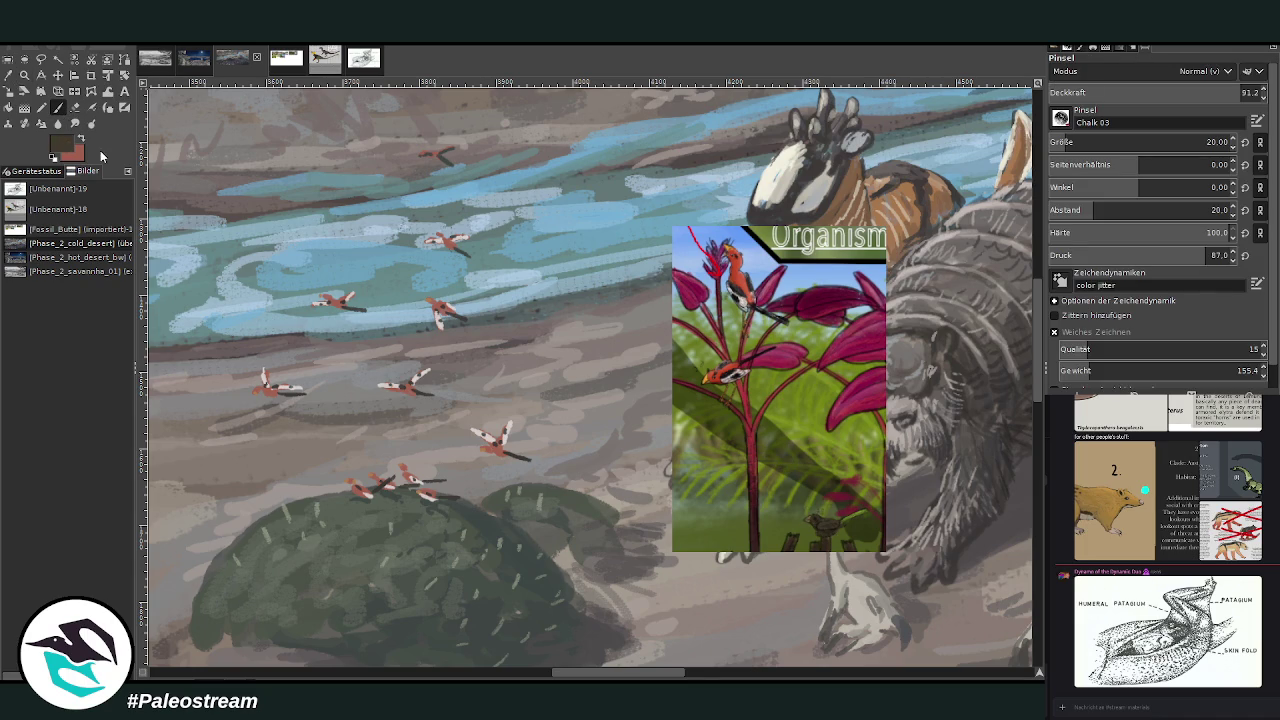
{"action": "scroll", "coordinate": [1075, 138], "scroll_direction": "up", "scroll_amount": 1}
{"action": "left_click", "coordinate": [522, 224]}
Sample light pink for a wing on the new bird, then add reddish touches to it.
{"action": "key", "text": "o"}
{"action": "left_click", "coordinate": [492, 438]}
{"action": "key", "text": "p"}
{"action": "left_click_drag", "start_coordinate": [421, 154], "coordinate": [440, 151]}
{"action": "left_click", "coordinate": [82, 139]}
{"action": "left_click_drag", "start_coordinate": [428, 153], "coordinate": [440, 157]}
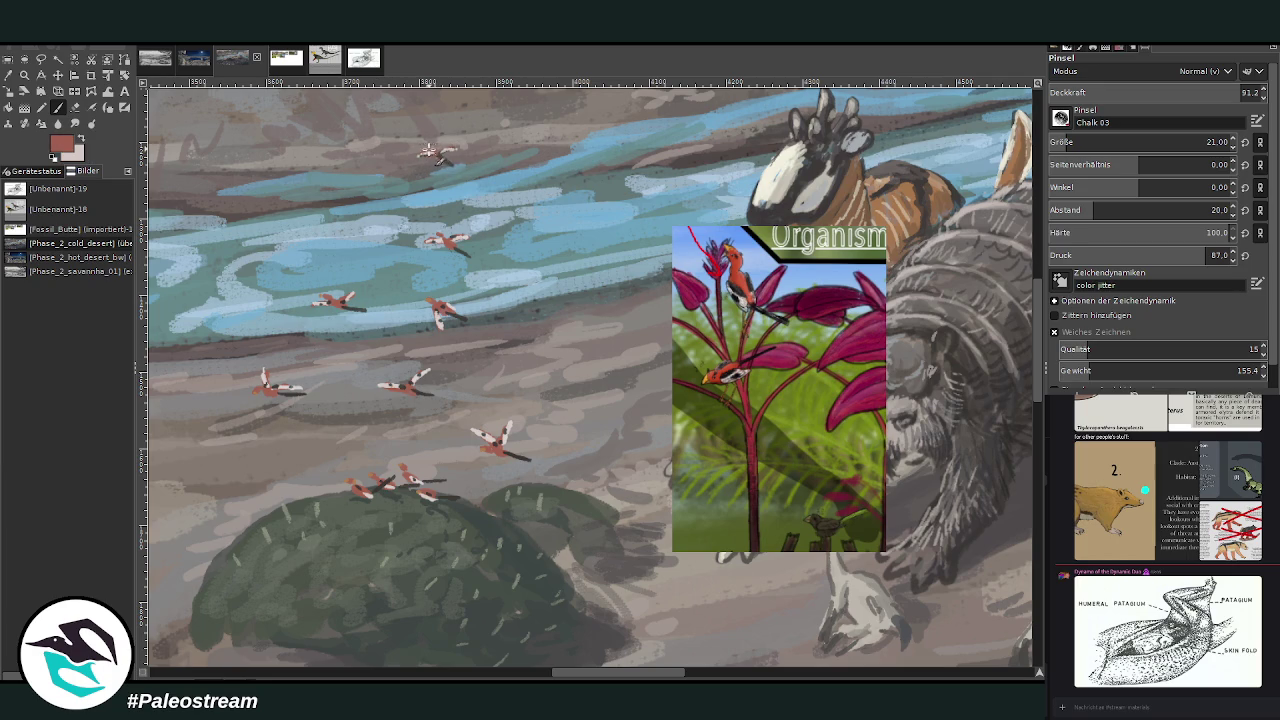
{"action": "scroll", "coordinate": [369, 204], "scroll_direction": "down", "scroll_amount": 1}
{"action": "scroll", "coordinate": [369, 204], "scroll_direction": "down", "scroll_amount": 2}
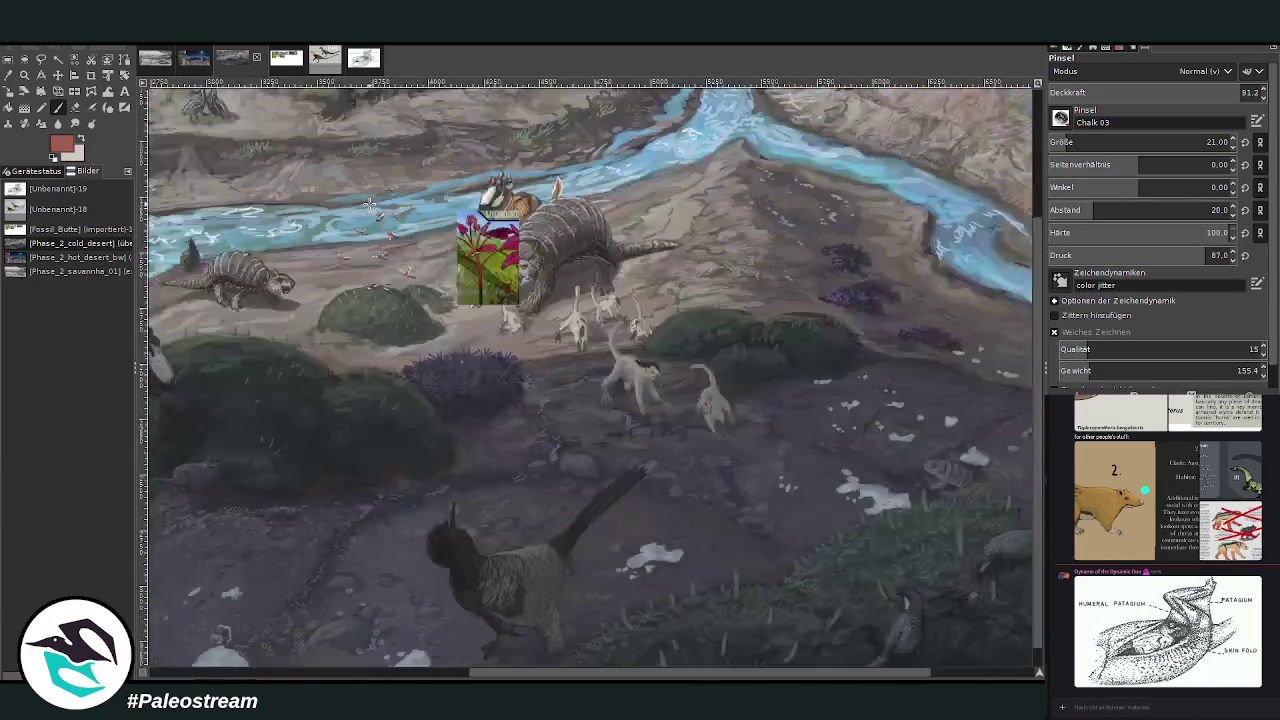
Zoom in on the drinking creatures by the river, then fit the whole painting in the window.
{"action": "scroll", "coordinate": [369, 204], "scroll_direction": "down", "scroll_amount": 2}
{"action": "left_click_drag", "start_coordinate": [456, 677], "coordinate": [379, 639]}
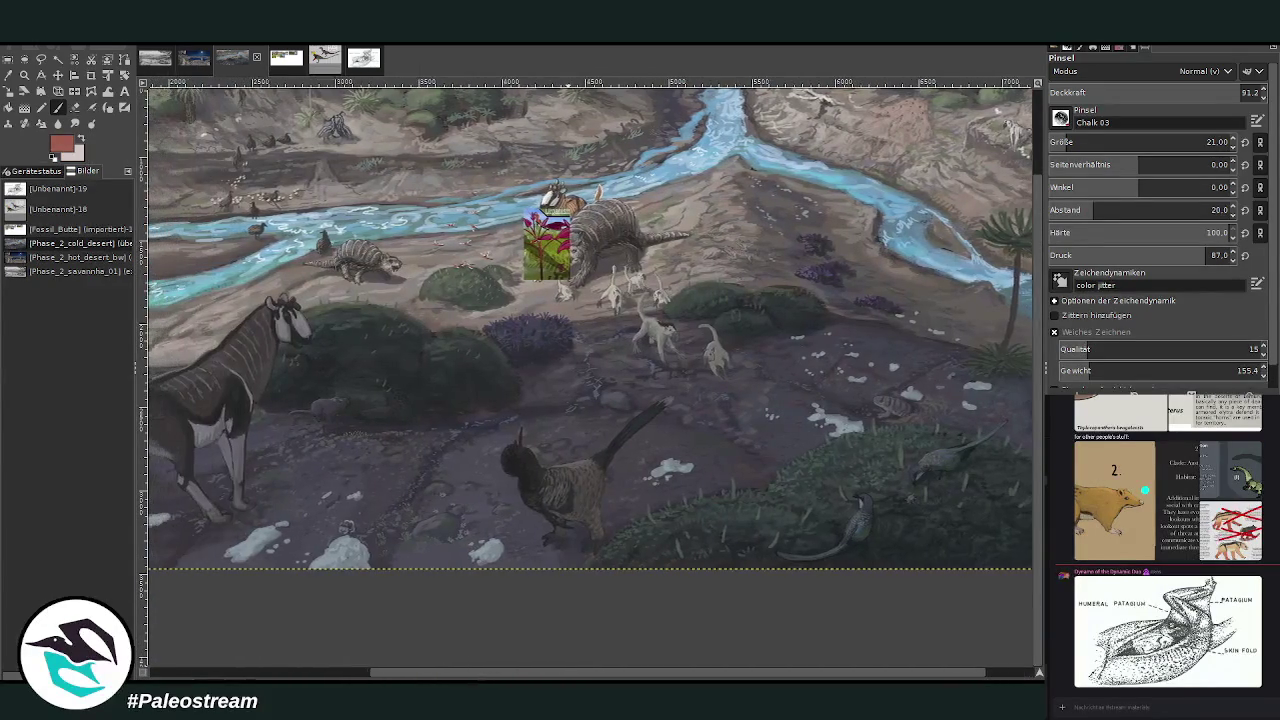
{"action": "left_click", "coordinate": [24, 74]}
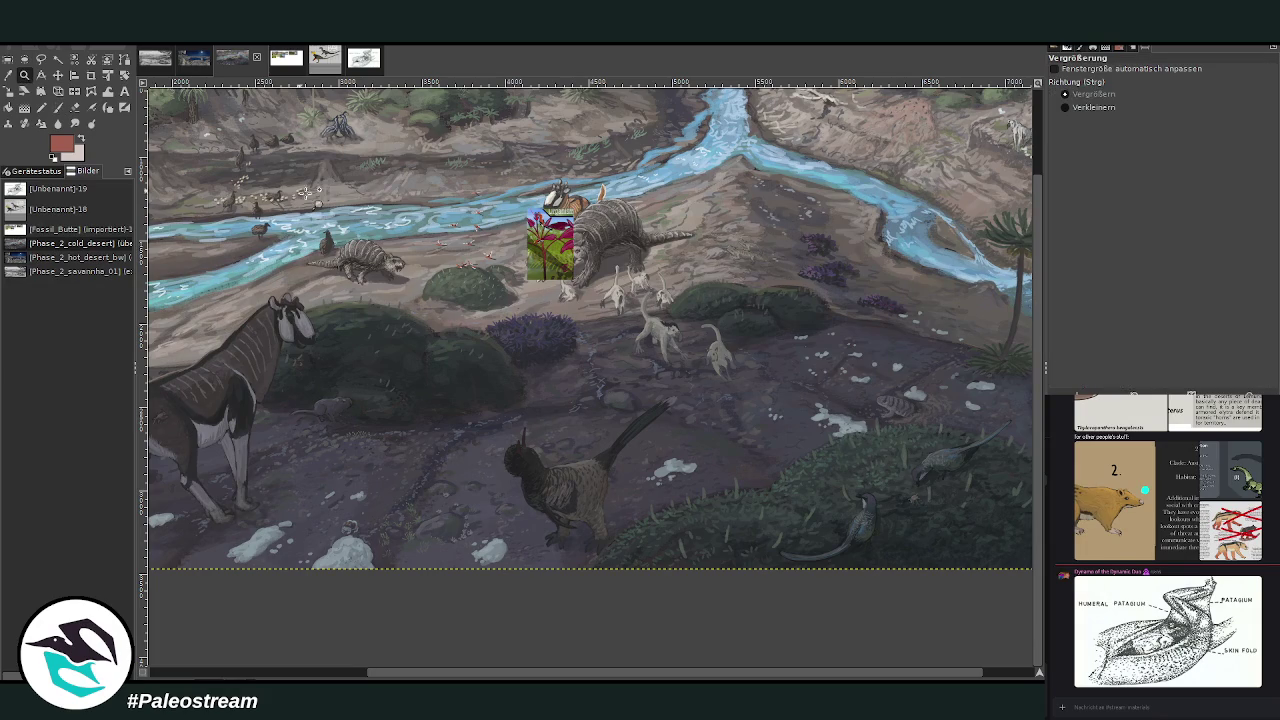
{"action": "left_click", "coordinate": [482, 183]}
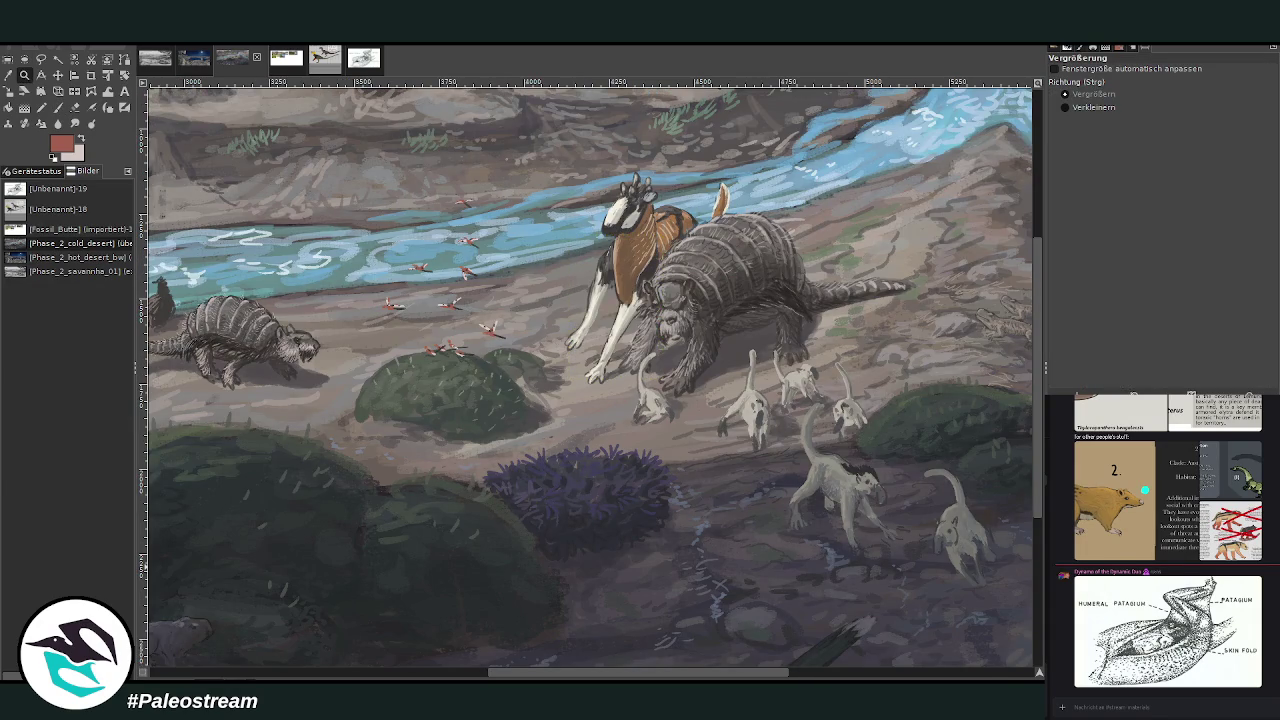
{"action": "key", "text": "minus"}
{"action": "key", "text": "minus"}
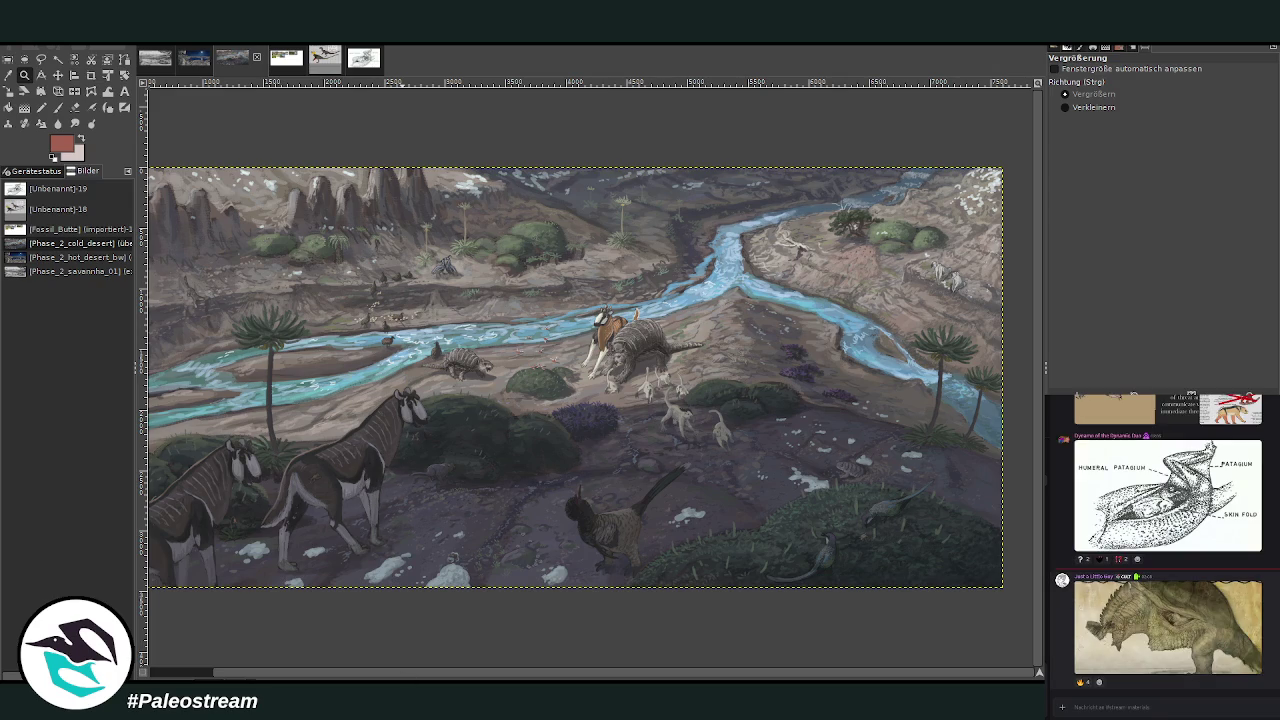
Browse the creature, Armatopterus and Thylacopanthera reference images posted in chat.
{"action": "left_click", "coordinate": [1100, 634]}
{"action": "left_click", "coordinate": [1136, 688]}
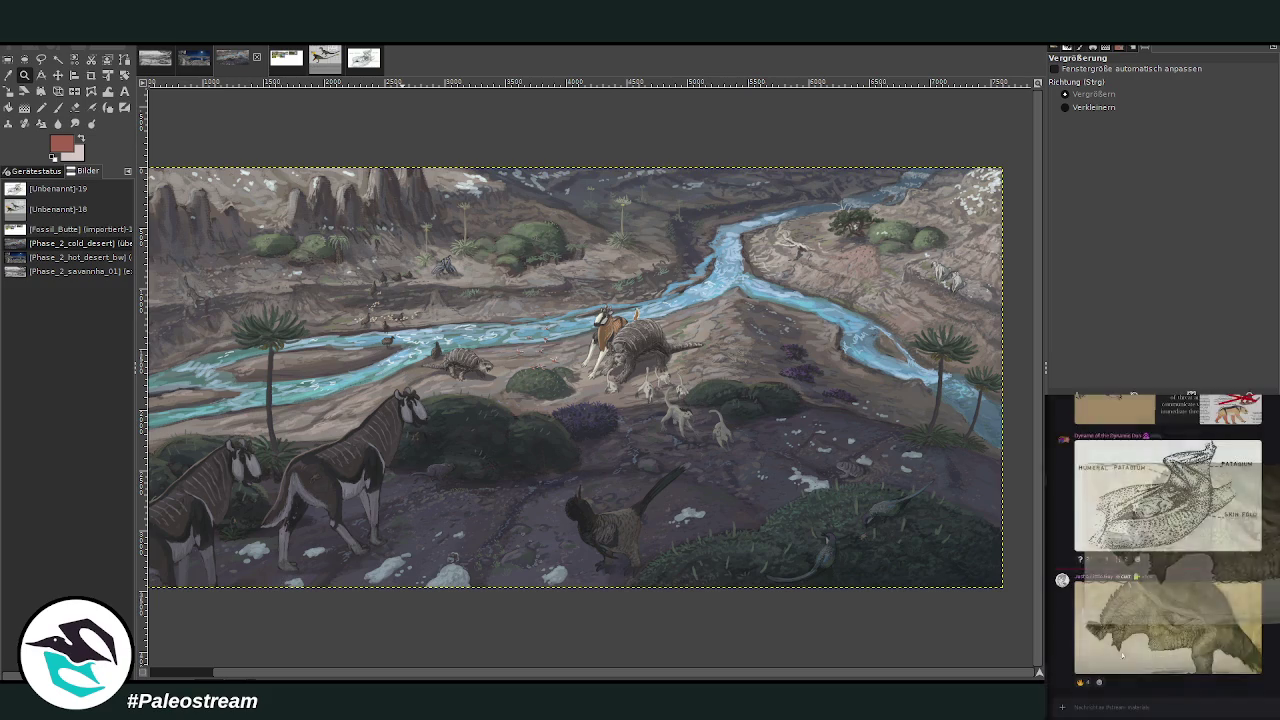
{"action": "scroll", "coordinate": [1110, 600], "scroll_direction": "up", "scroll_amount": 3}
{"action": "scroll", "coordinate": [1101, 646], "scroll_direction": "up", "scroll_amount": 3}
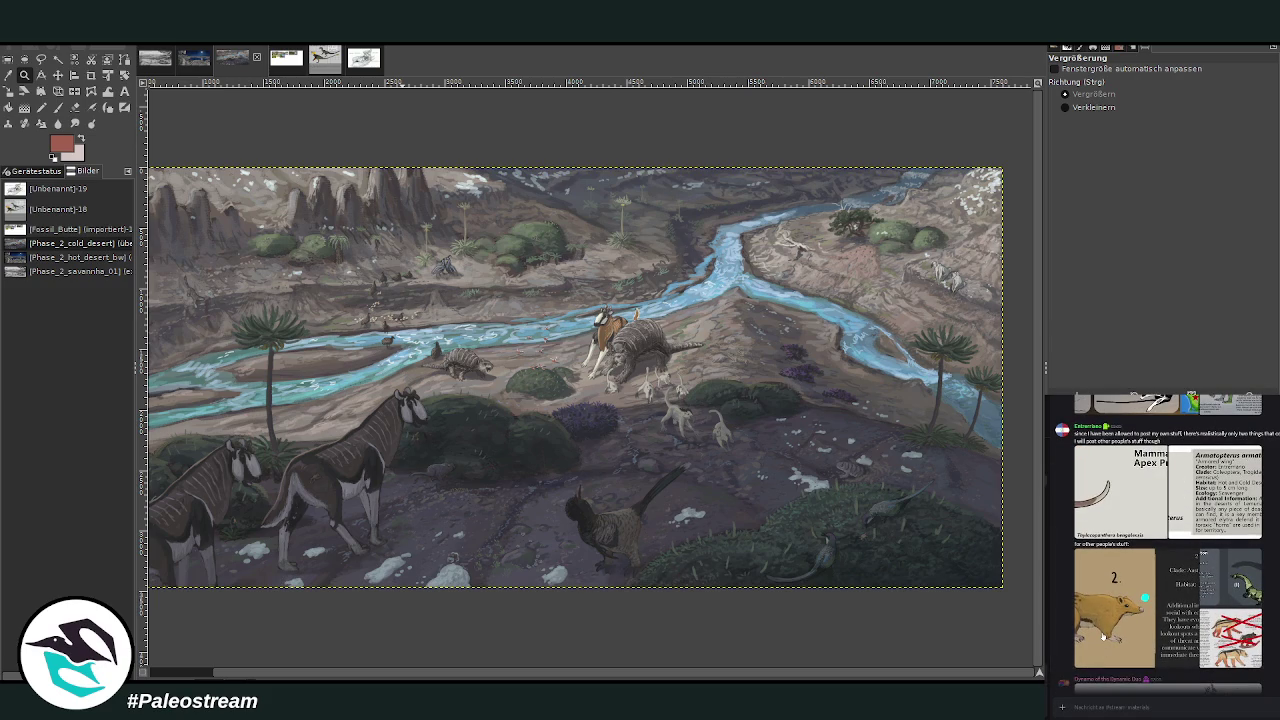
{"action": "scroll", "coordinate": [1106, 640], "scroll_direction": "up", "scroll_amount": 2}
{"action": "left_click", "coordinate": [1112, 660]}
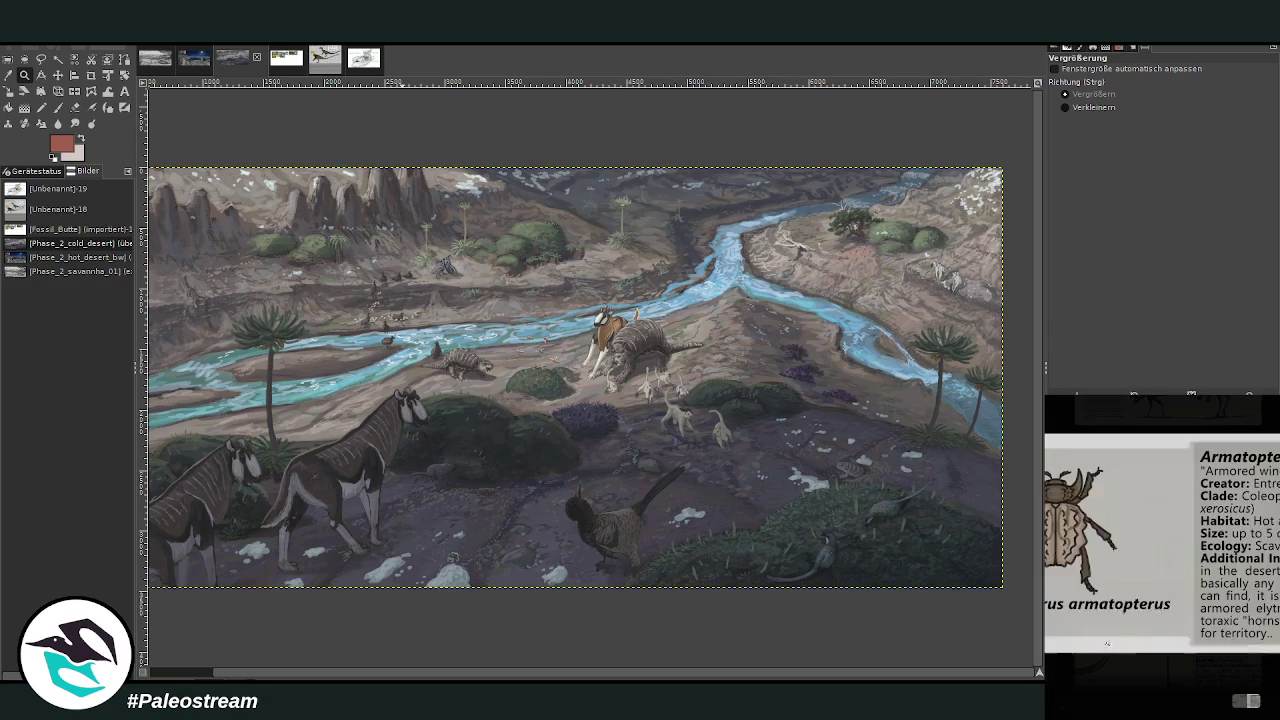
{"action": "left_click", "coordinate": [1116, 677]}
{"action": "scroll", "coordinate": [1105, 660], "scroll_direction": "up", "scroll_amount": 2}
{"action": "left_click", "coordinate": [1099, 652]}
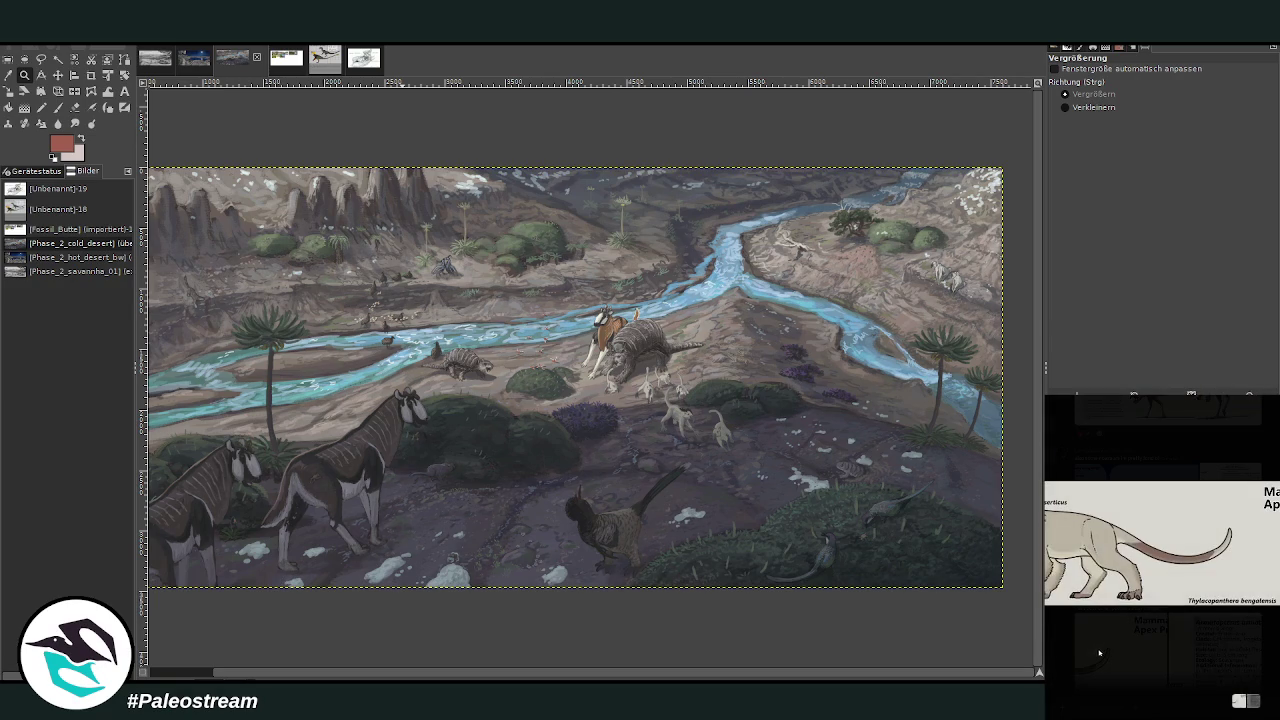
{"action": "left_click", "coordinate": [1053, 650]}
{"action": "scroll", "coordinate": [1100, 600], "scroll_direction": "up", "scroll_amount": 3}
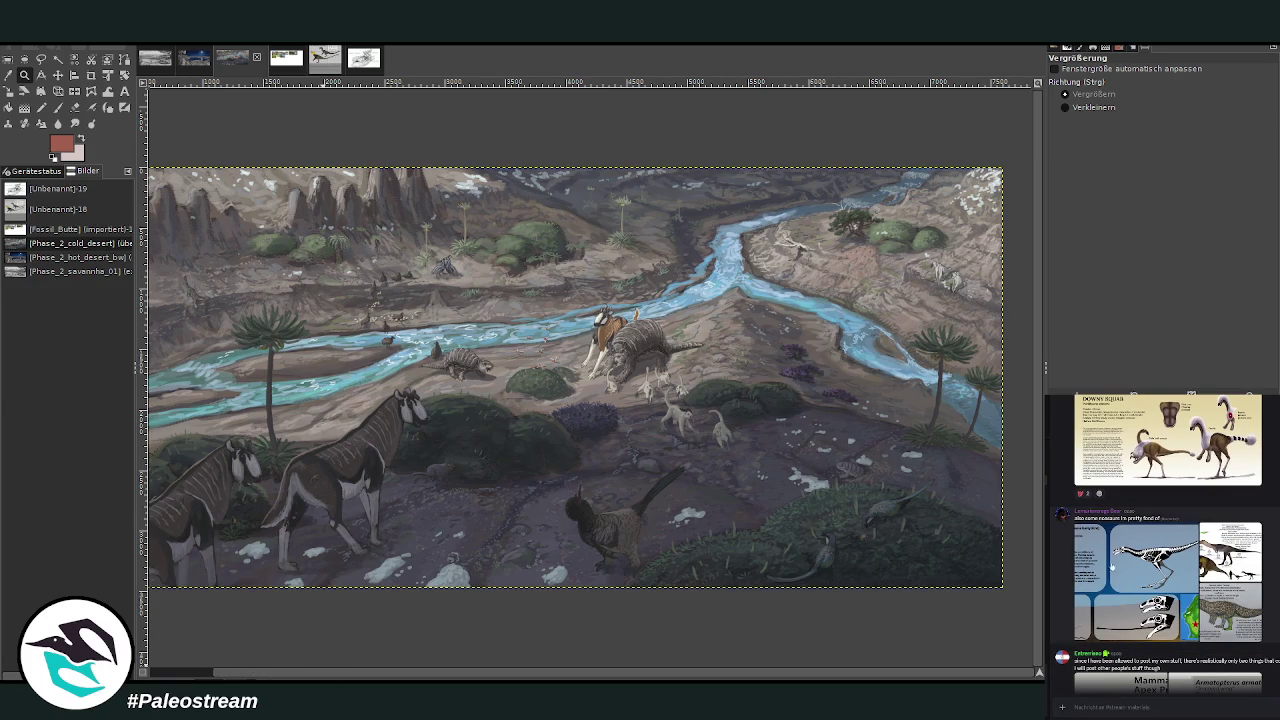
Look over the skeleton and bird reference images from the chat.
{"action": "left_click", "coordinate": [1100, 622]}
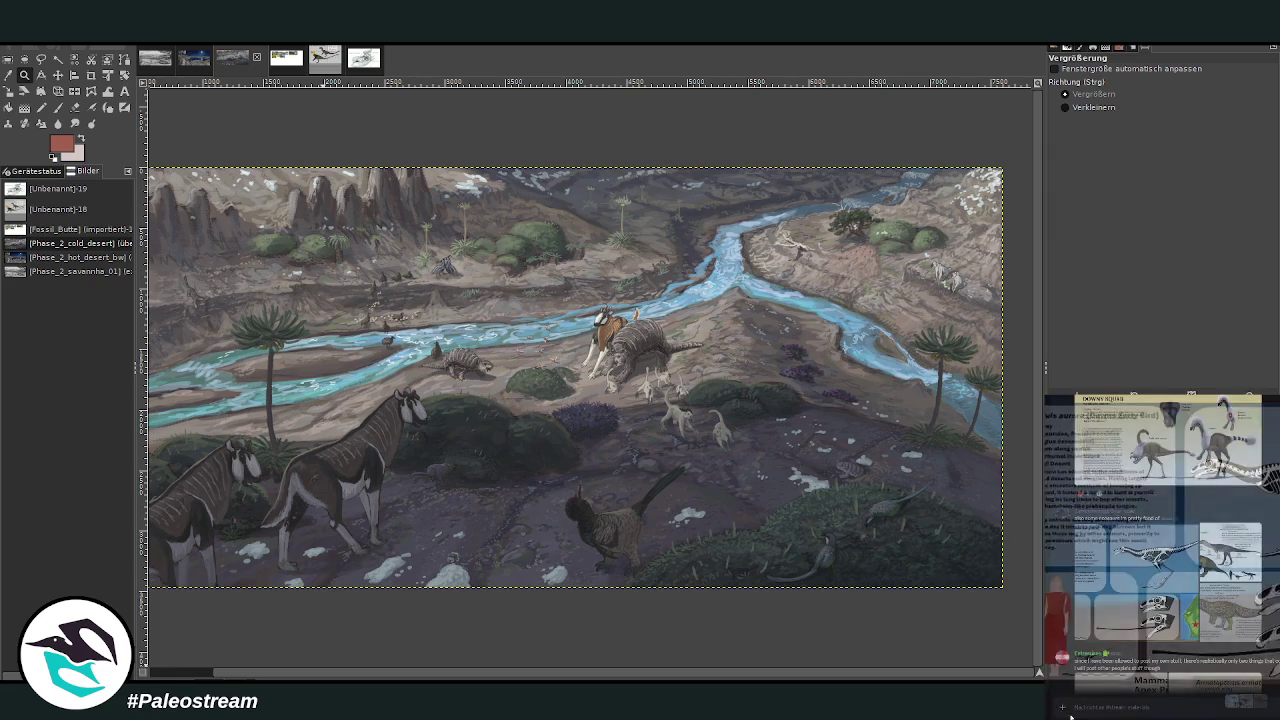
{"action": "scroll", "coordinate": [1165, 542], "scroll_direction": "up", "scroll_amount": 1}
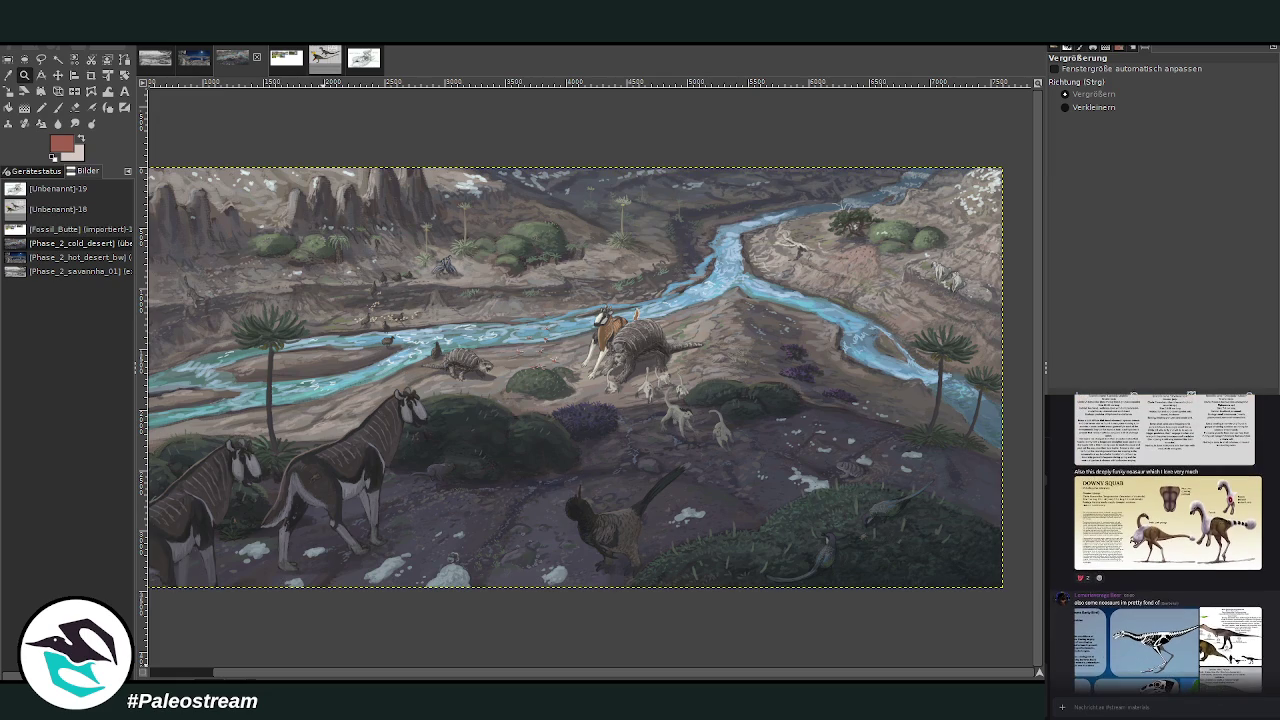
{"action": "scroll", "coordinate": [1187, 652], "scroll_direction": "down", "scroll_amount": 3}
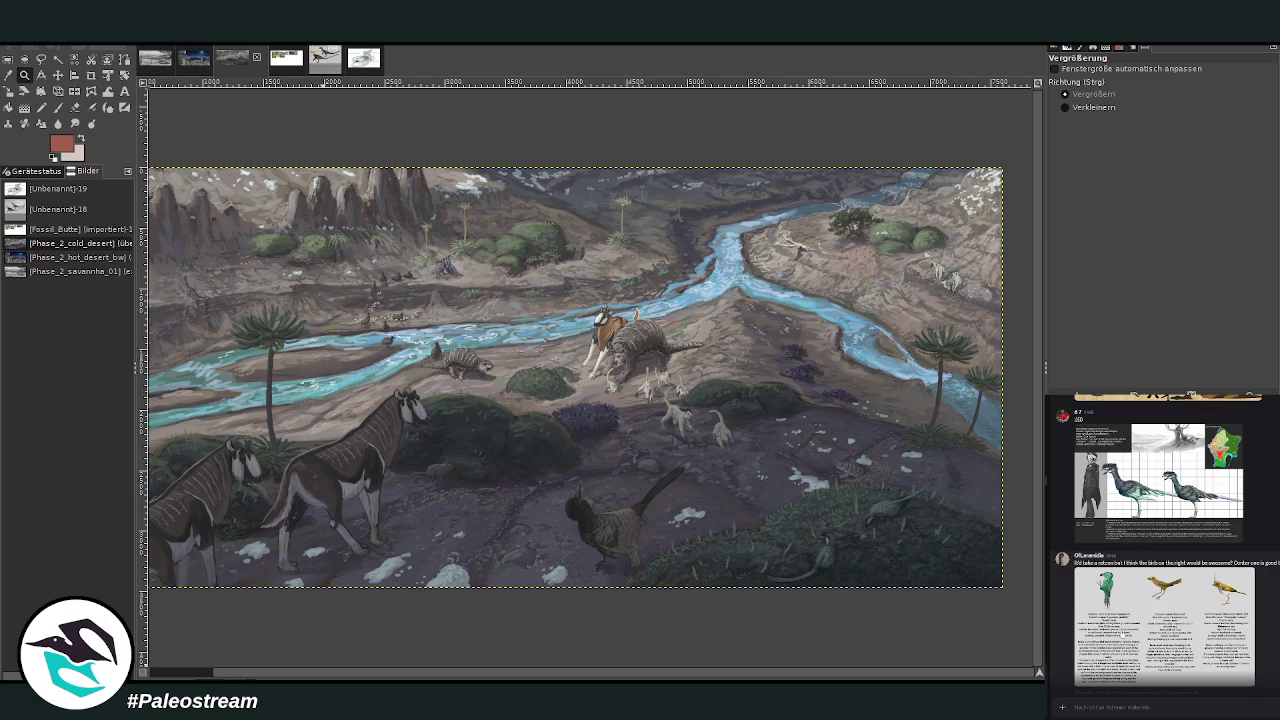
{"action": "left_click", "coordinate": [1121, 634]}
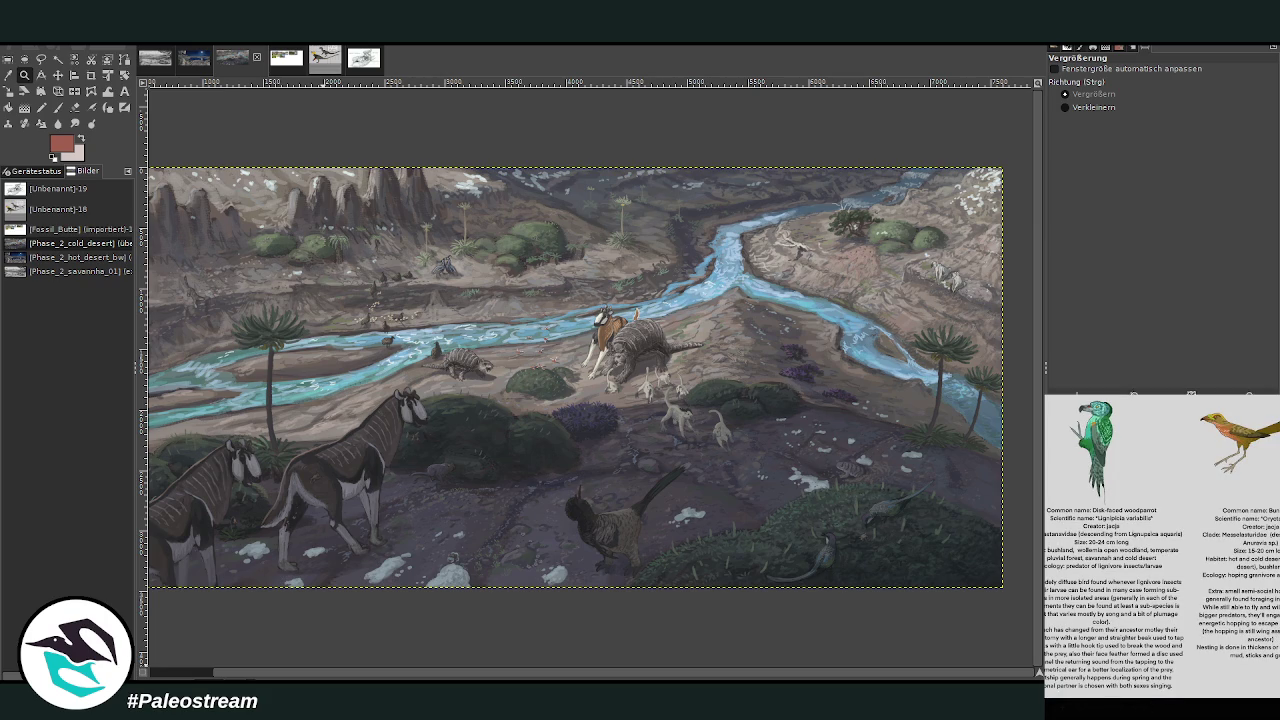
{"action": "key", "text": "Escape"}
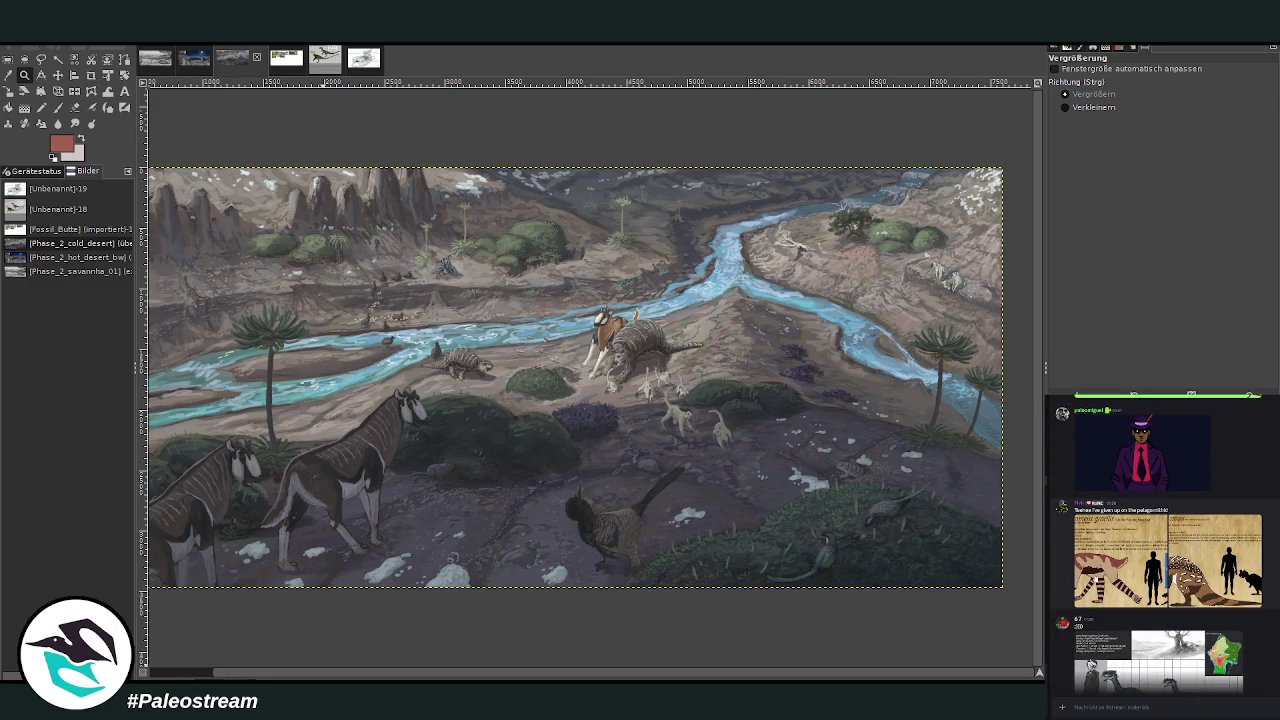
Take the Pseudursodromeus gracilis card and paste it onto the river painting.
{"action": "left_click", "coordinate": [1099, 588]}
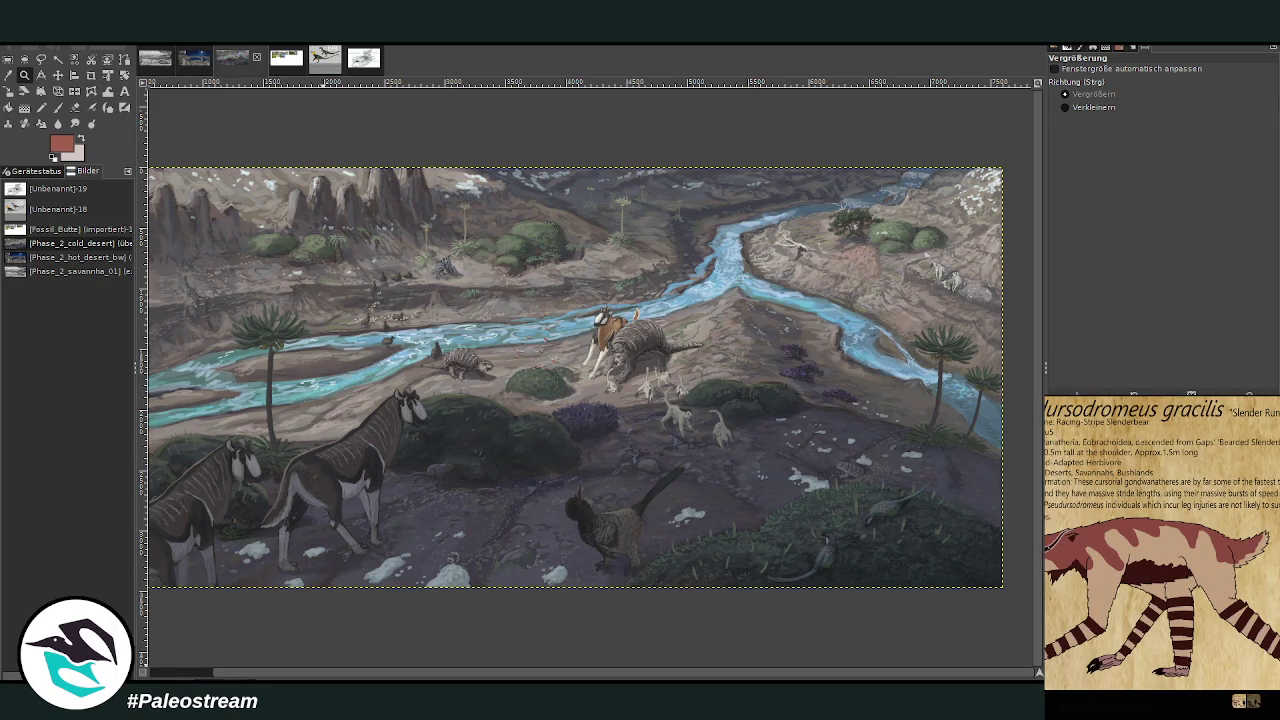
{"action": "left_click", "coordinate": [1274, 700]}
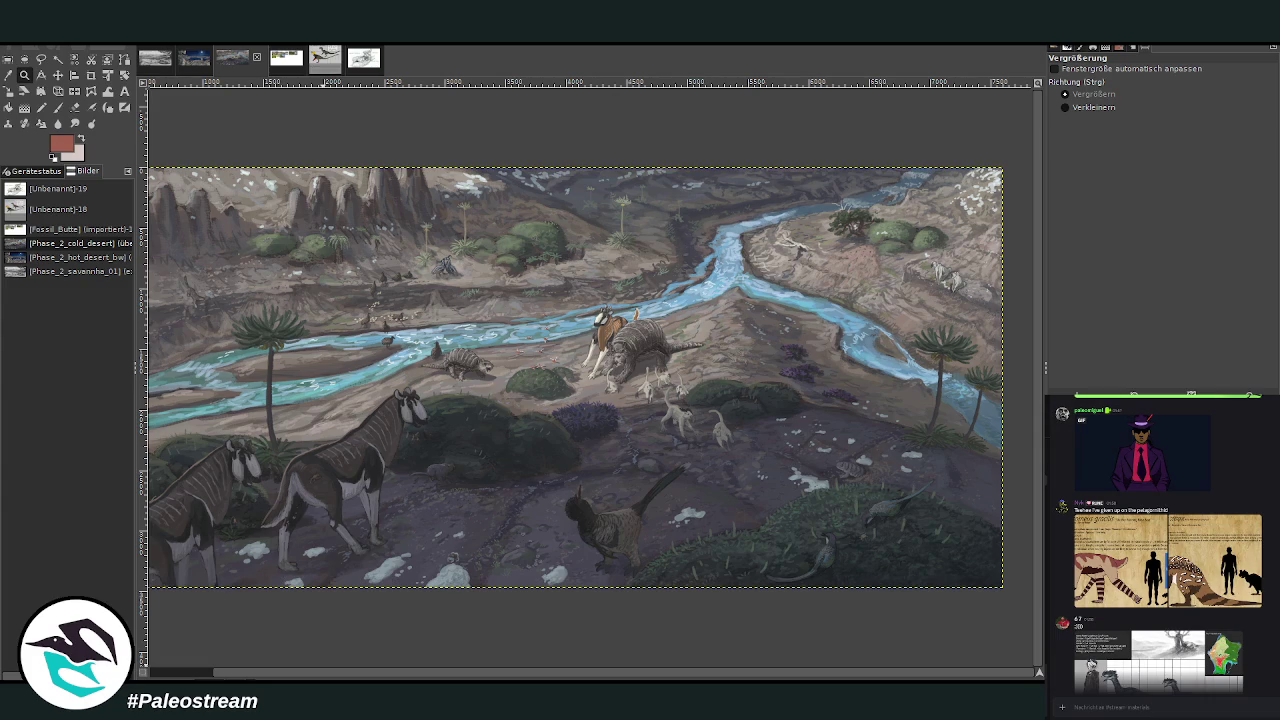
{"action": "left_click_drag", "start_coordinate": [343, 676], "coordinate": [278, 676]}
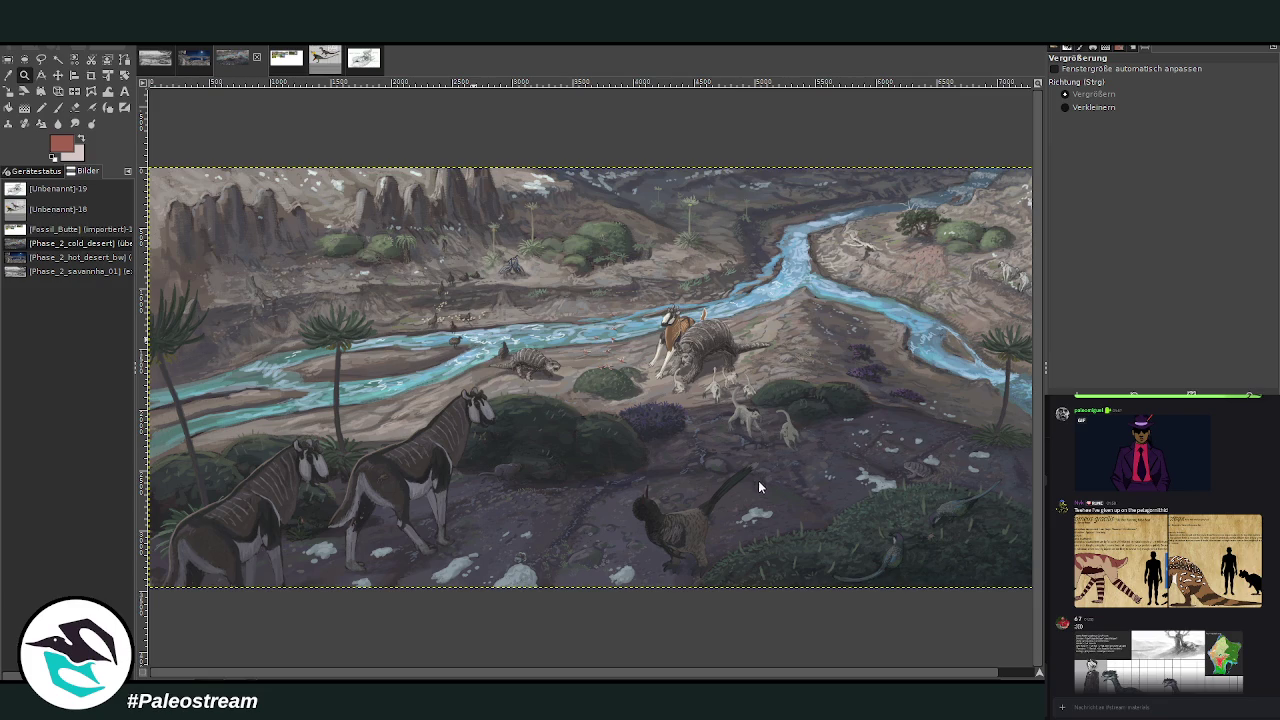
{"action": "key", "text": "ctrl+v"}
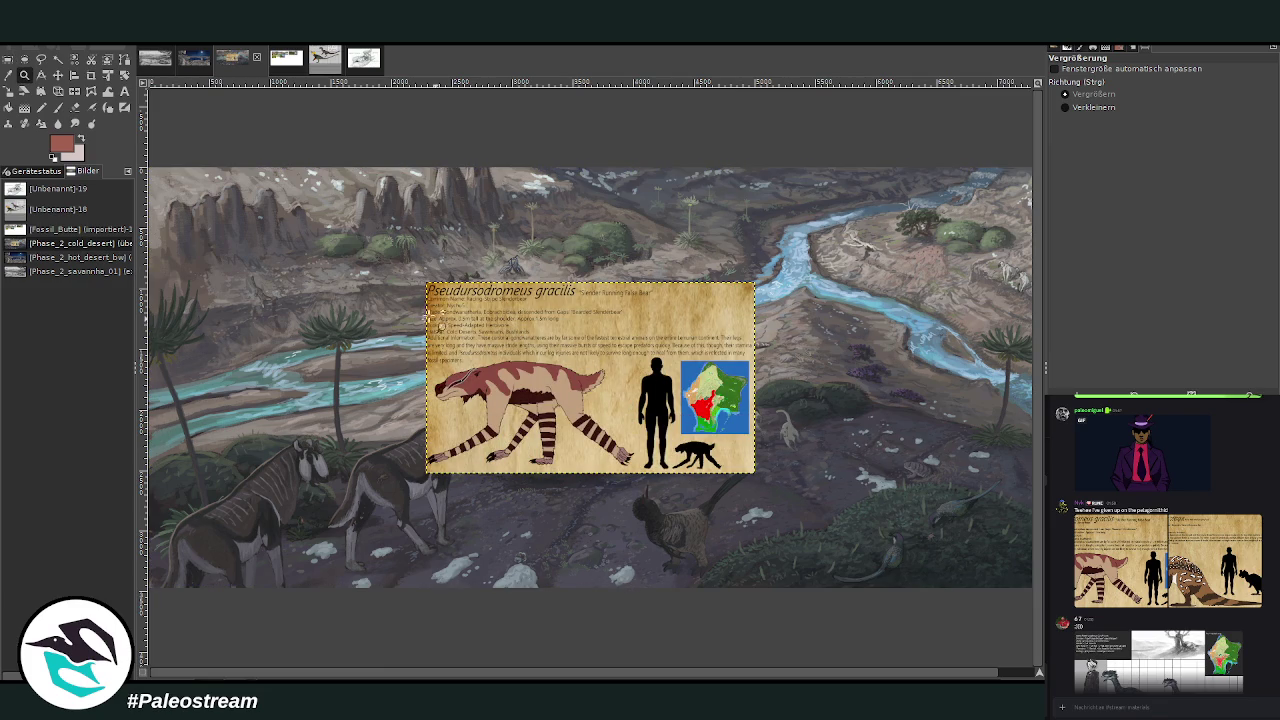
Crop the pasted card down to just the striped creature drawing.
{"action": "left_click_drag", "start_coordinate": [406, 287], "coordinate": [826, 499]}
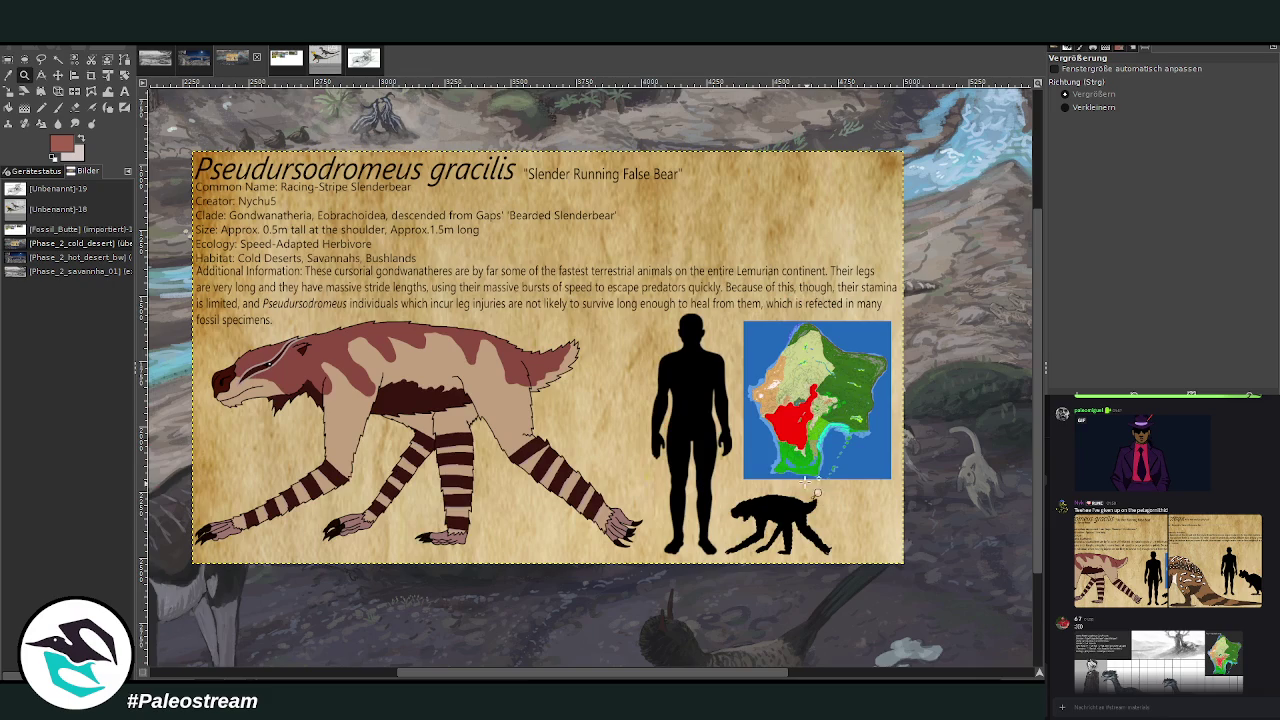
{"action": "left_click", "coordinate": [91, 75]}
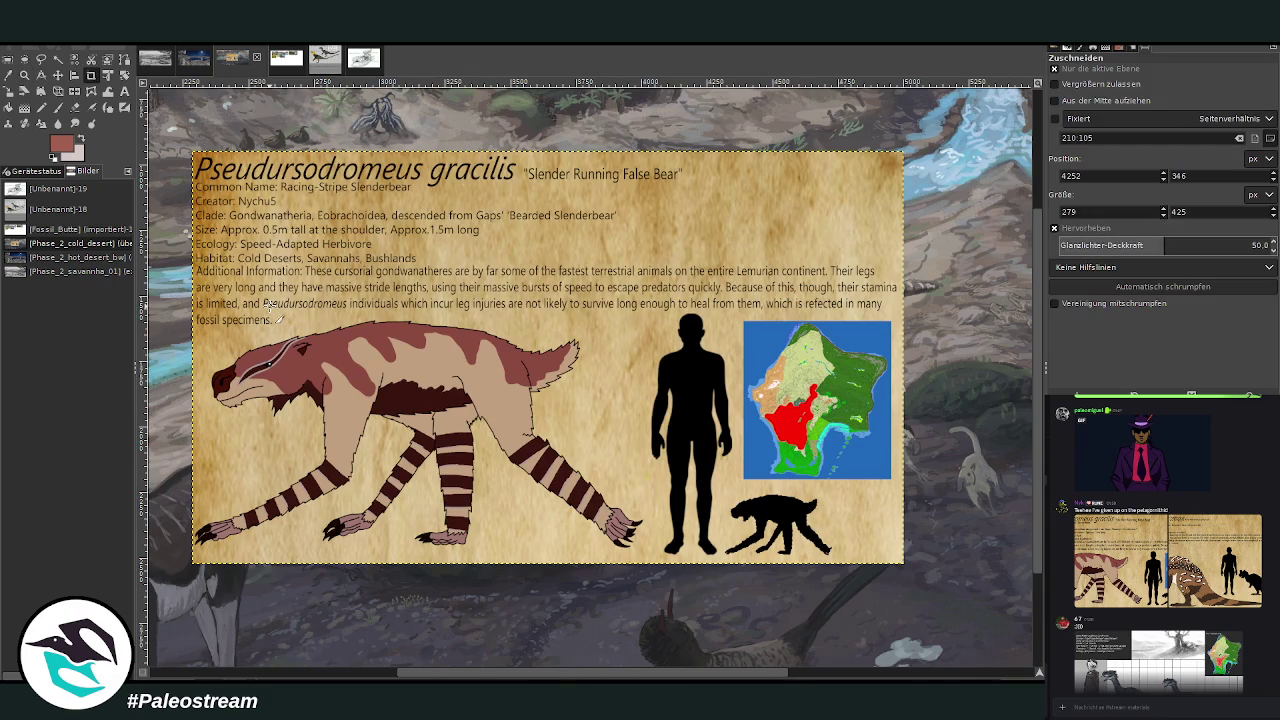
{"action": "left_click_drag", "start_coordinate": [169, 271], "coordinate": [654, 586]}
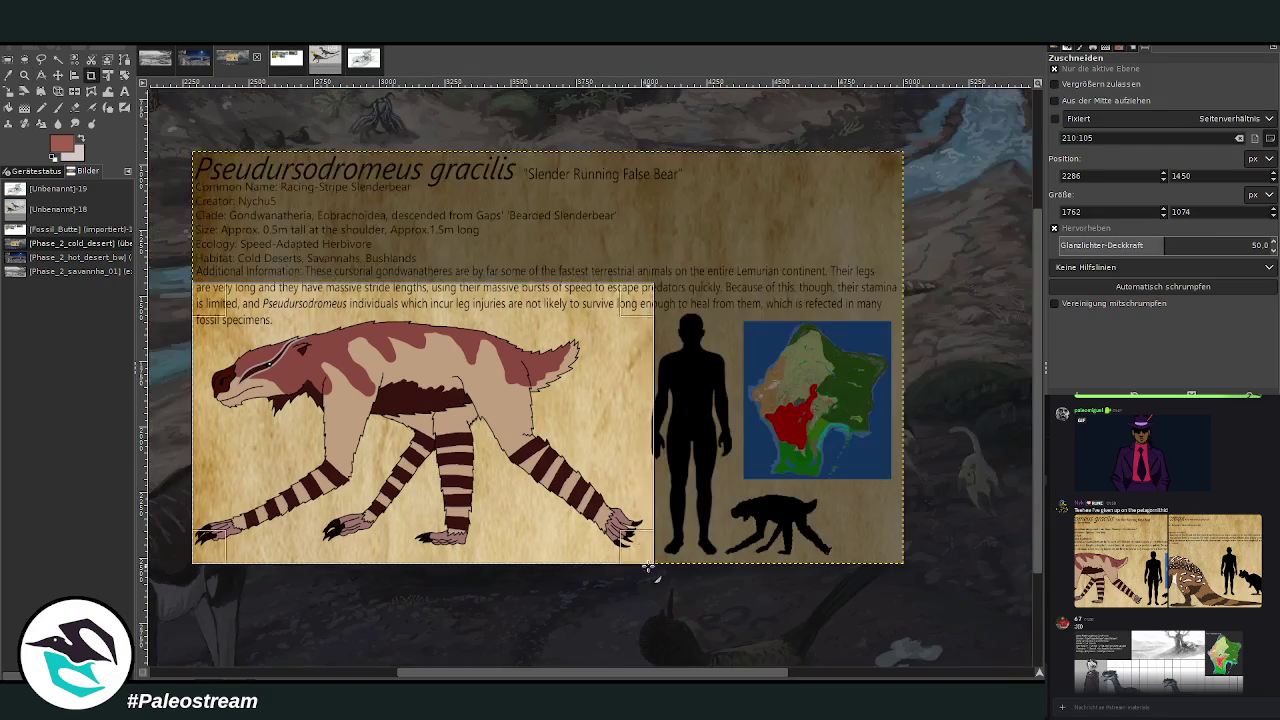
{"action": "left_click", "coordinate": [509, 428]}
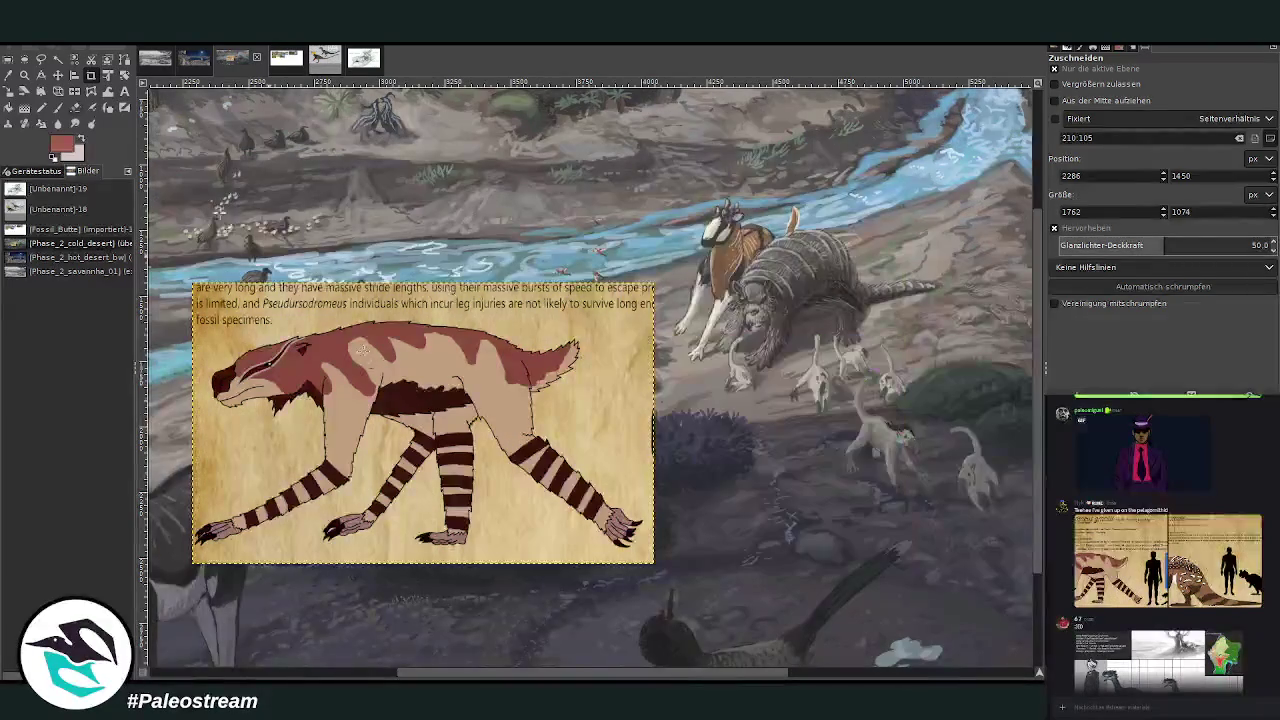
Scale the cropped creature drawing down to 1020×622 pixels.
{"action": "left_click", "coordinate": [10, 97]}
{"action": "left_click", "coordinate": [327, 375]}
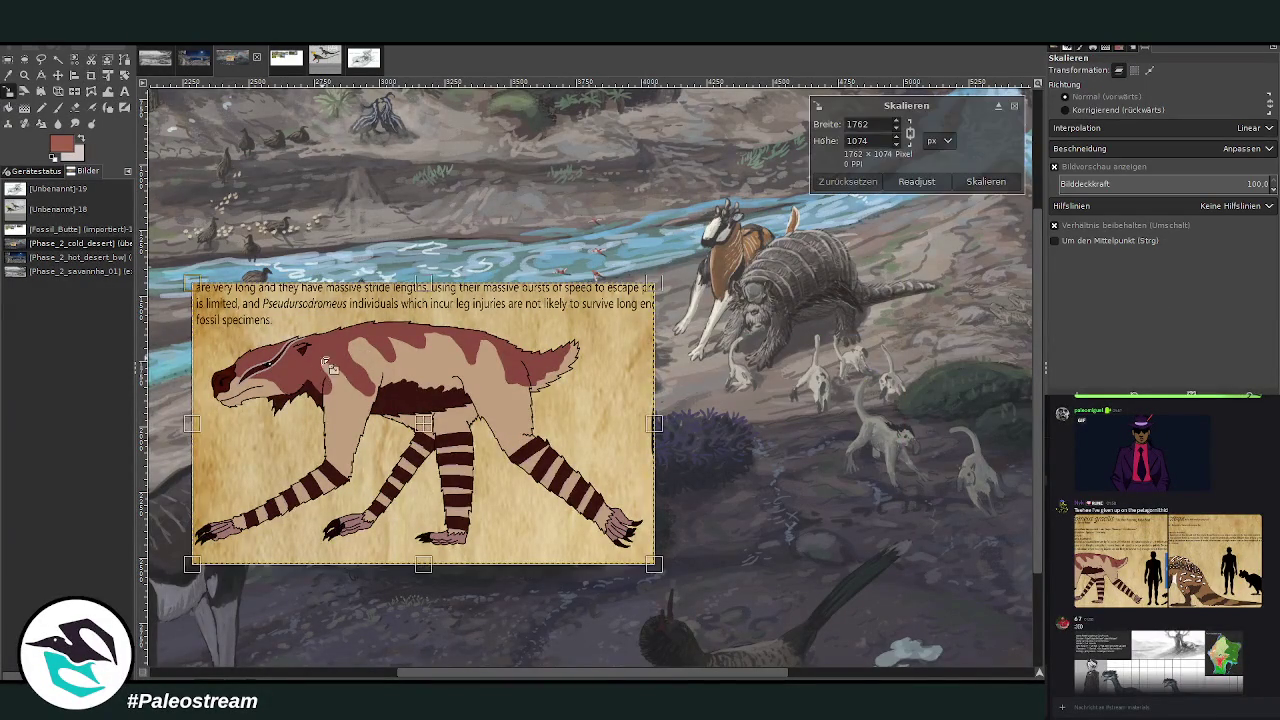
{"action": "mouse_move", "coordinate": [327, 375]}
{"action": "left_mouse_down"}
{"action": "mouse_move", "coordinate": [425, 407]}
{"action": "mouse_move", "coordinate": [443, 342]}
{"action": "left_mouse_up"}
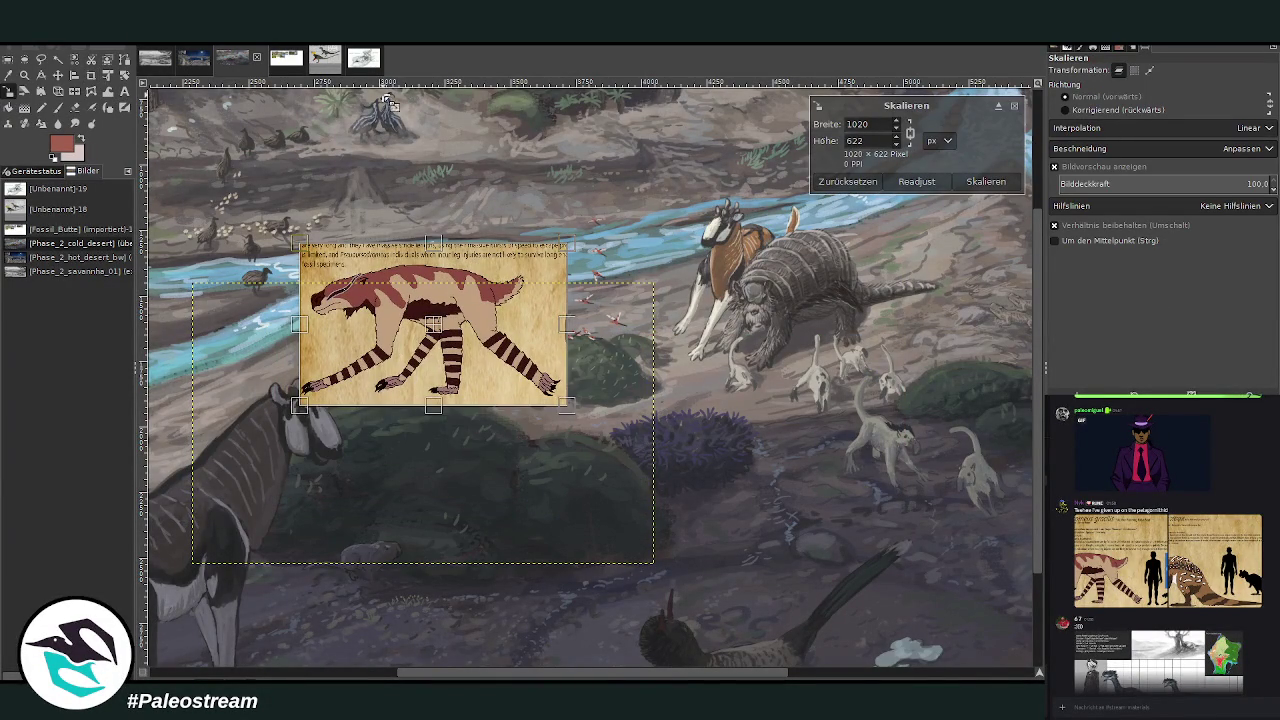
{"action": "left_click", "coordinate": [985, 181]}
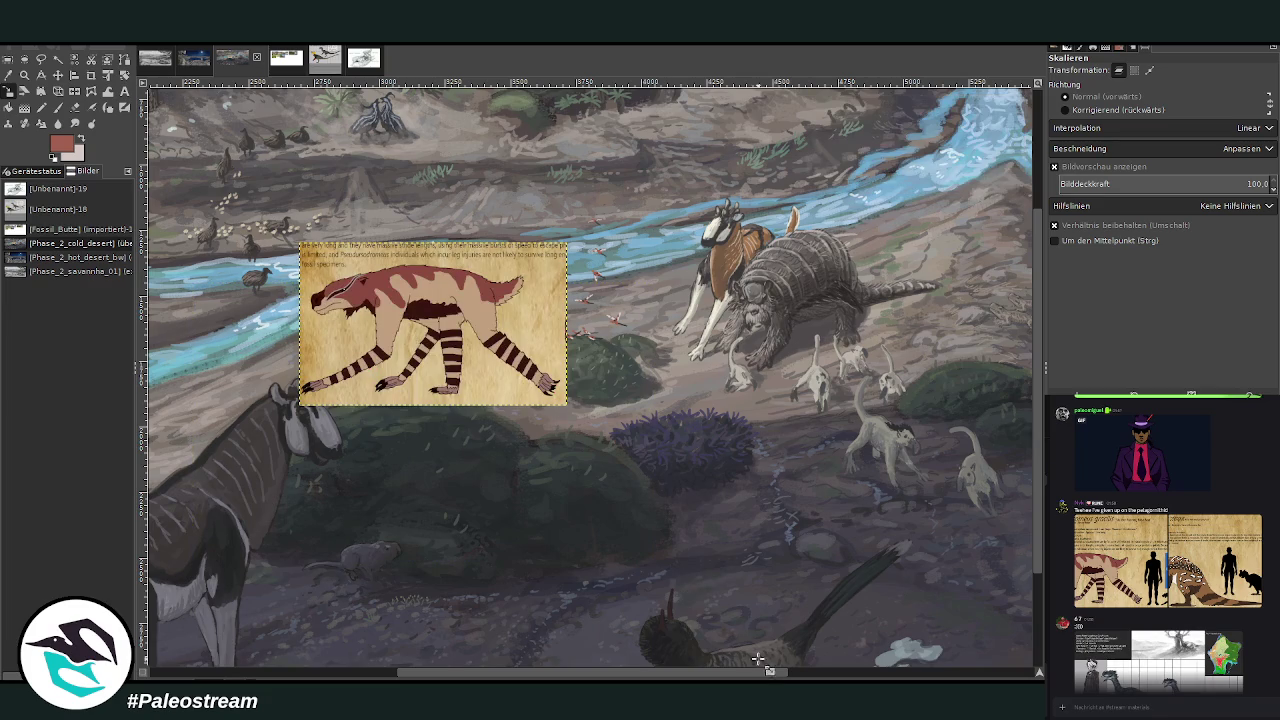
{"action": "scroll", "coordinate": [970, 518], "scroll_direction": "right", "scroll_amount": 3}
{"action": "scroll", "coordinate": [970, 518], "scroll_direction": "right", "scroll_amount": 3}
{"action": "scroll", "coordinate": [970, 518], "scroll_direction": "up", "scroll_amount": 3}
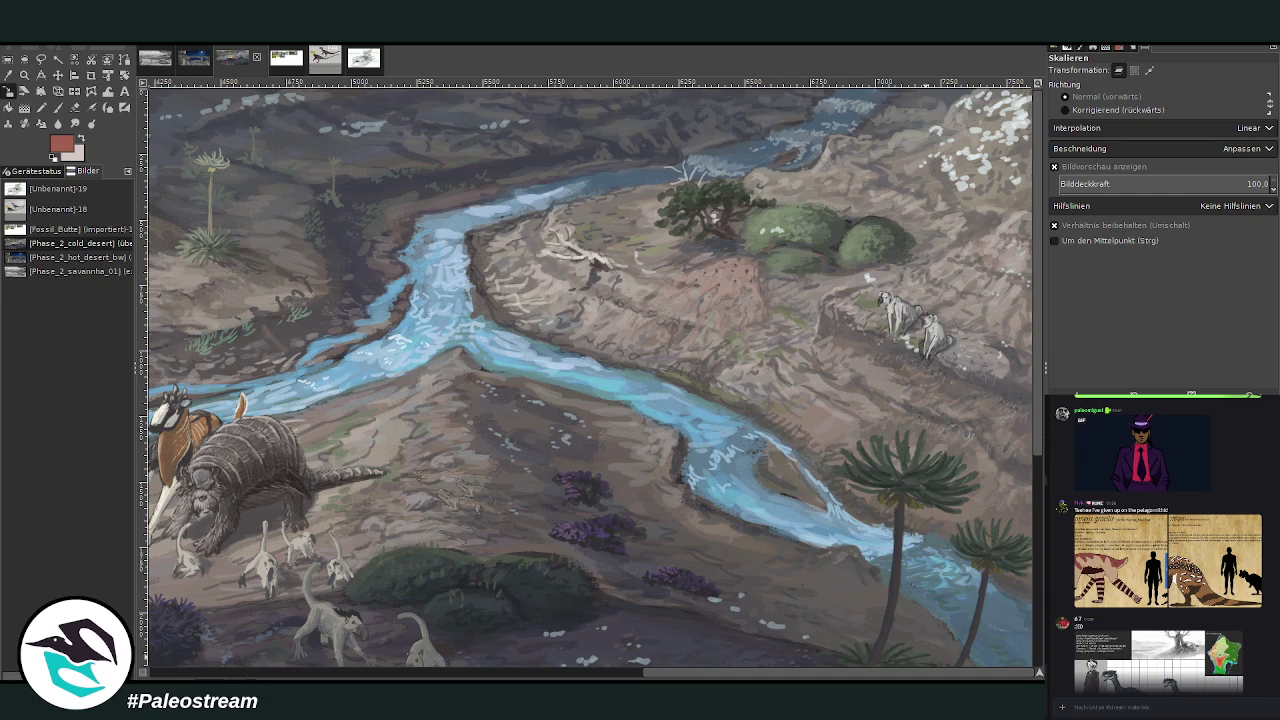
{"action": "key", "text": "ctrl+v"}
{"action": "scroll", "coordinate": [912, 660], "scroll_direction": "left", "scroll_amount": 5}
{"action": "scroll", "coordinate": [912, 660], "scroll_direction": "left", "scroll_amount": 5}
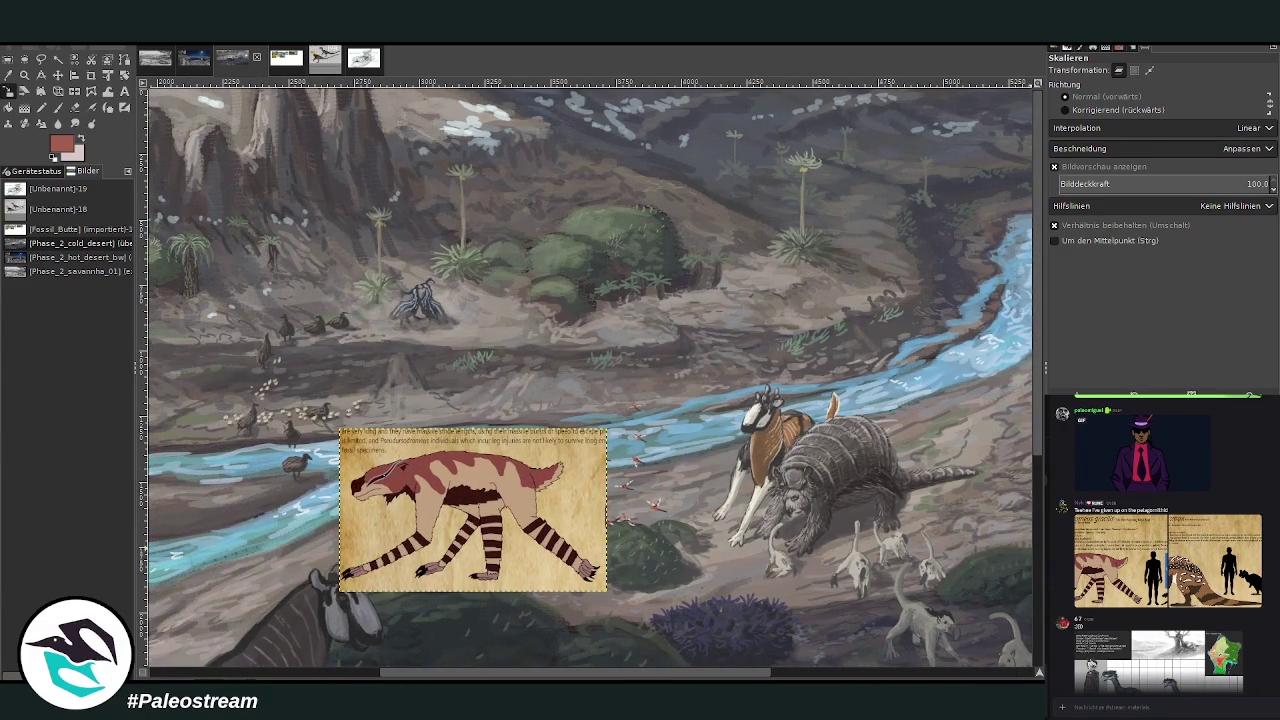
{"action": "scroll", "coordinate": [930, 676], "scroll_direction": "right", "scroll_amount": 8}
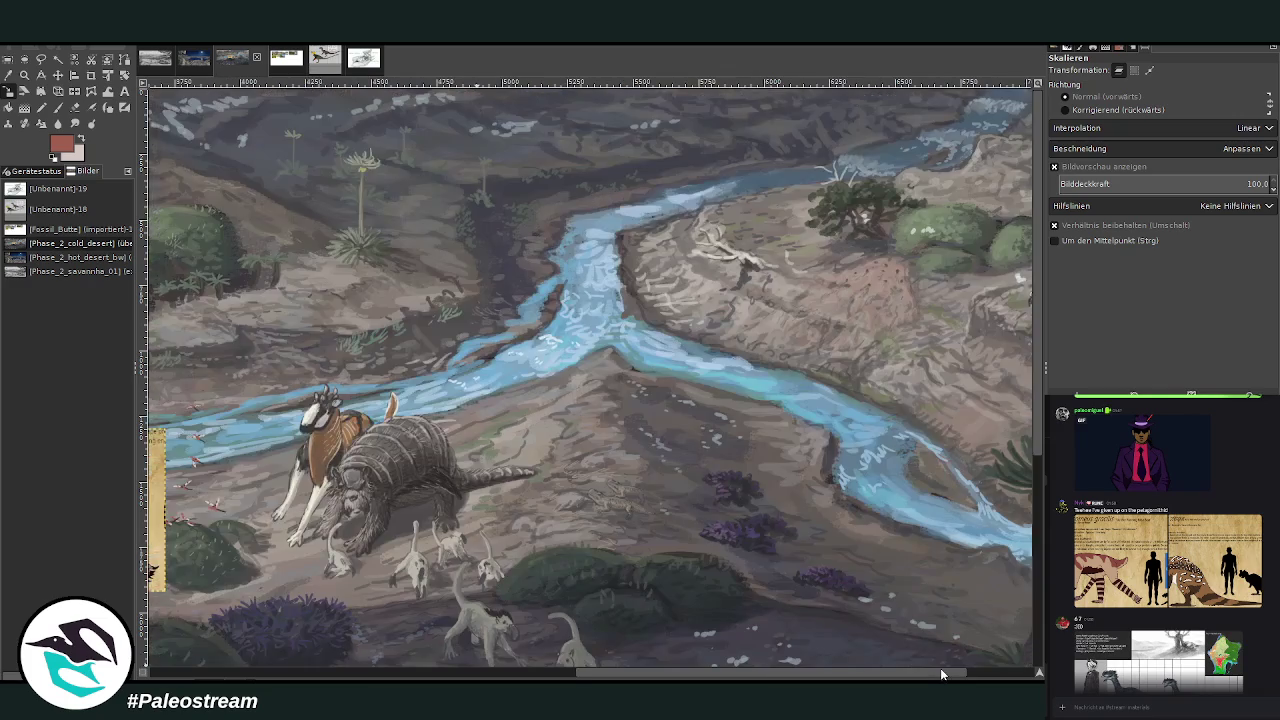
{"action": "scroll", "coordinate": [930, 676], "scroll_direction": "right", "scroll_amount": 3}
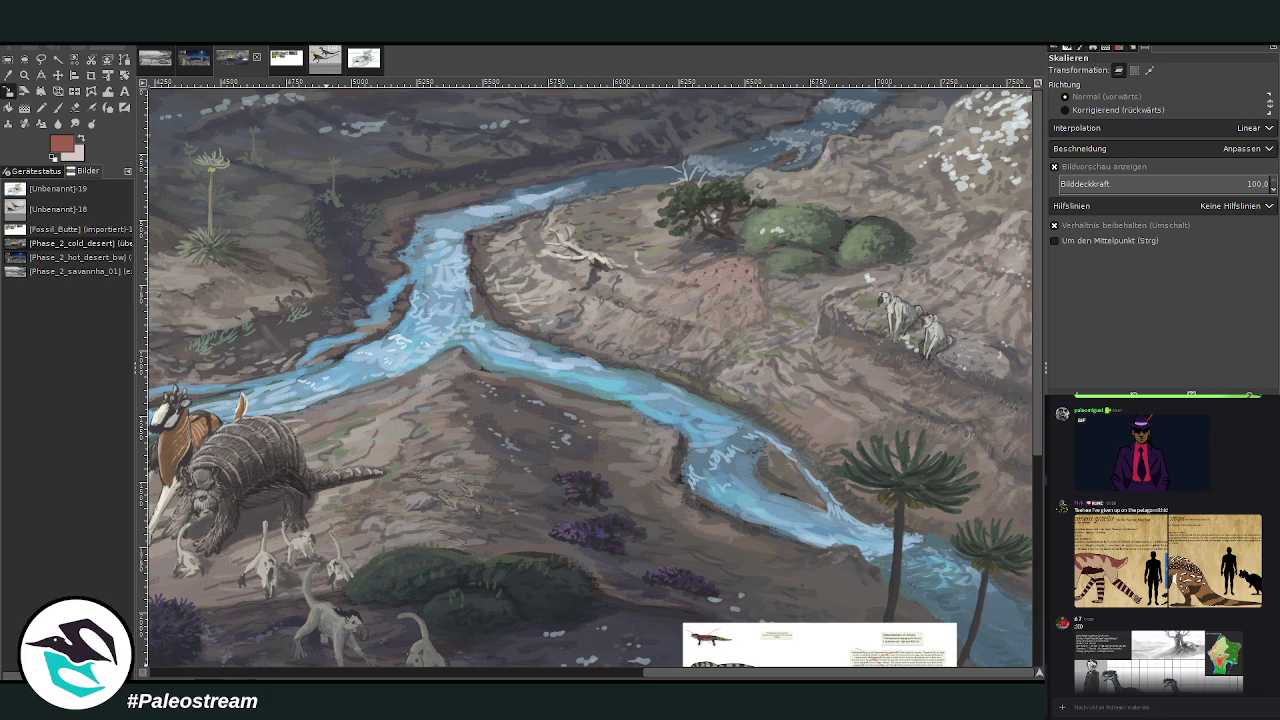
{"action": "scroll", "coordinate": [1010, 525], "scroll_direction": "down", "scroll_amount": 5}
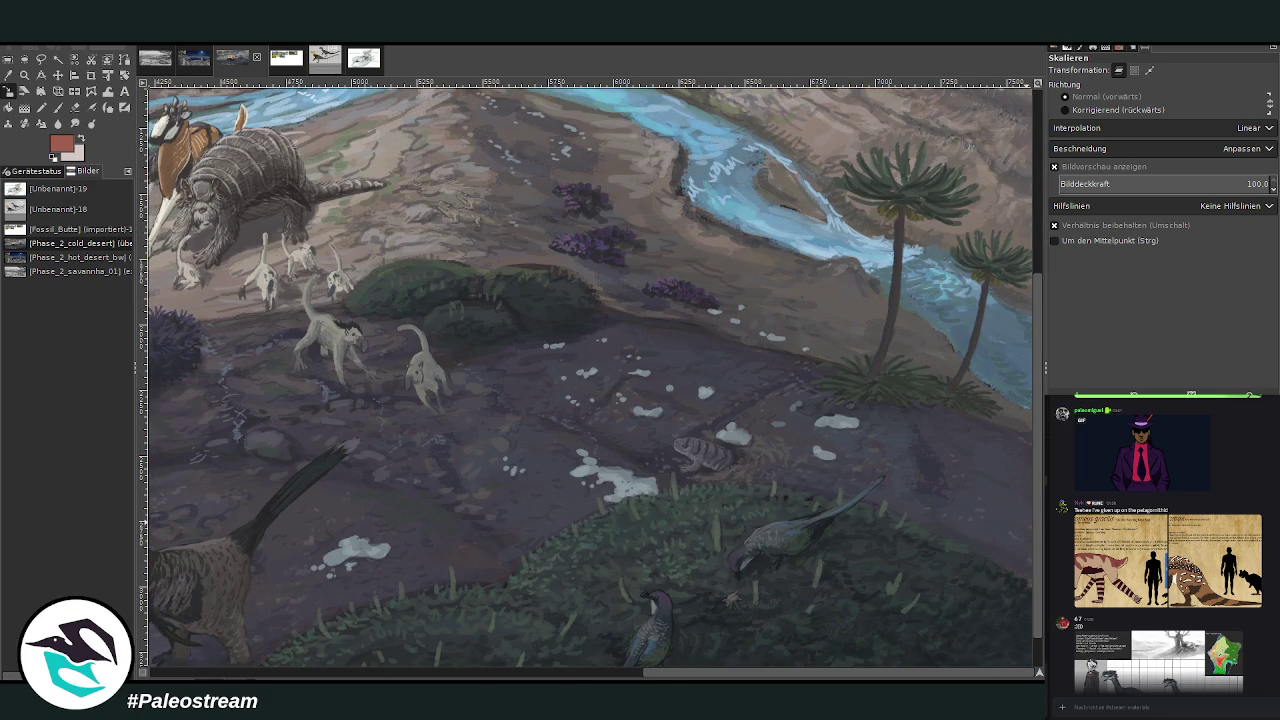
{"action": "scroll", "coordinate": [1012, 505], "scroll_direction": "up", "scroll_amount": 5}
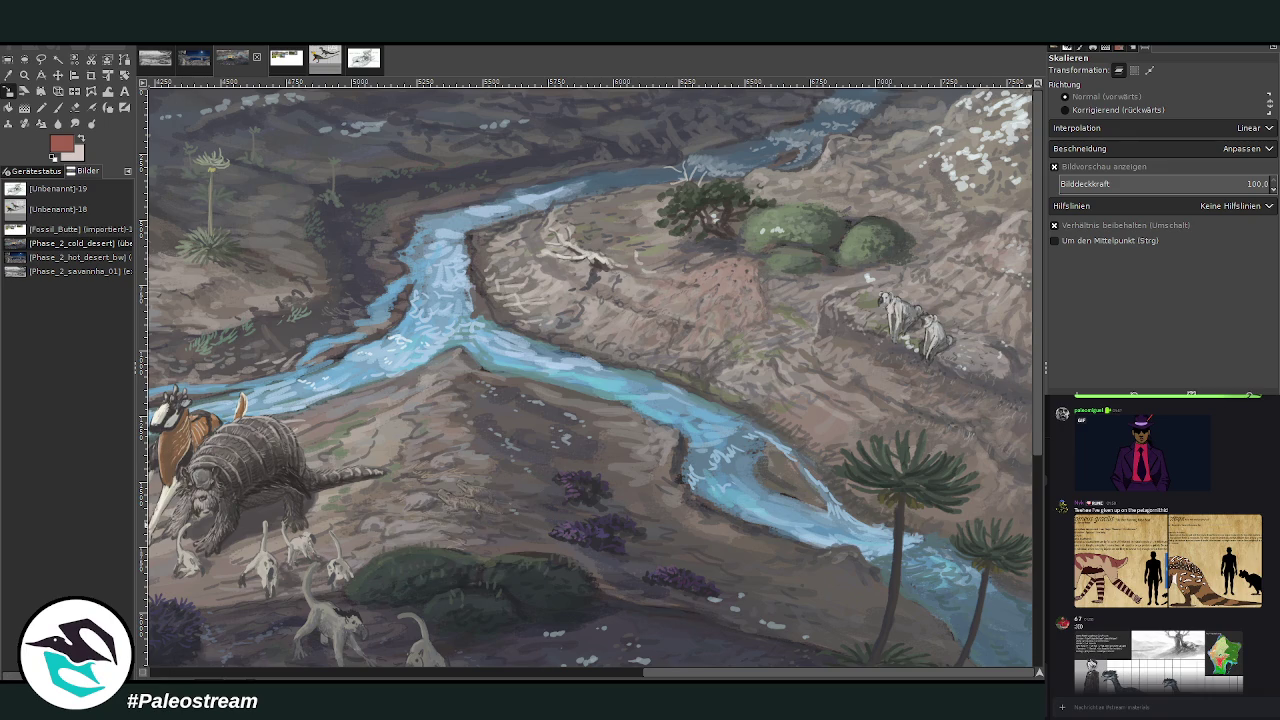
{"action": "scroll", "coordinate": [955, 660], "scroll_direction": "left", "scroll_amount": 5}
{"action": "scroll", "coordinate": [932, 600], "scroll_direction": "left", "scroll_amount": 5}
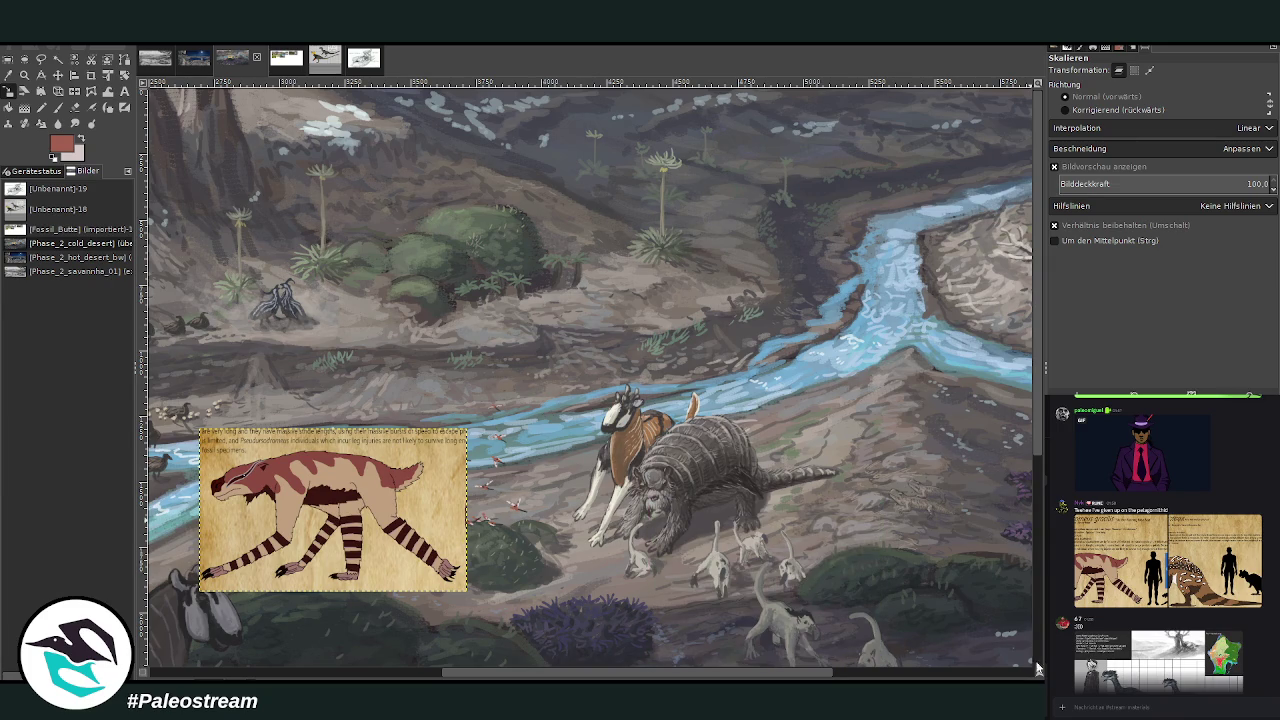
{"action": "scroll", "coordinate": [352, 588], "scroll_direction": "left", "scroll_amount": 5}
{"action": "scroll", "coordinate": [352, 588], "scroll_direction": "left", "scroll_amount": 5}
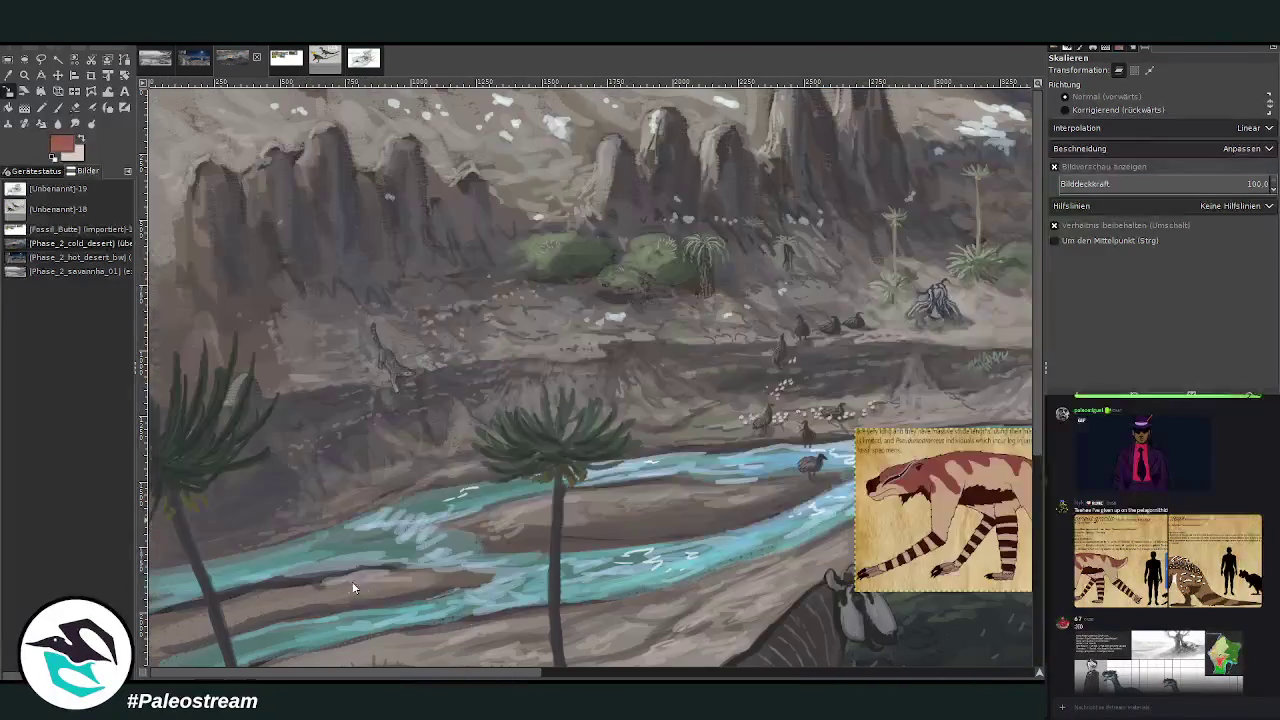
{"action": "scroll", "coordinate": [526, 668], "scroll_direction": "right", "scroll_amount": 5}
{"action": "scroll", "coordinate": [640, 648], "scroll_direction": "right", "scroll_amount": 2}
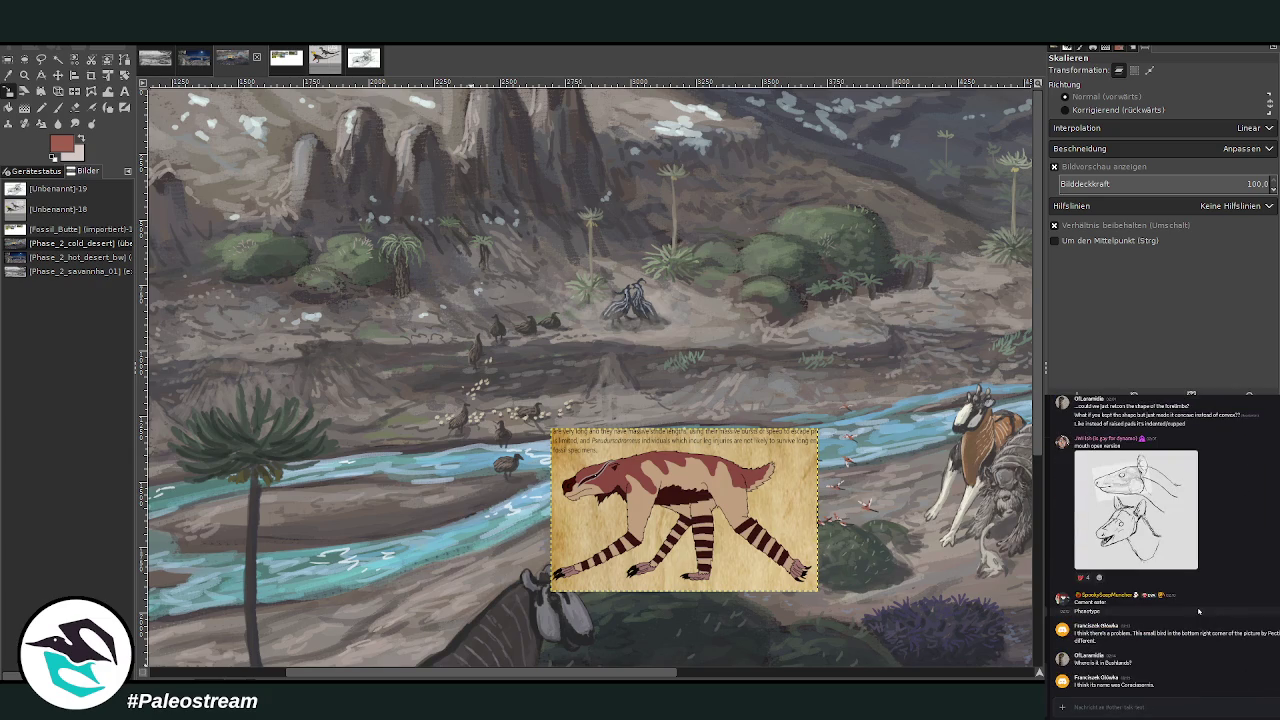
{"action": "left_click", "coordinate": [1075, 706]}
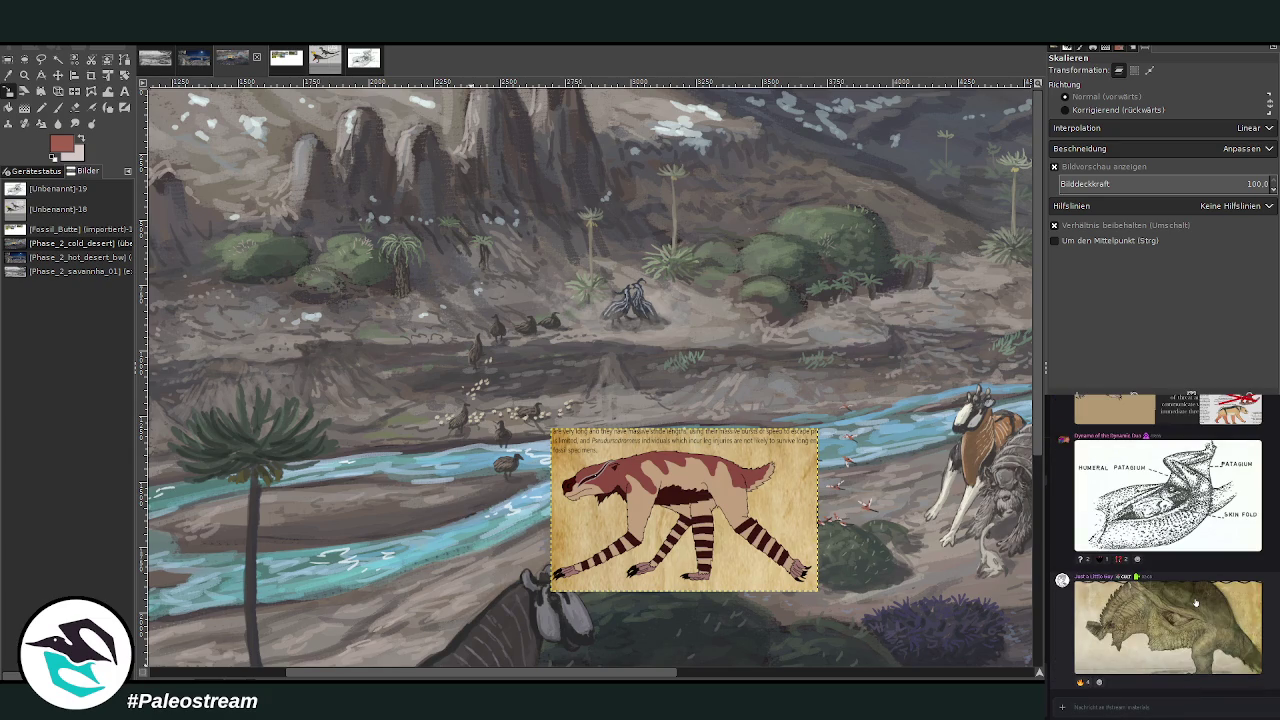
{"action": "key", "text": "z"}
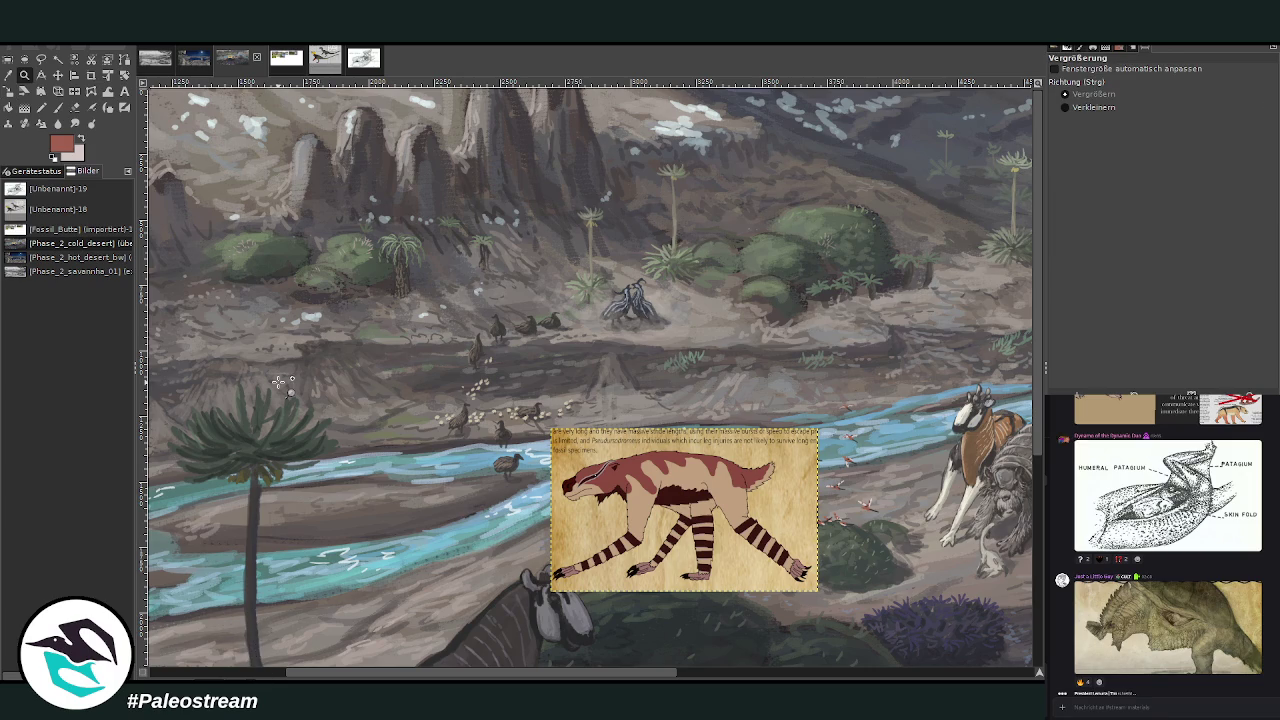
{"action": "mouse_move", "coordinate": [487, 672]}
{"action": "left_mouse_down"}
{"action": "mouse_move", "coordinate": [800, 664]}
{"action": "mouse_move", "coordinate": [470, 662]}
{"action": "left_mouse_up"}
Drag the Pseudursodromeus reference layer to the lower right, beside the riverbank, and zoom onto that bank.
{"action": "key", "text": "m"}
{"action": "left_click_drag", "start_coordinate": [341, 493], "coordinate": [760, 612]}
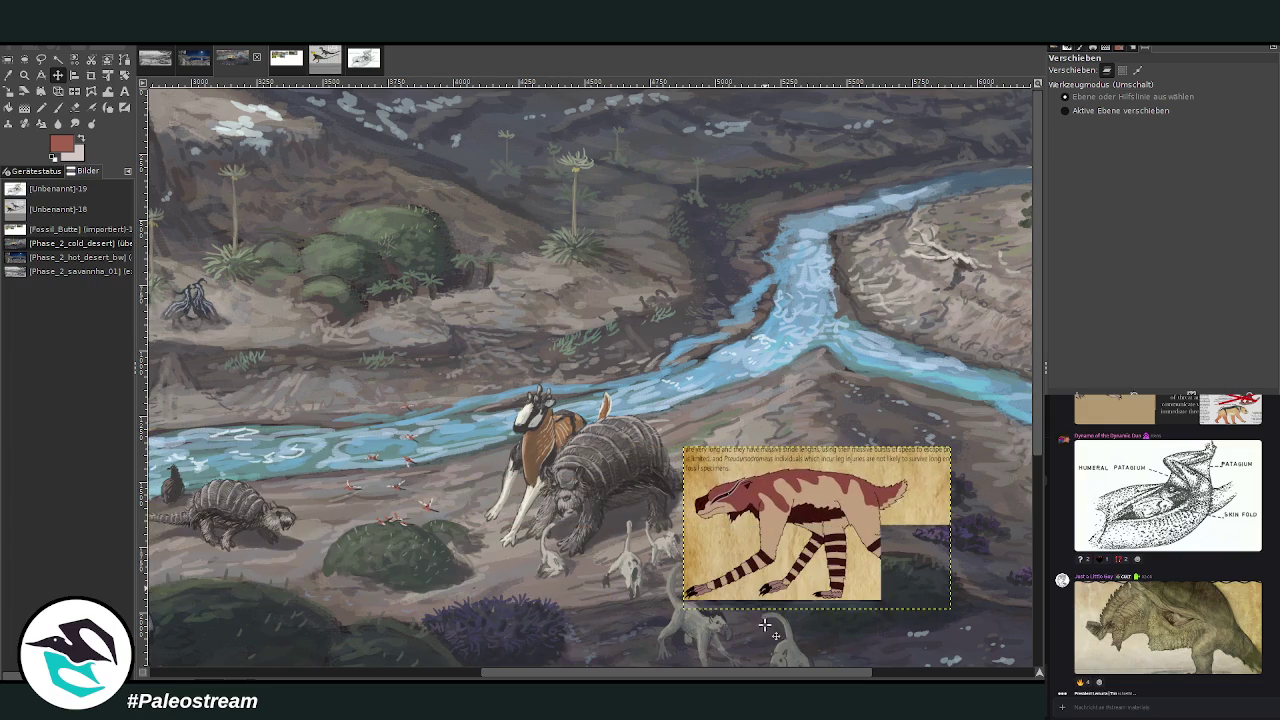
{"action": "left_click", "coordinate": [895, 676]}
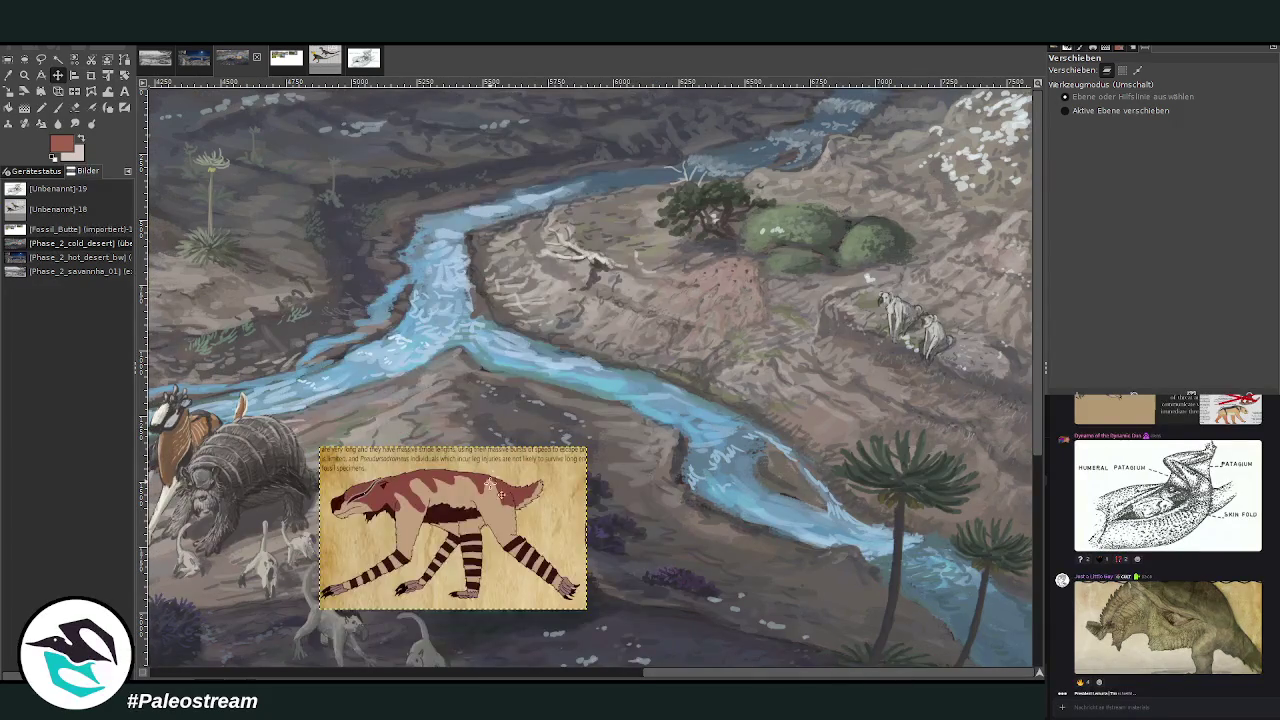
{"action": "left_click_drag", "start_coordinate": [504, 487], "coordinate": [812, 463]}
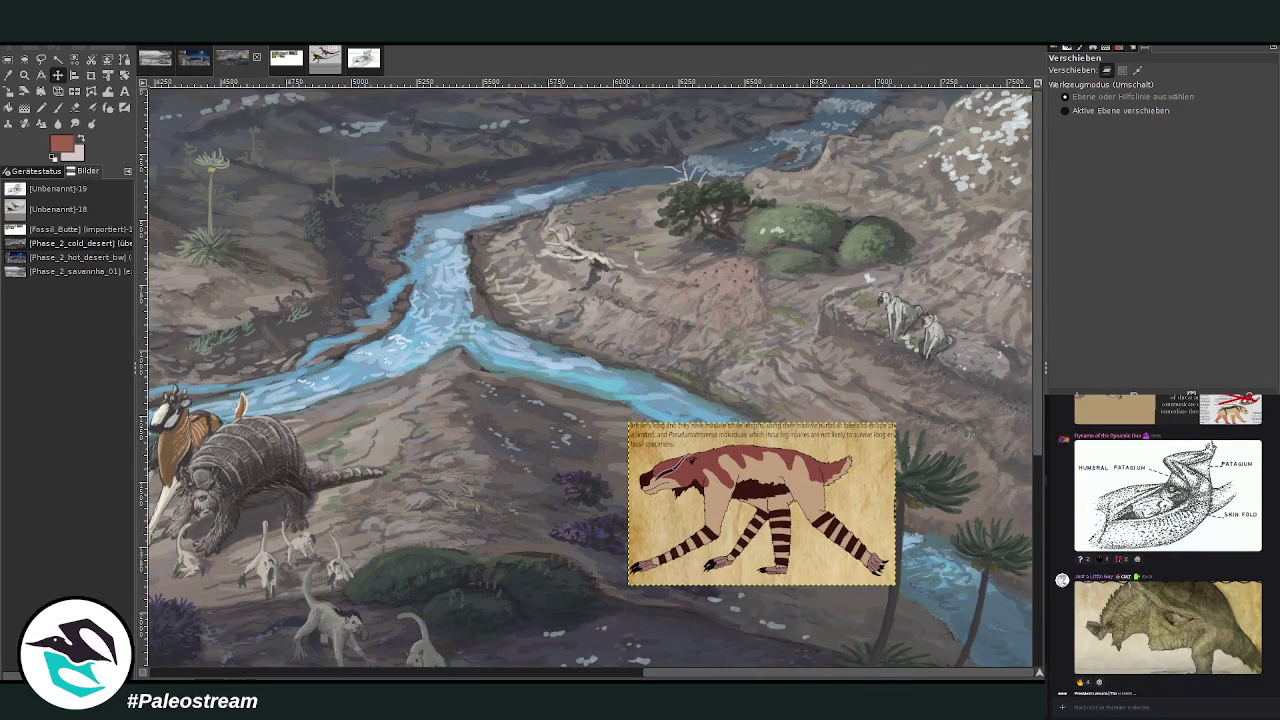
{"action": "key", "text": "z"}
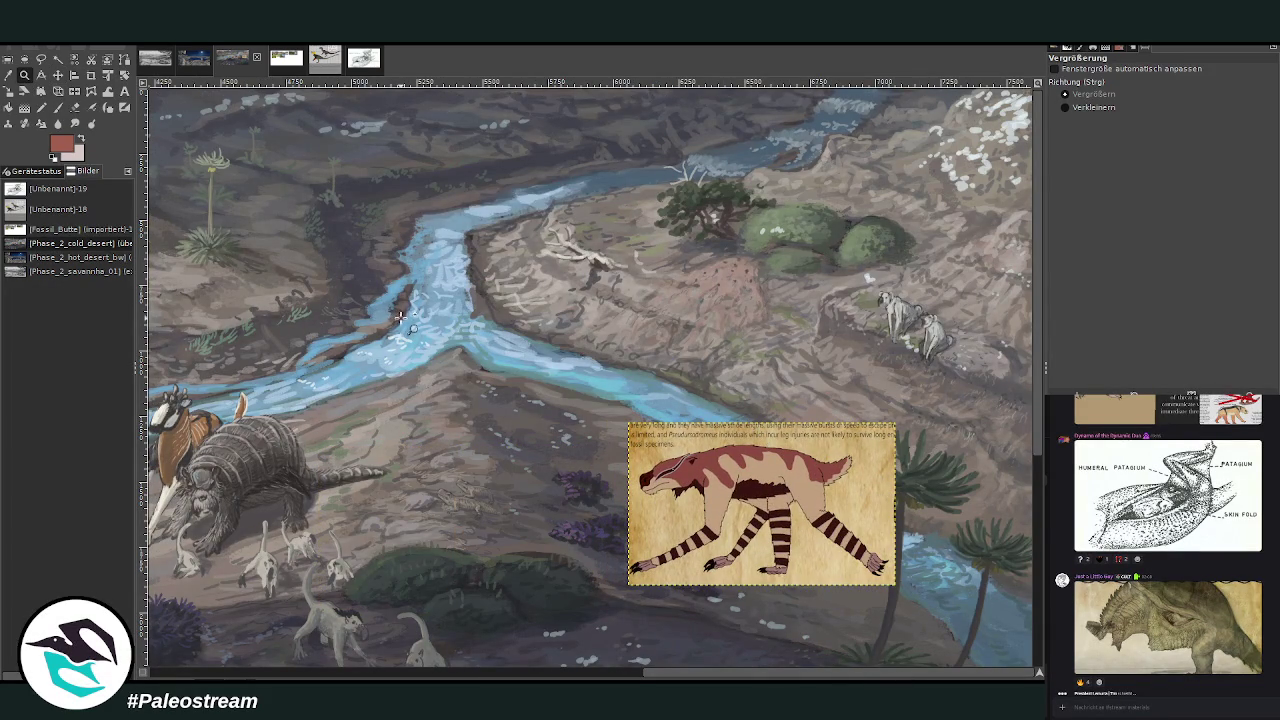
{"action": "left_click_drag", "start_coordinate": [494, 234], "coordinate": [850, 610]}
{"action": "left_click_drag", "start_coordinate": [316, 162], "coordinate": [704, 472]}
{"action": "scroll", "coordinate": [945, 572], "scroll_direction": "right", "scroll_amount": 1}
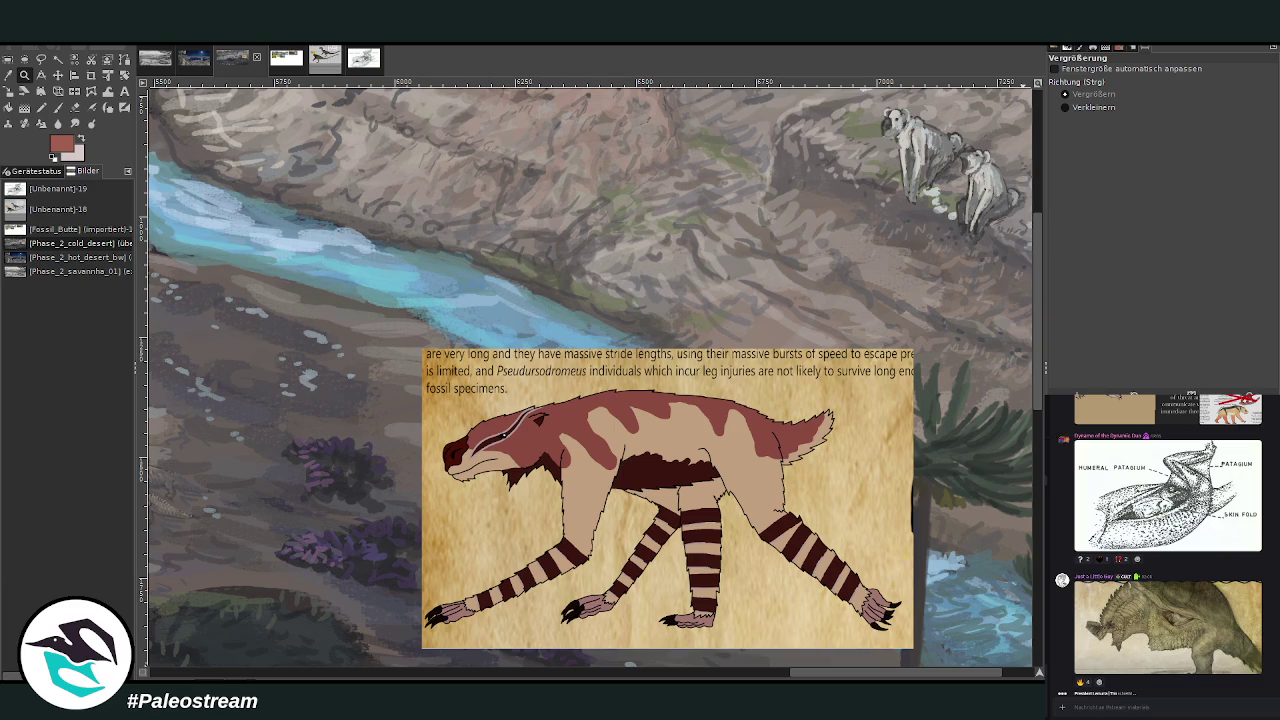
Sample the dark grey-brown of the rocks and set the brush to size 38, opacity 89.
{"action": "key", "text": "o"}
{"action": "left_click_drag", "start_coordinate": [815, 675], "coordinate": [765, 672]}
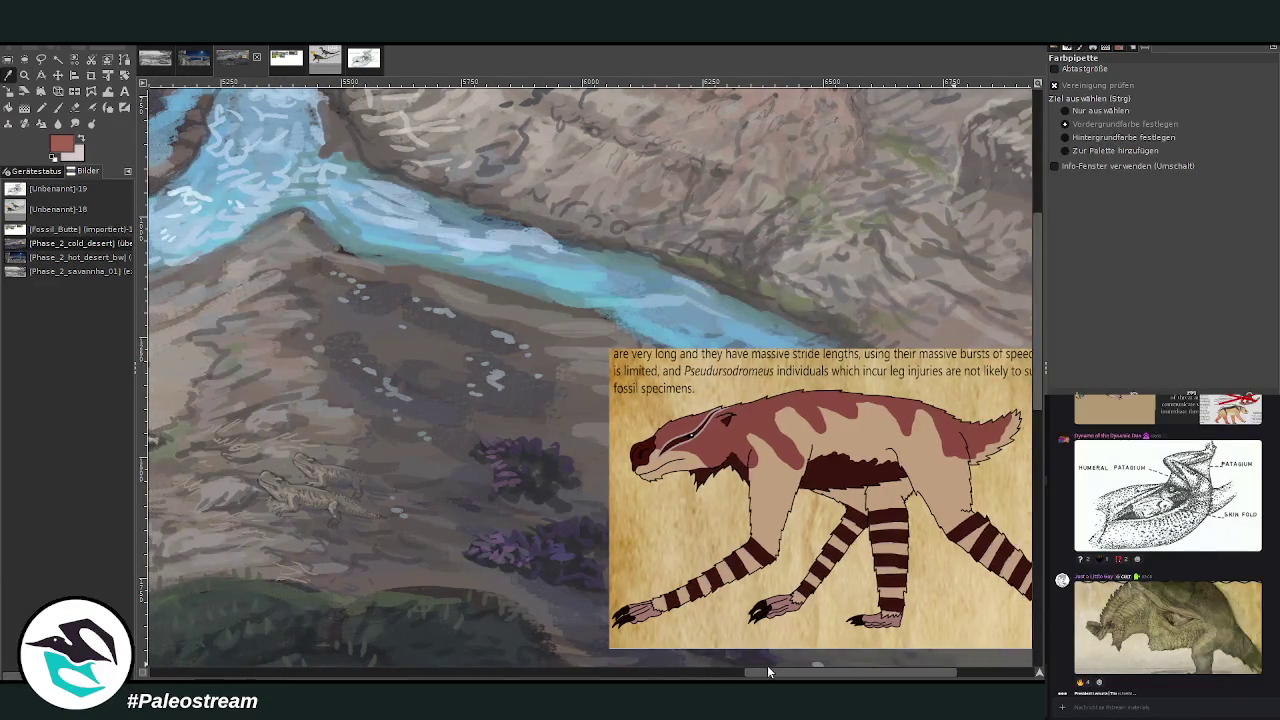
{"action": "left_click_drag", "start_coordinate": [358, 144], "coordinate": [385, 155]}
{"action": "key", "text": "p"}
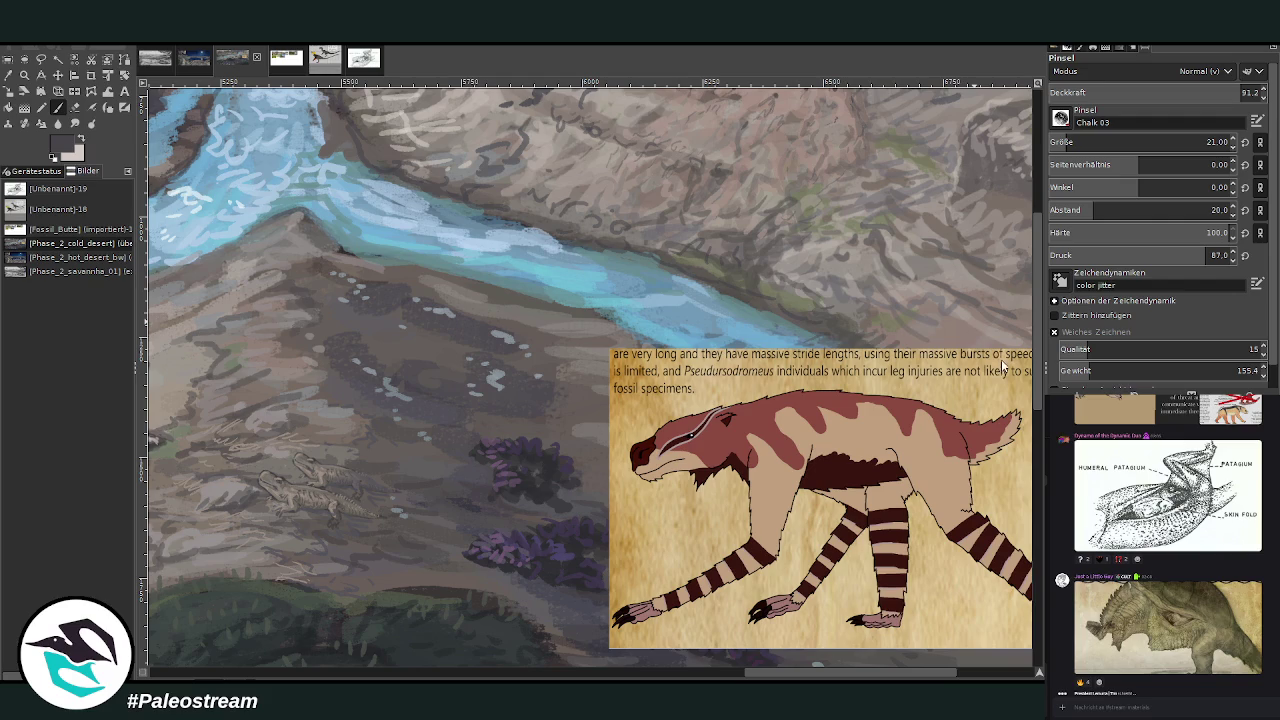
{"action": "left_click_drag", "start_coordinate": [1070, 145], "coordinate": [1100, 145]}
{"action": "left_click", "coordinate": [1233, 94]}
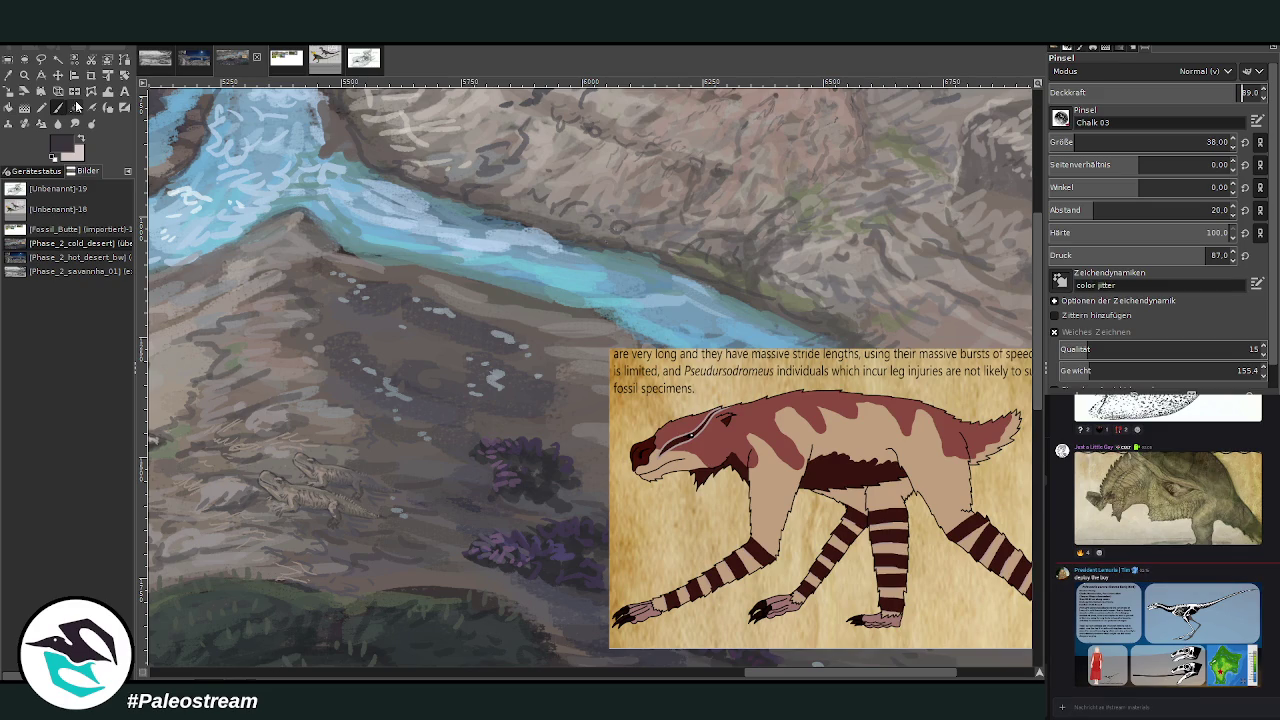
Sketch the first creature on the bank with its curved back, head and leg.
{"action": "mouse_move", "coordinate": [511, 311]}
{"action": "left_mouse_down"}
{"action": "mouse_move", "coordinate": [540, 300]}
{"action": "mouse_move", "coordinate": [534, 345]}
{"action": "mouse_move", "coordinate": [528, 306]}
{"action": "mouse_move", "coordinate": [543, 330]}
{"action": "mouse_move", "coordinate": [514, 320]}
{"action": "left_mouse_up"}
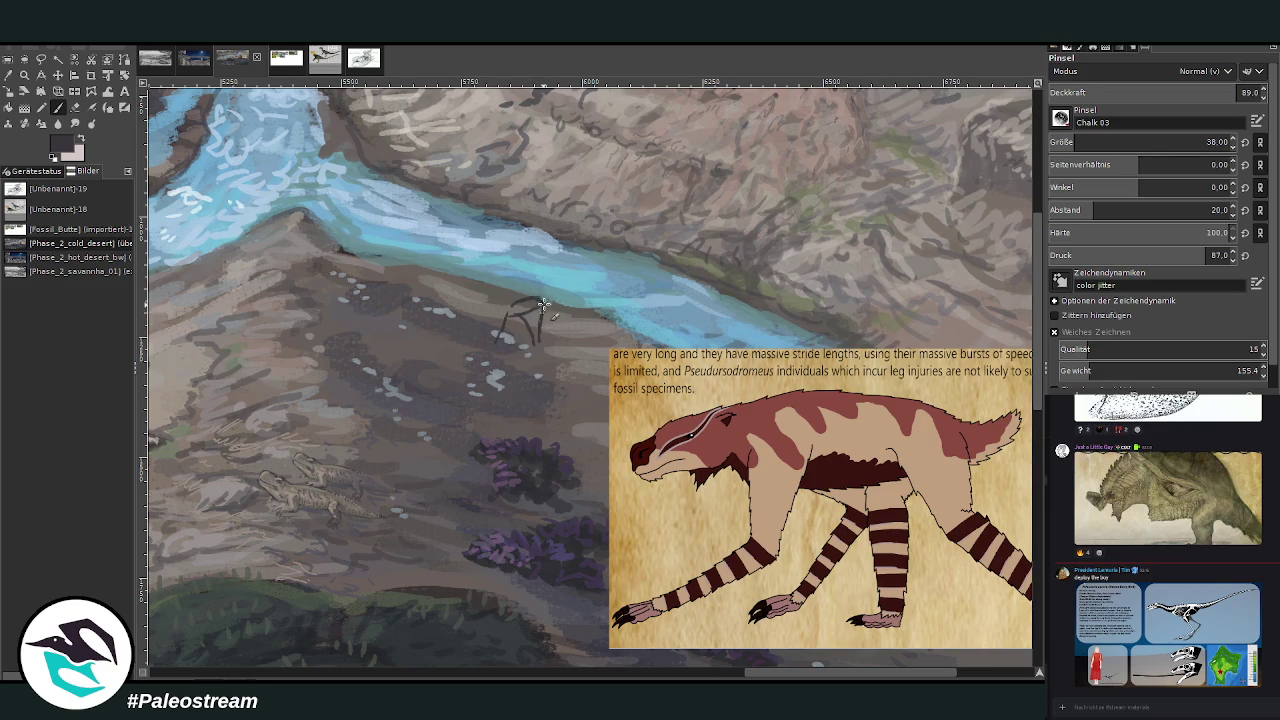
{"action": "scroll", "coordinate": [429, 306], "scroll_direction": "right", "scroll_amount": 3}
{"action": "scroll", "coordinate": [429, 306], "scroll_direction": "right", "scroll_amount": 2}
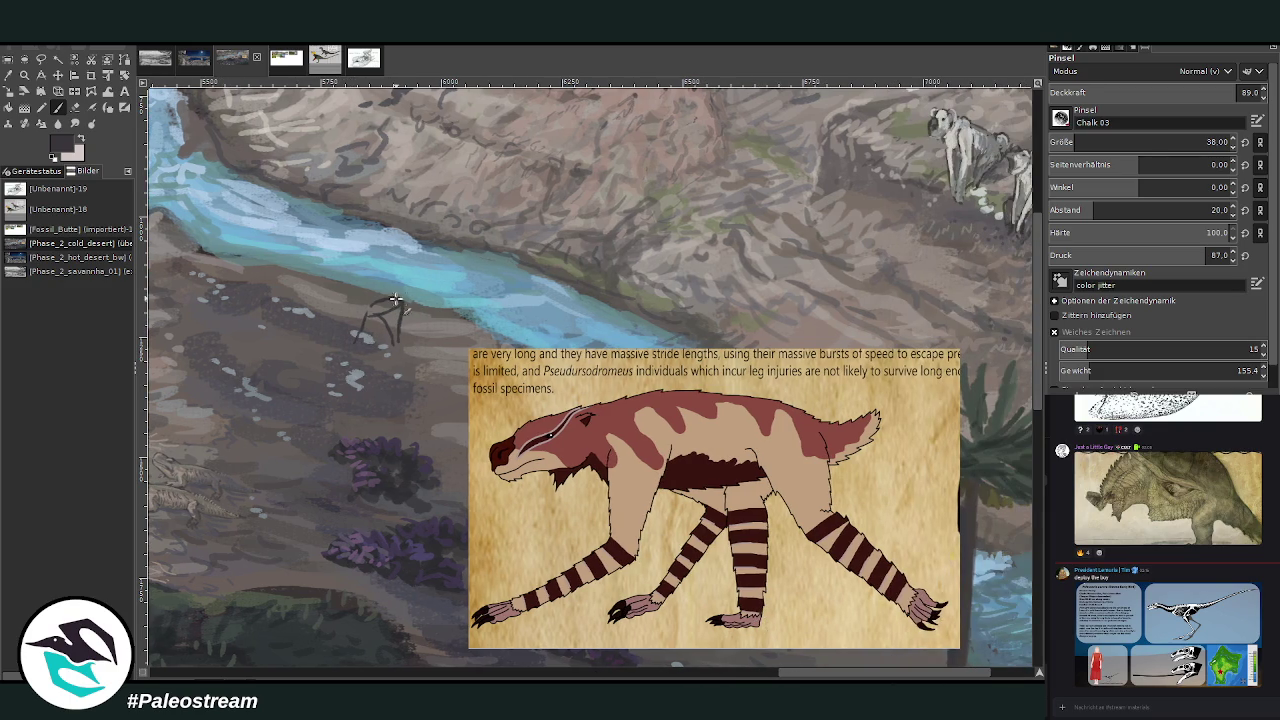
{"action": "mouse_move", "coordinate": [410, 294]}
{"action": "left_mouse_down"}
{"action": "mouse_move", "coordinate": [362, 305]}
{"action": "mouse_move", "coordinate": [384, 338]}
{"action": "left_mouse_up"}
{"action": "left_click_drag", "start_coordinate": [406, 292], "coordinate": [358, 311]}
{"action": "mouse_move", "coordinate": [356, 318]}
{"action": "left_mouse_down"}
{"action": "mouse_move", "coordinate": [348, 326]}
{"action": "mouse_move", "coordinate": [368, 313]}
{"action": "mouse_move", "coordinate": [356, 332]}
{"action": "mouse_move", "coordinate": [372, 316]}
{"action": "left_mouse_up"}
{"action": "mouse_move", "coordinate": [392, 332]}
{"action": "left_mouse_down"}
{"action": "mouse_move", "coordinate": [358, 327]}
{"action": "mouse_move", "coordinate": [366, 350]}
{"action": "mouse_move", "coordinate": [398, 330]}
{"action": "mouse_move", "coordinate": [387, 305]}
{"action": "mouse_move", "coordinate": [412, 330]}
{"action": "mouse_move", "coordinate": [398, 326]}
{"action": "mouse_move", "coordinate": [410, 296]}
{"action": "left_mouse_up"}
Sketch a second creature at the water's edge and a third on the rock.
{"action": "mouse_move", "coordinate": [487, 241]}
{"action": "left_mouse_down"}
{"action": "mouse_move", "coordinate": [471, 270]}
{"action": "mouse_move", "coordinate": [478, 292]}
{"action": "mouse_move", "coordinate": [476, 248]}
{"action": "mouse_move", "coordinate": [488, 280]}
{"action": "left_mouse_up"}
{"action": "mouse_move", "coordinate": [510, 202]}
{"action": "left_mouse_down"}
{"action": "mouse_move", "coordinate": [524, 214]}
{"action": "mouse_move", "coordinate": [519, 245]}
{"action": "mouse_move", "coordinate": [552, 230]}
{"action": "left_mouse_up"}
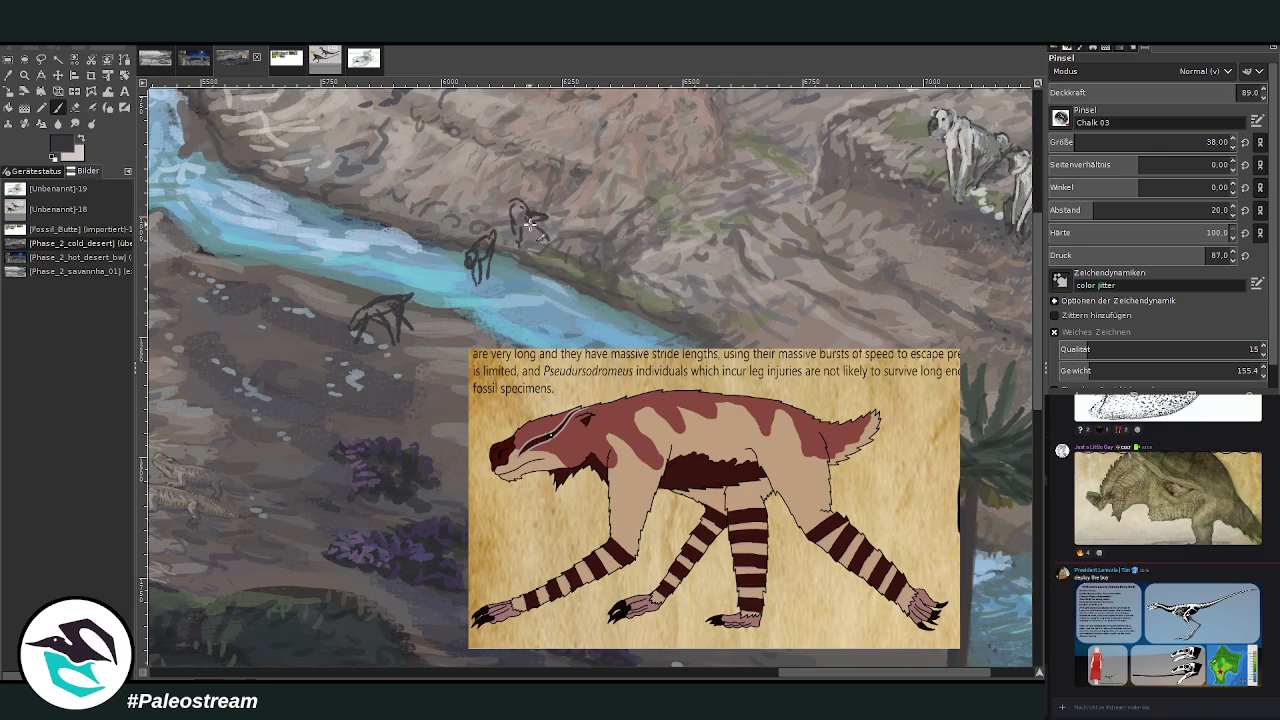
{"action": "left_click_drag", "start_coordinate": [516, 228], "coordinate": [518, 248]}
{"action": "scroll", "coordinate": [1038, 367], "scroll_direction": "up", "scroll_amount": 2}
{"action": "scroll", "coordinate": [1038, 367], "scroll_direction": "up", "scroll_amount": 2}
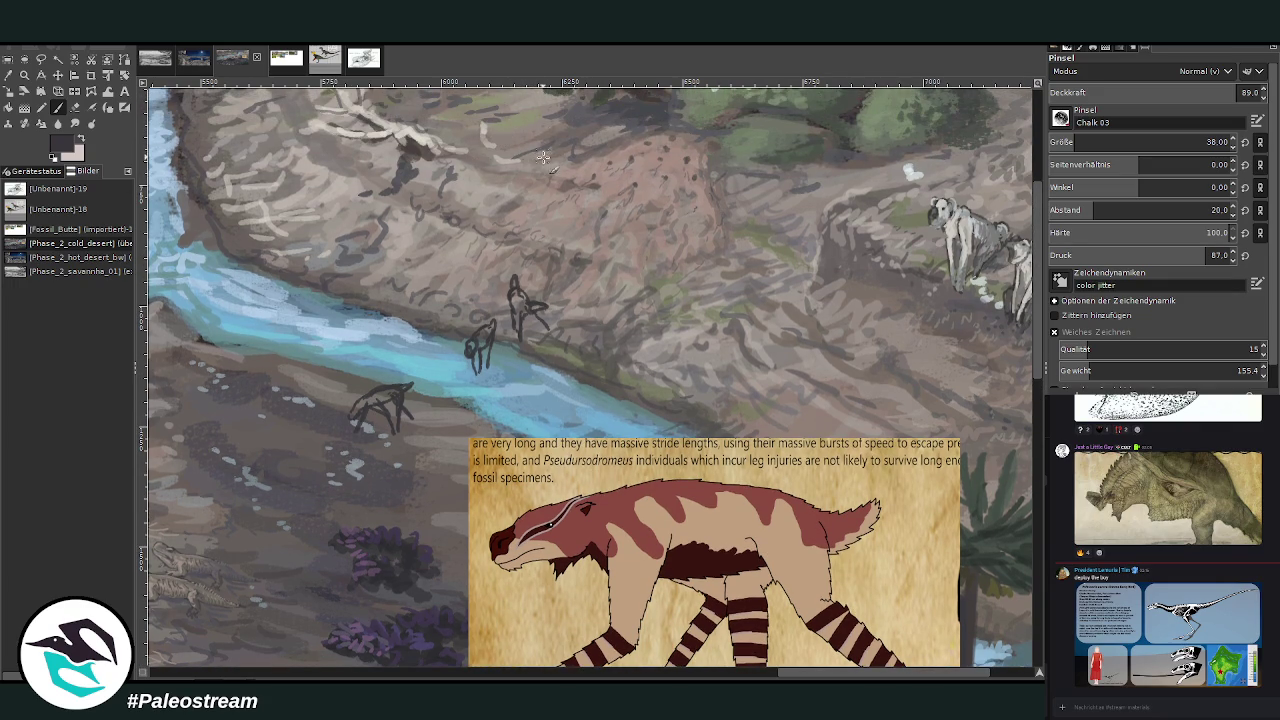
{"action": "key", "text": "minus"}
{"action": "key", "text": "minus"}
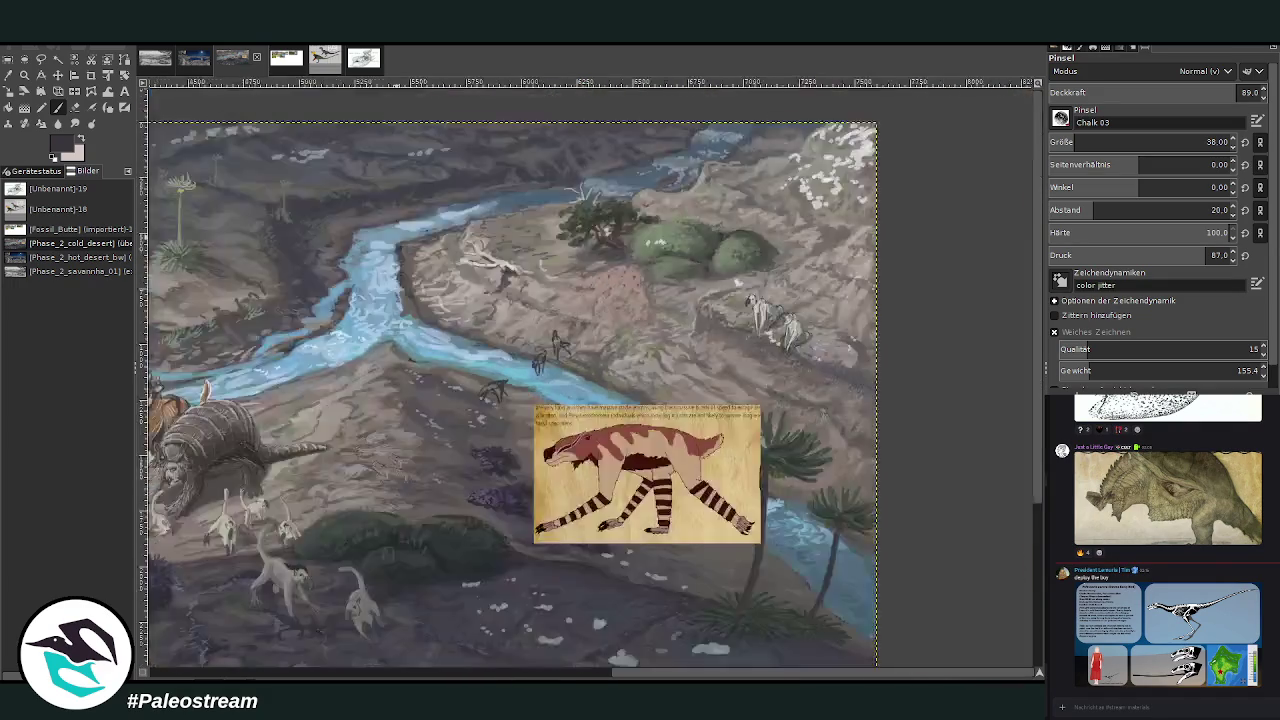
{"action": "key", "text": "minus"}
{"action": "key", "text": "minus"}
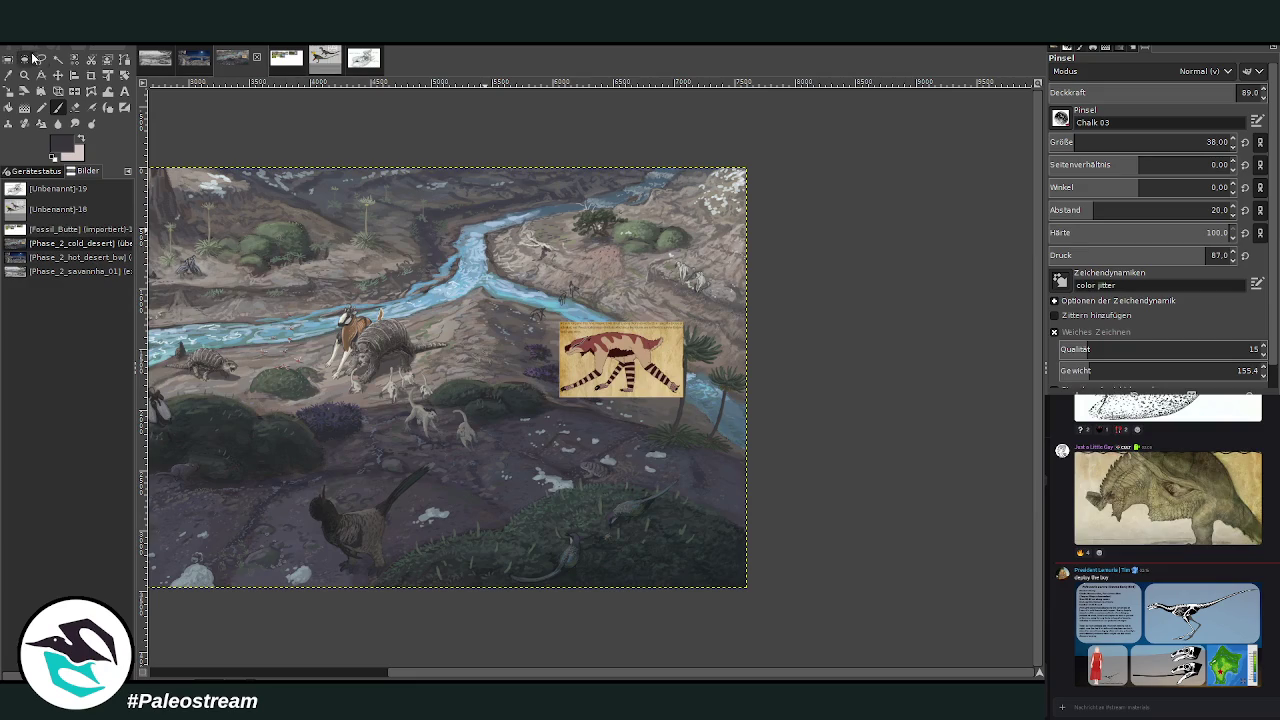
{"action": "key", "text": "z"}
{"action": "left_click_drag", "start_coordinate": [447, 247], "coordinate": [604, 446]}
{"action": "left_click_drag", "start_coordinate": [393, 137], "coordinate": [922, 513]}
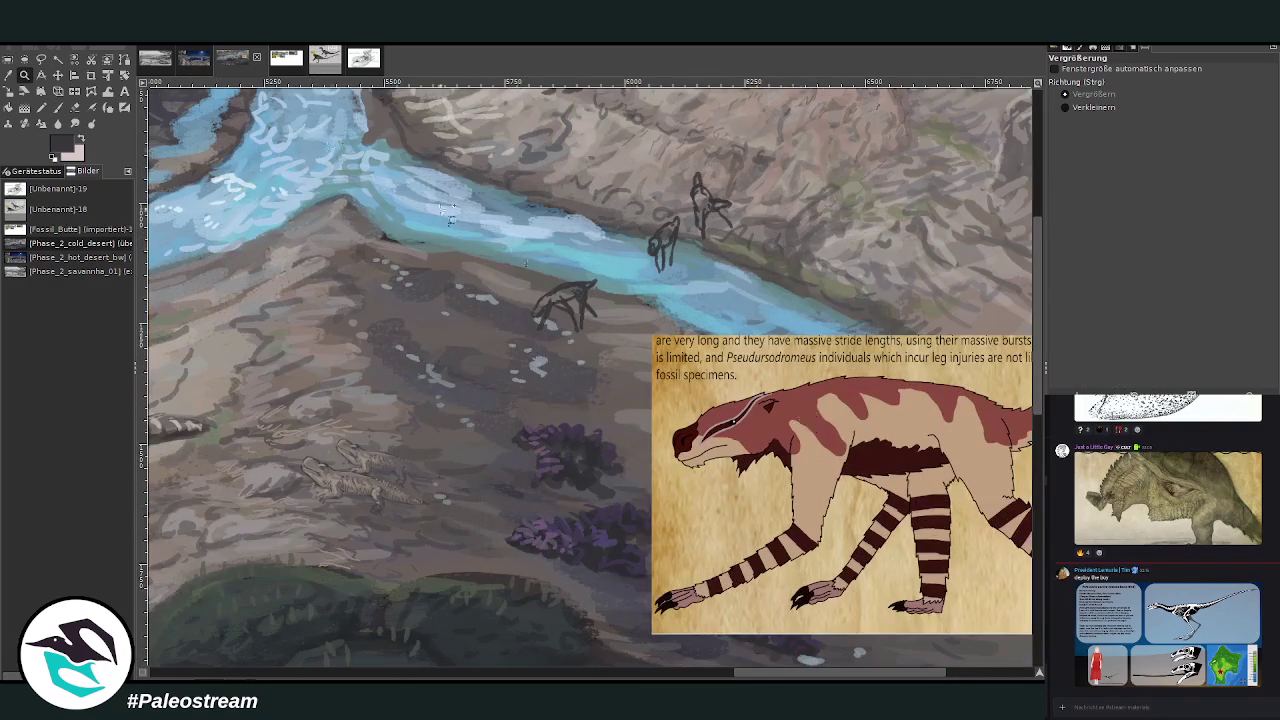
{"action": "left_click_drag", "start_coordinate": [310, 140], "coordinate": [928, 618]}
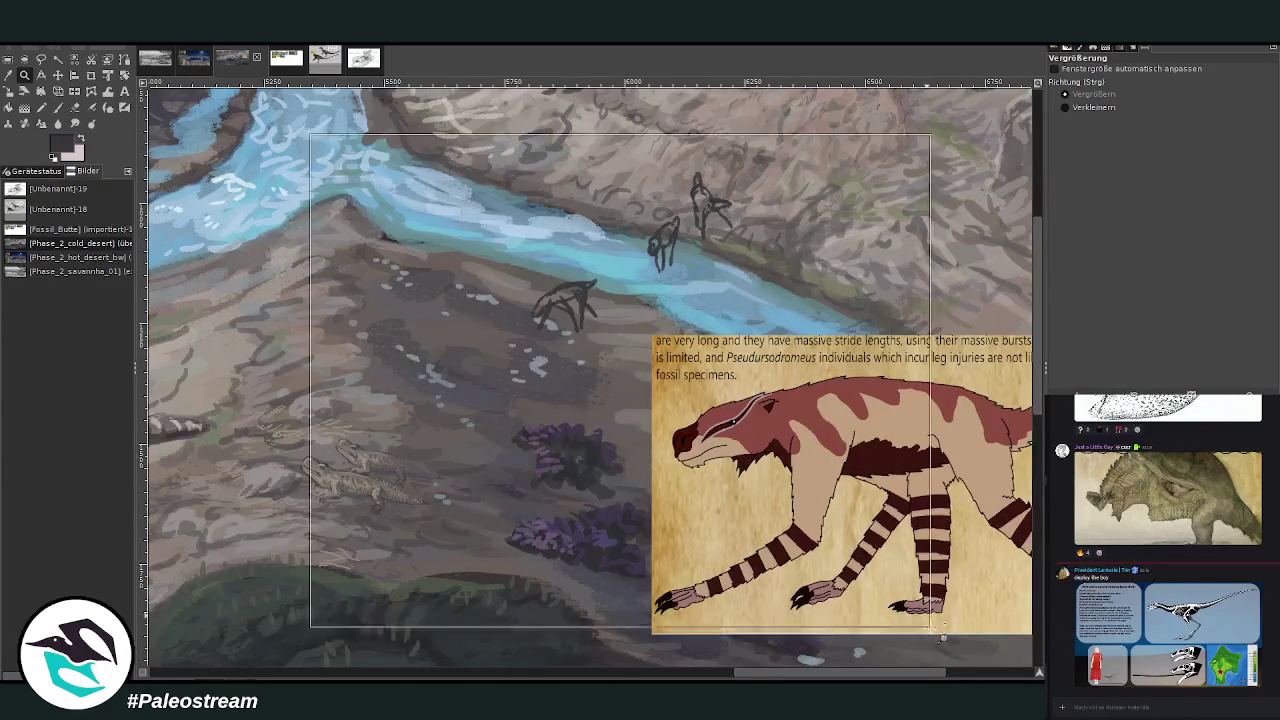
Begin a fourth creature on the bank with its legs and curved back.
{"action": "left_click", "coordinate": [64, 109]}
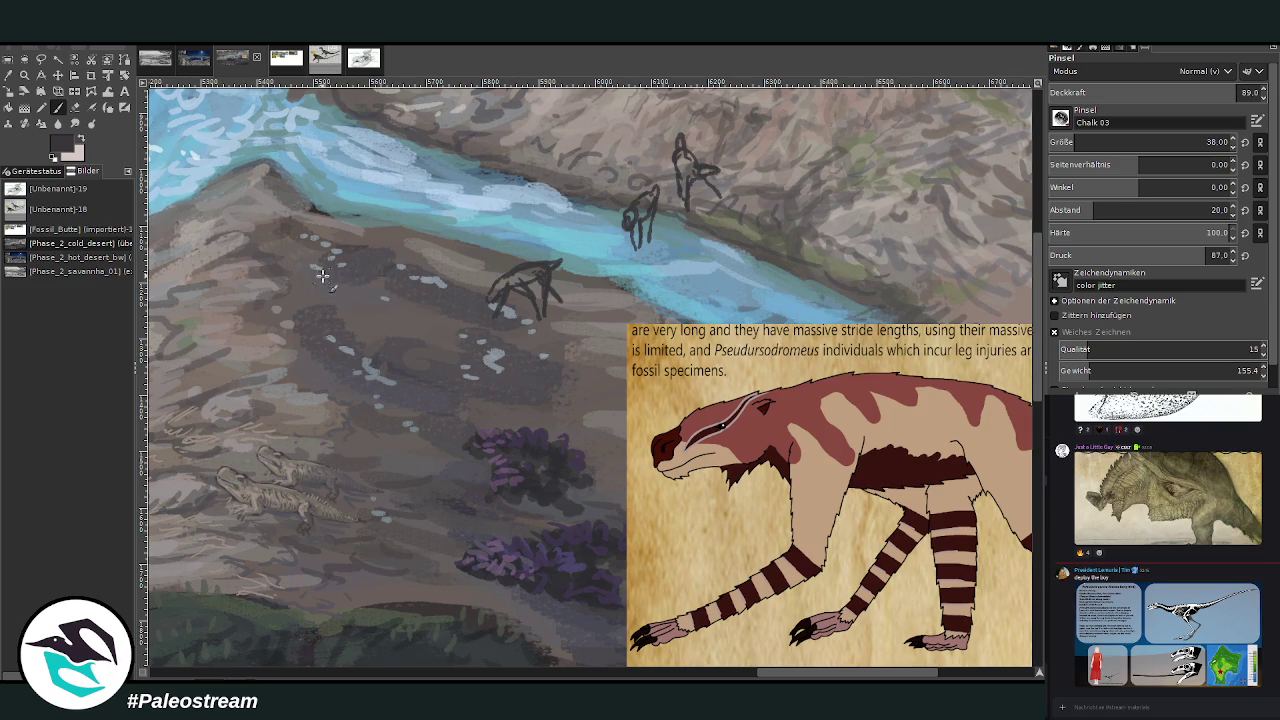
{"action": "mouse_move", "coordinate": [325, 296]}
{"action": "left_mouse_down"}
{"action": "mouse_move", "coordinate": [372, 281]}
{"action": "mouse_move", "coordinate": [332, 304]}
{"action": "mouse_move", "coordinate": [353, 354]}
{"action": "left_mouse_up"}
{"action": "left_click_drag", "start_coordinate": [308, 292], "coordinate": [272, 332]}
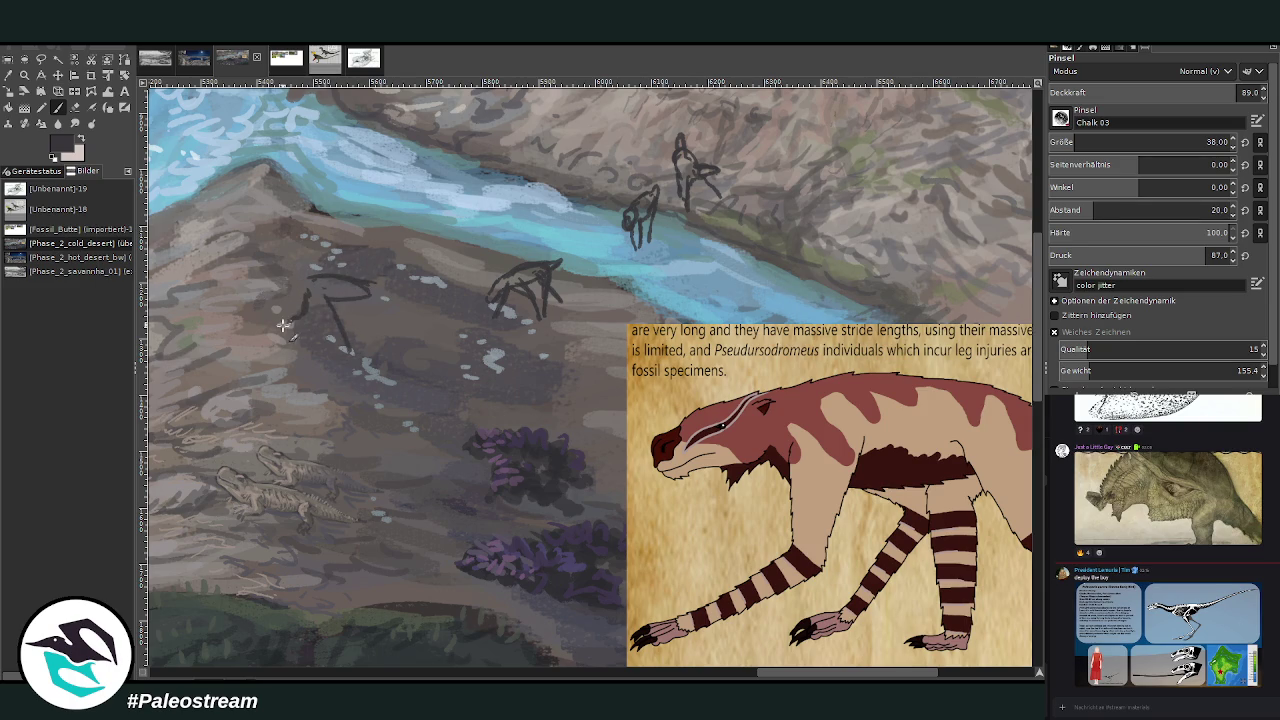
{"action": "left_click_drag", "start_coordinate": [322, 288], "coordinate": [353, 356]}
{"action": "left_click_drag", "start_coordinate": [364, 291], "coordinate": [312, 309]}
Extend the fourth creature's back and legs and add its lowered head at brush size 33.
{"action": "scroll", "coordinate": [424, 234], "scroll_direction": "right", "scroll_amount": 2}
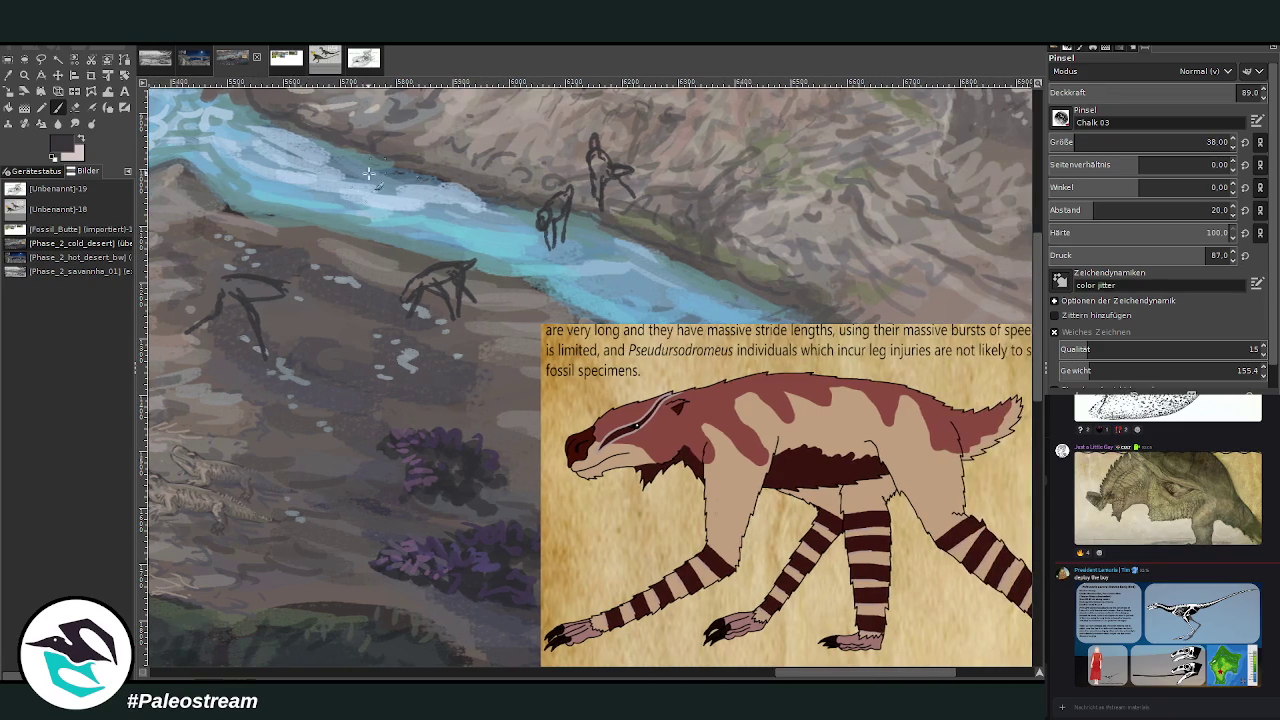
{"action": "mouse_move", "coordinate": [277, 284]}
{"action": "left_mouse_down"}
{"action": "mouse_move", "coordinate": [306, 302]}
{"action": "mouse_move", "coordinate": [292, 352]}
{"action": "left_mouse_up"}
{"action": "left_click_drag", "start_coordinate": [250, 308], "coordinate": [240, 350]}
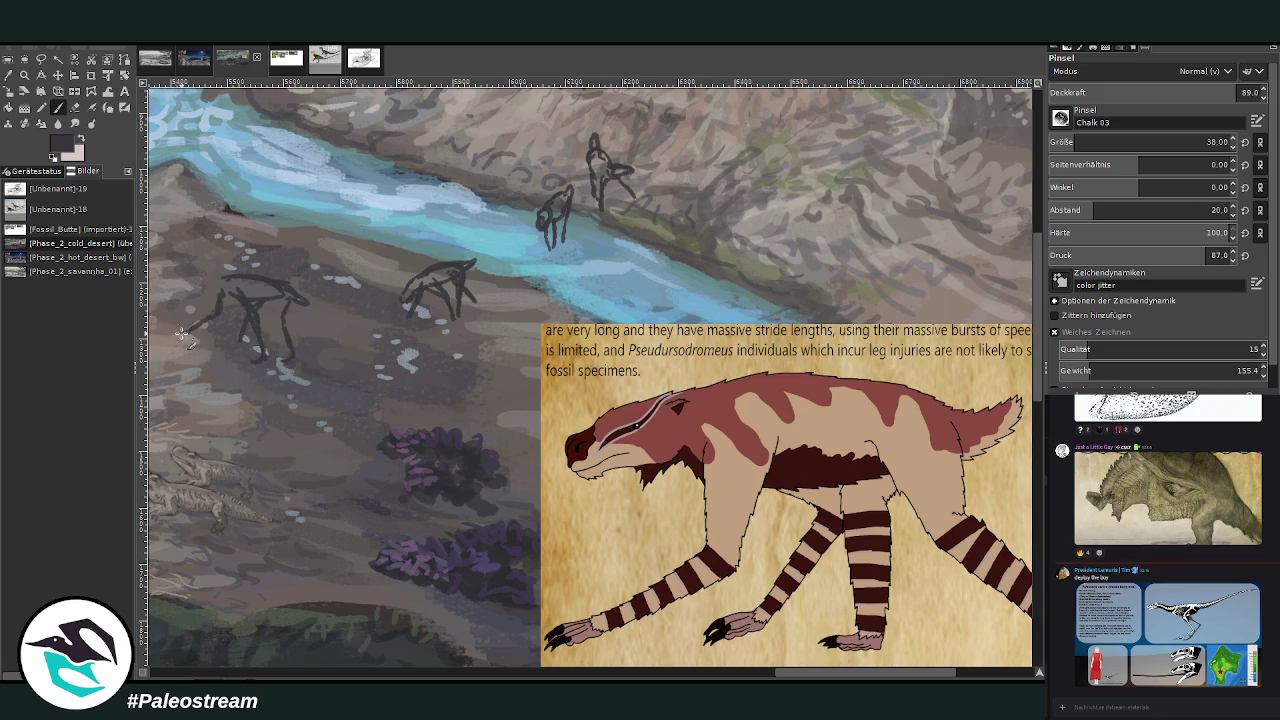
{"action": "left_click_drag", "start_coordinate": [185, 336], "coordinate": [172, 337]}
{"action": "left_click_drag", "start_coordinate": [779, 676], "coordinate": [766, 676]}
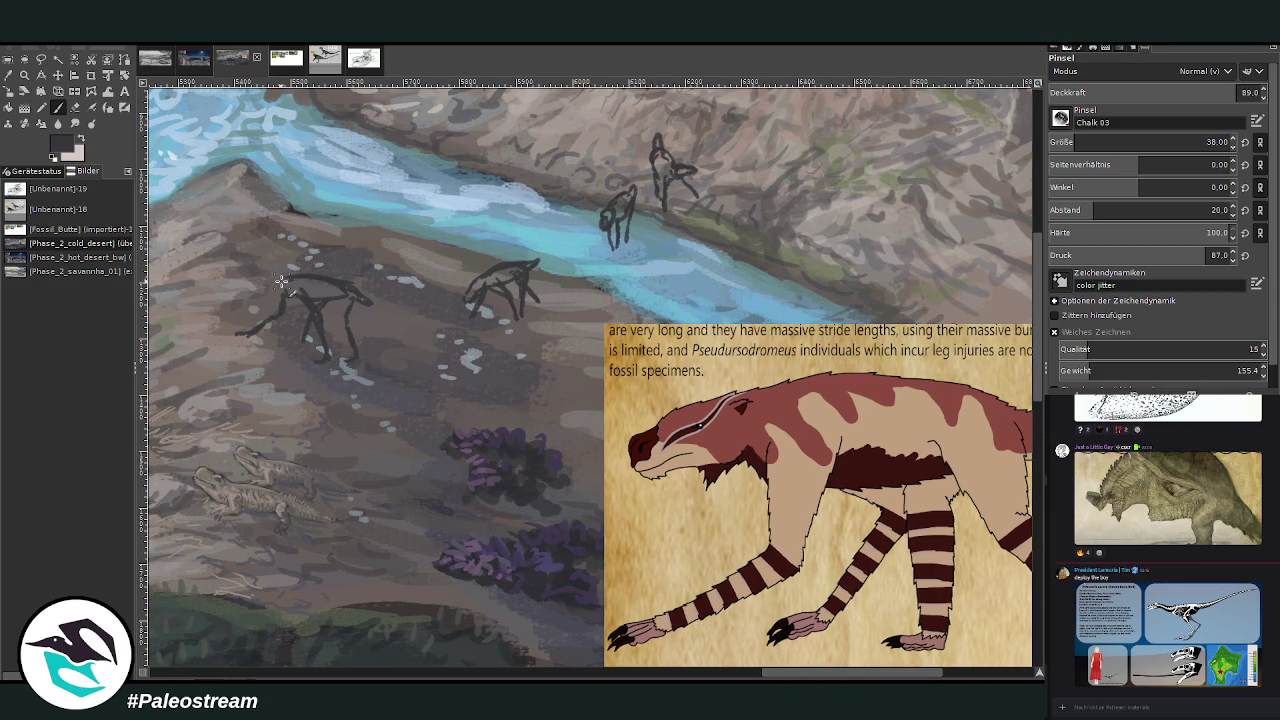
{"action": "left_click_drag", "start_coordinate": [284, 279], "coordinate": [268, 287]}
{"action": "key", "text": "bracketleft"}
{"action": "left_click_drag", "start_coordinate": [252, 293], "coordinate": [277, 293]}
{"action": "left_click", "coordinate": [9, 75]}
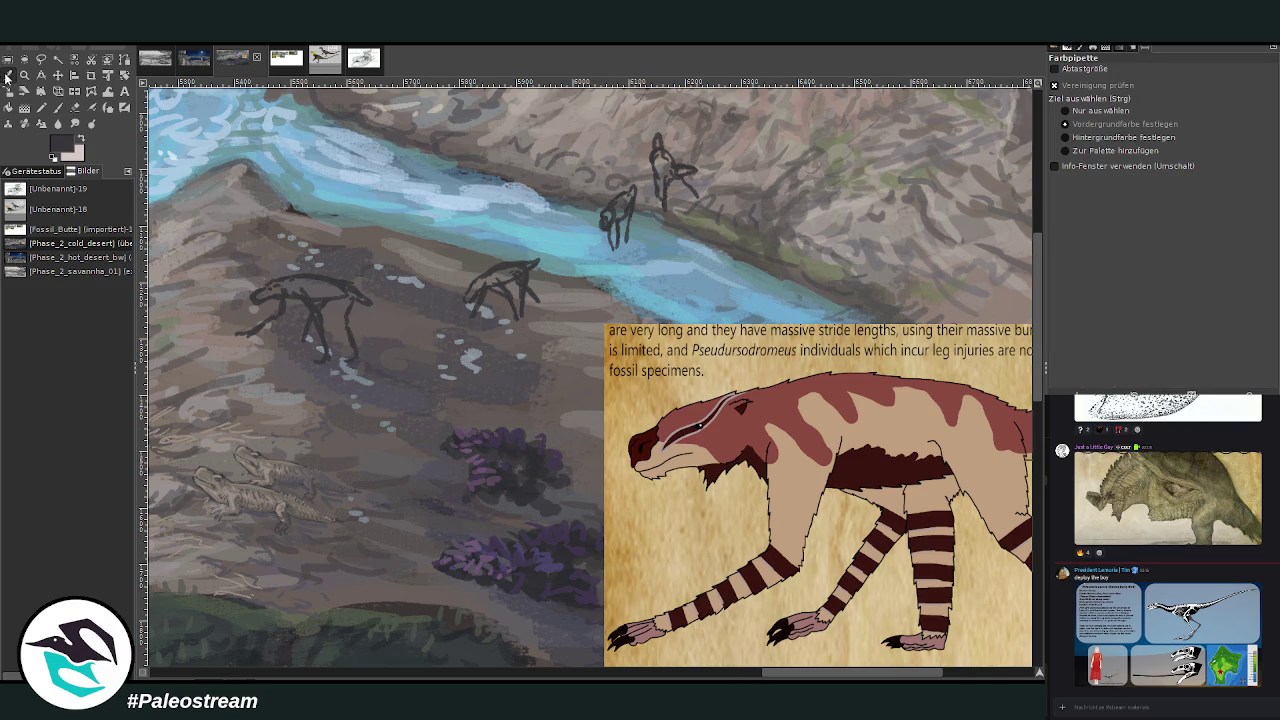
Sample a light grey-brown and fill the creatures' bodies and legs with tan at 65.3 opacity.
{"action": "left_click", "coordinate": [258, 352]}
{"action": "left_click", "coordinate": [57, 107]}
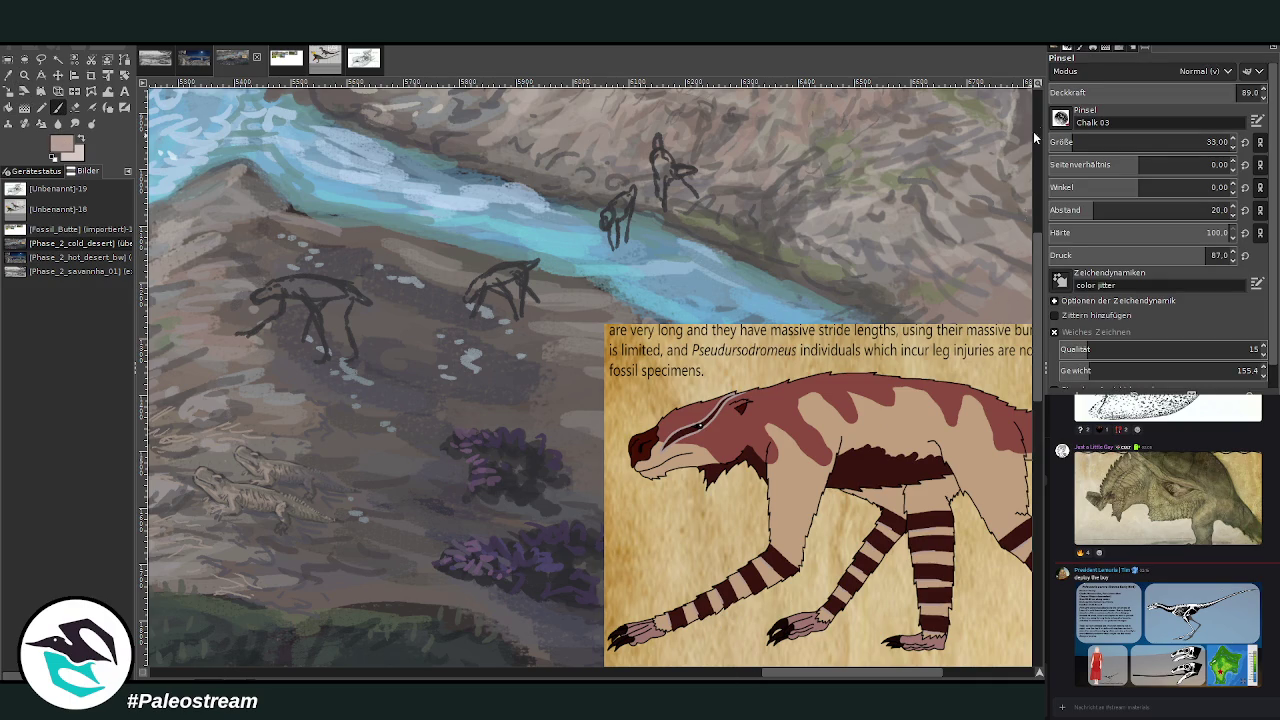
{"action": "mouse_move", "coordinate": [303, 296]}
{"action": "left_mouse_down"}
{"action": "mouse_move", "coordinate": [318, 316]}
{"action": "mouse_move", "coordinate": [248, 331]}
{"action": "left_mouse_up"}
{"action": "left_click_drag", "start_coordinate": [1158, 90], "coordinate": [1033, 90]}
{"action": "left_click_drag", "start_coordinate": [310, 312], "coordinate": [325, 355]}
{"action": "left_click_drag", "start_coordinate": [313, 285], "coordinate": [334, 287]}
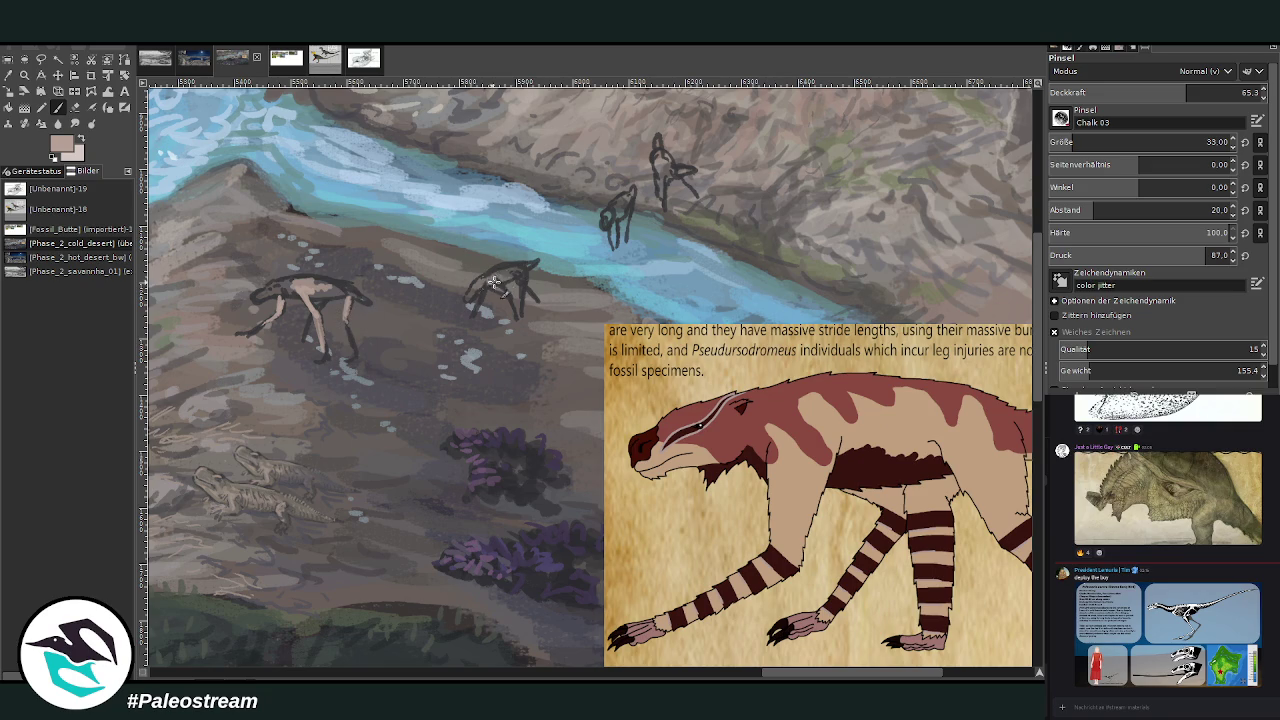
{"action": "mouse_move", "coordinate": [614, 196]}
{"action": "left_mouse_down"}
{"action": "mouse_move", "coordinate": [630, 228]}
{"action": "mouse_move", "coordinate": [668, 172]}
{"action": "mouse_move", "coordinate": [658, 176]}
{"action": "mouse_move", "coordinate": [659, 148]}
{"action": "left_mouse_up"}
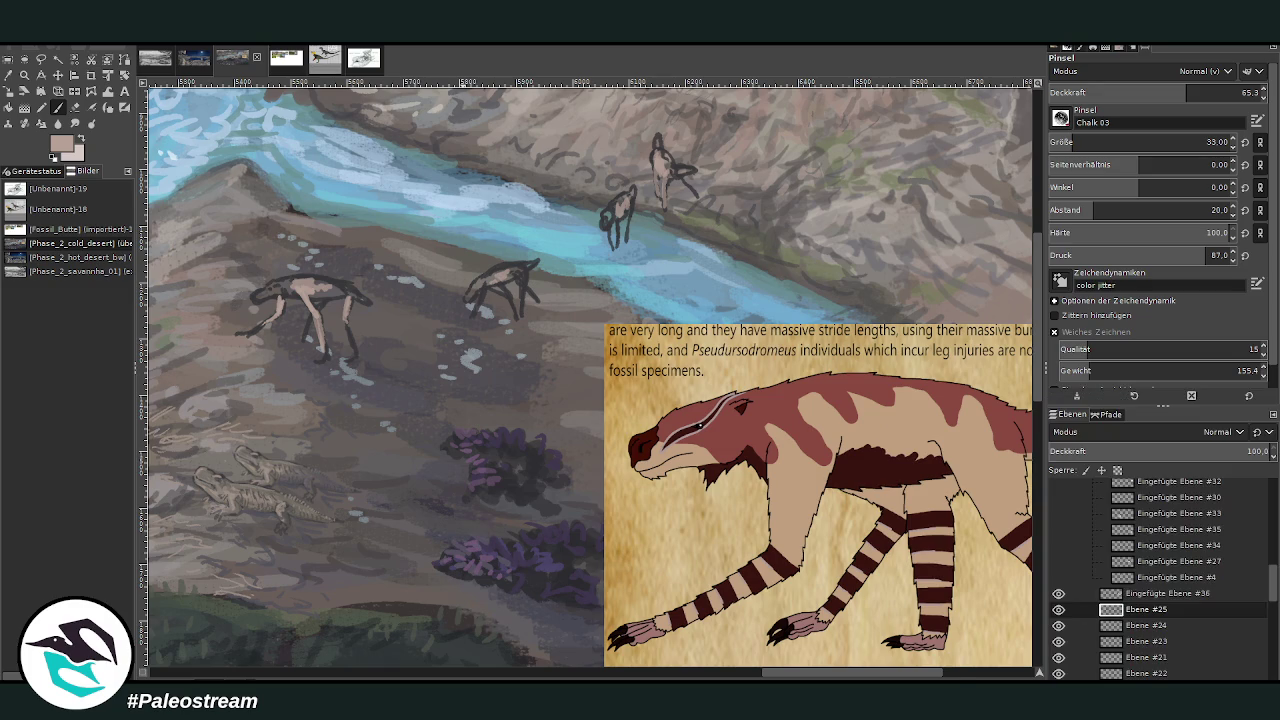
Set the brush size to 20 and paint tan over the left creature's neck and head.
{"action": "triple_click", "coordinate": [1215, 142]}
{"action": "type", "text": "20"}
{"action": "key", "text": "Return"}
{"action": "mouse_move", "coordinate": [271, 284]}
{"action": "left_mouse_down"}
{"action": "mouse_move", "coordinate": [270, 296]}
{"action": "mouse_move", "coordinate": [341, 286]}
{"action": "mouse_move", "coordinate": [346, 327]}
{"action": "left_mouse_up"}
Sample a rock colour and paint light brown over the small creature's back and neck.
{"action": "left_click", "coordinate": [1000, 285], "text": "ctrl"}
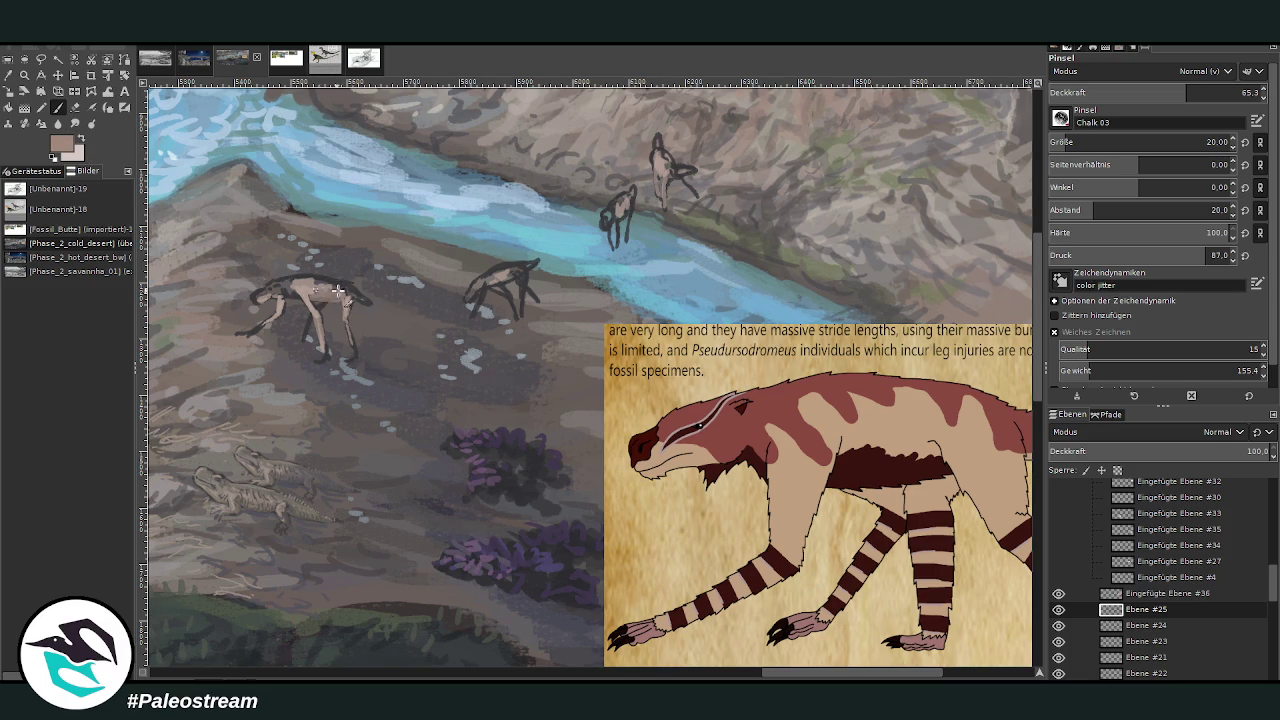
{"action": "left_click", "coordinate": [1014, 316], "text": "ctrl"}
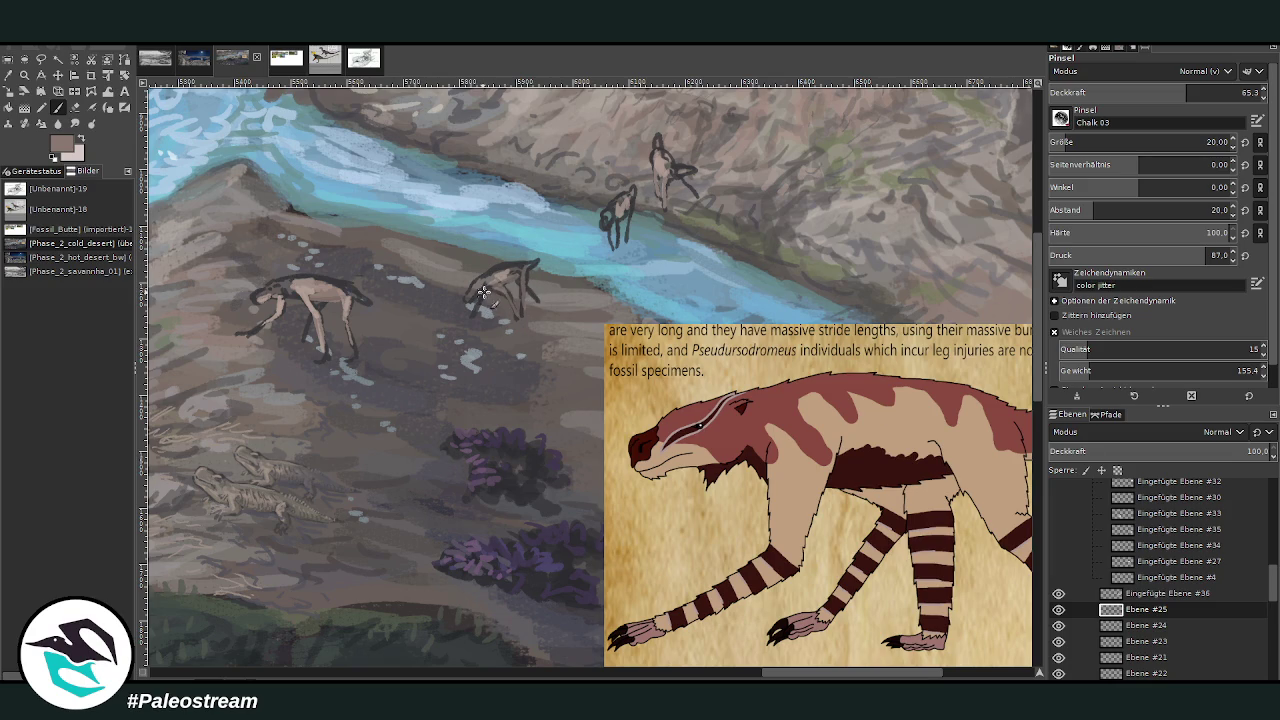
{"action": "left_click_drag", "start_coordinate": [507, 267], "coordinate": [534, 262]}
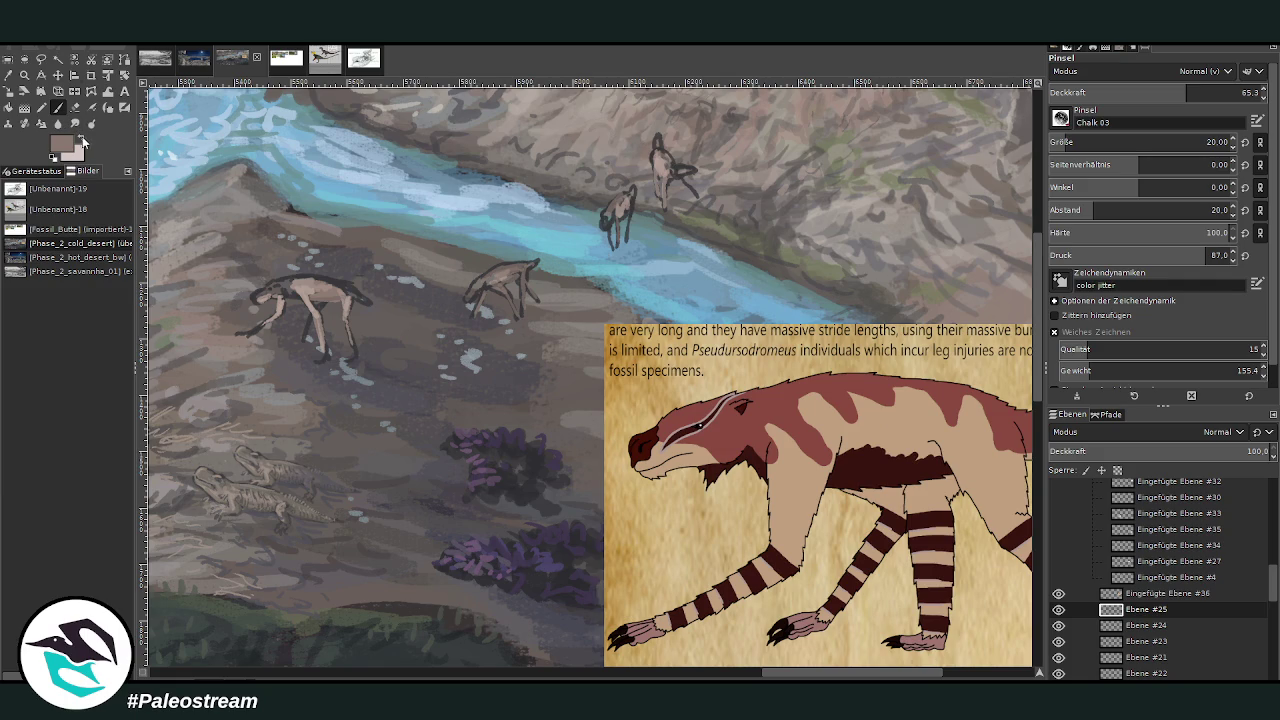
{"action": "left_click_drag", "start_coordinate": [478, 282], "coordinate": [493, 287]}
{"action": "left_click", "coordinate": [8, 75]}
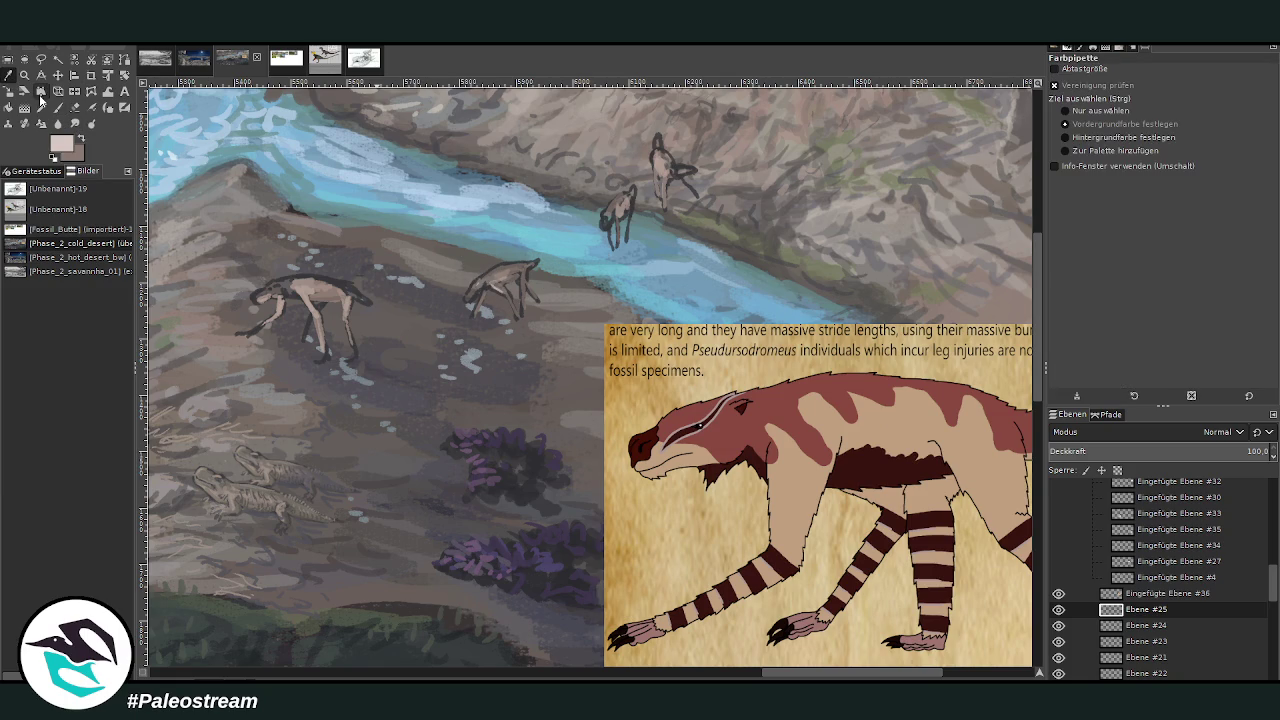
Paint dark grey leg strokes and mottling on the creatures at 76 opacity, then lower it to 57.1.
{"action": "left_click", "coordinate": [425, 262]}
{"action": "left_click", "coordinate": [57, 107]}
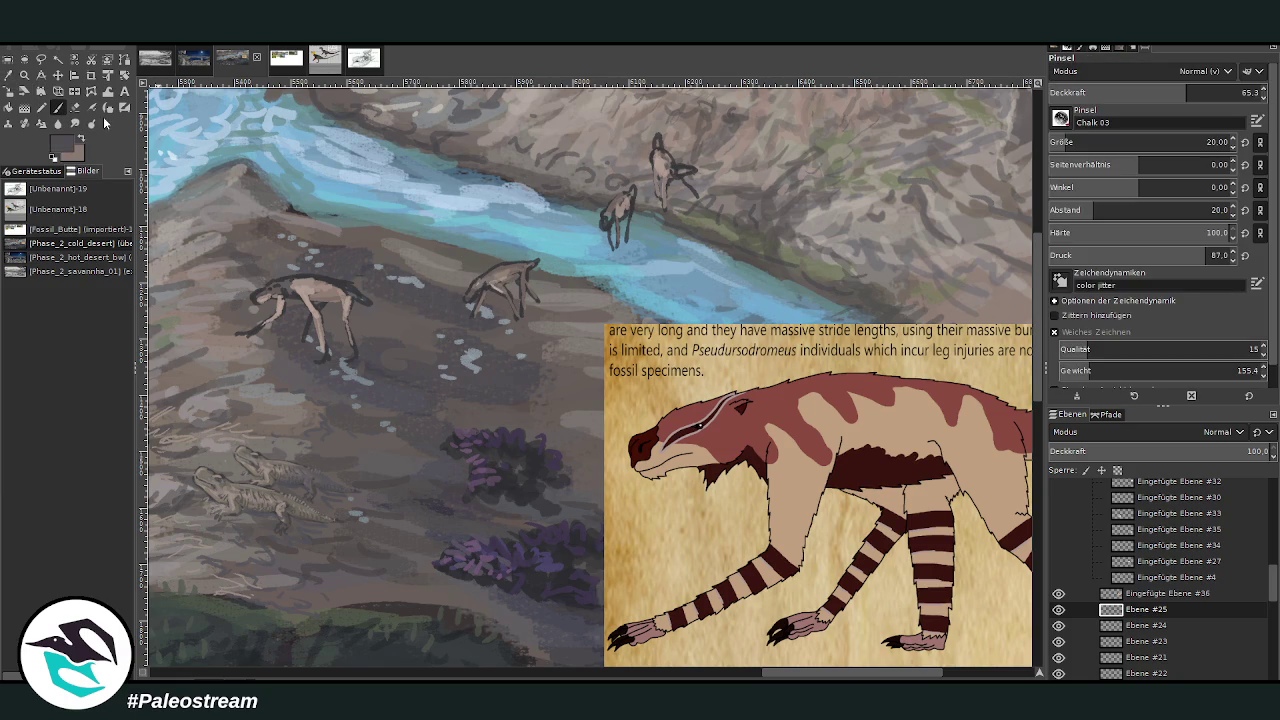
{"action": "left_click_drag", "start_coordinate": [503, 309], "coordinate": [548, 312]}
{"action": "left_click", "coordinate": [1209, 92]}
{"action": "left_click_drag", "start_coordinate": [668, 150], "coordinate": [697, 192]}
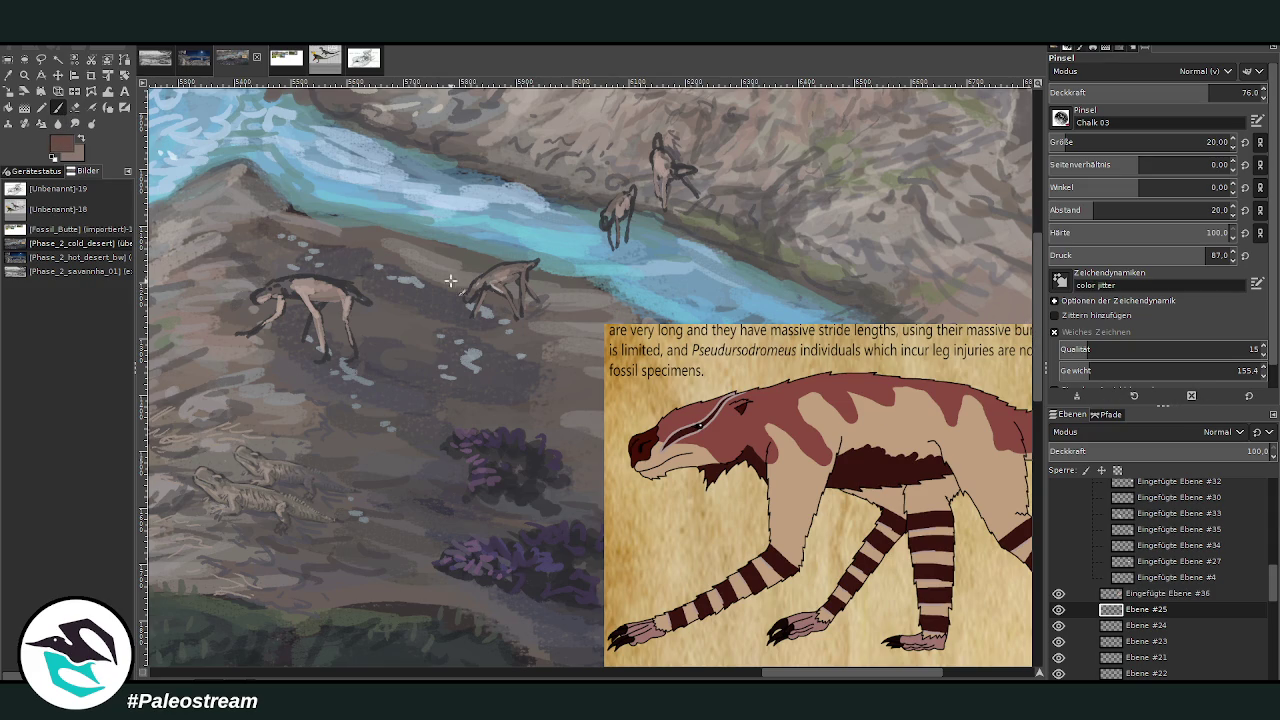
{"action": "mouse_move", "coordinate": [320, 276]}
{"action": "left_mouse_down"}
{"action": "mouse_move", "coordinate": [364, 302]}
{"action": "mouse_move", "coordinate": [340, 284]}
{"action": "mouse_move", "coordinate": [350, 288]}
{"action": "left_mouse_up"}
{"action": "left_click_drag", "start_coordinate": [490, 275], "coordinate": [512, 265]}
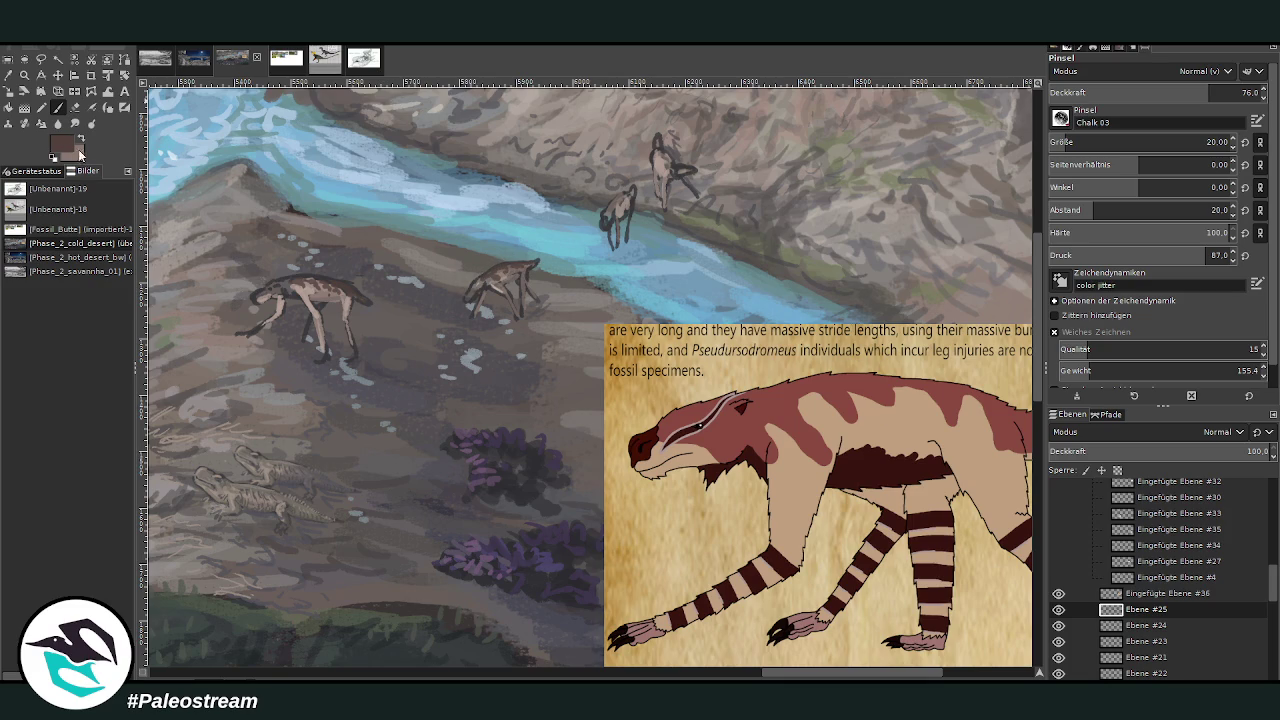
{"action": "left_click_drag", "start_coordinate": [1183, 94], "coordinate": [1169, 94]}
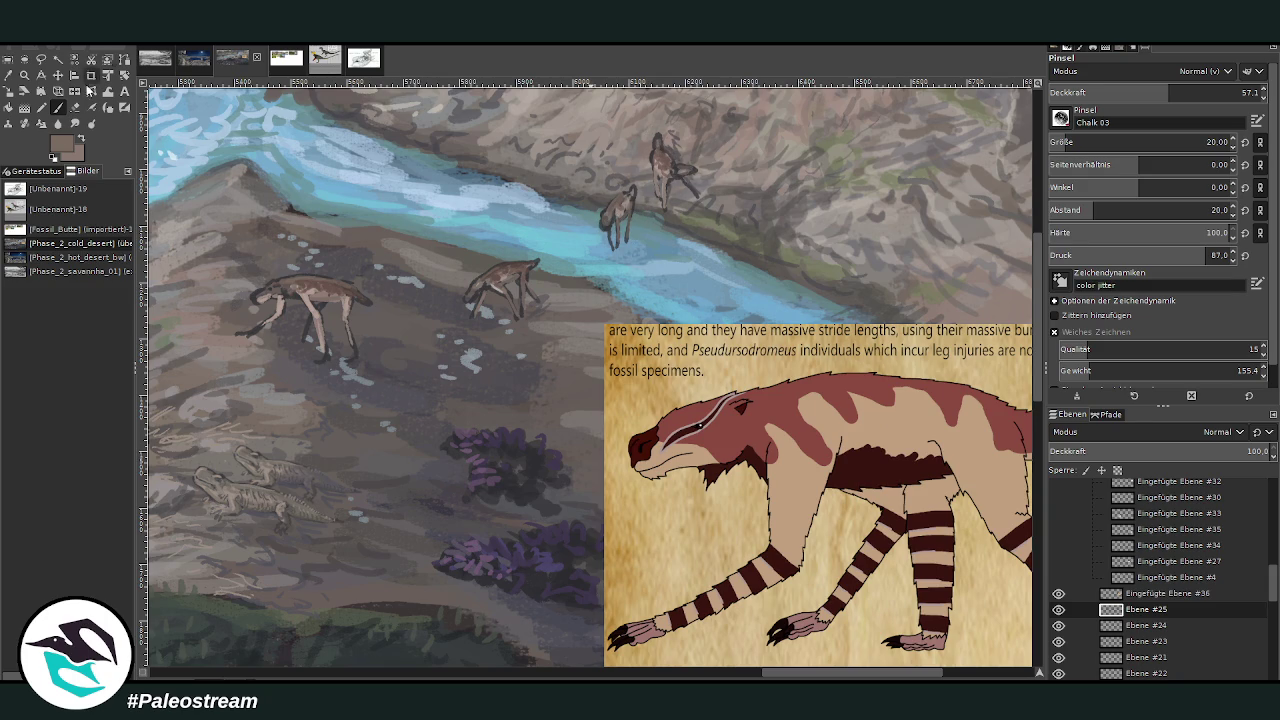
Lighten the left creature's head and neck with pinkish-brown at brush size 14, then sample a dark brown.
{"action": "left_click", "coordinate": [1017, 336], "text": "ctrl"}
{"action": "left_click_drag", "start_coordinate": [1168, 85], "coordinate": [1199, 88]}
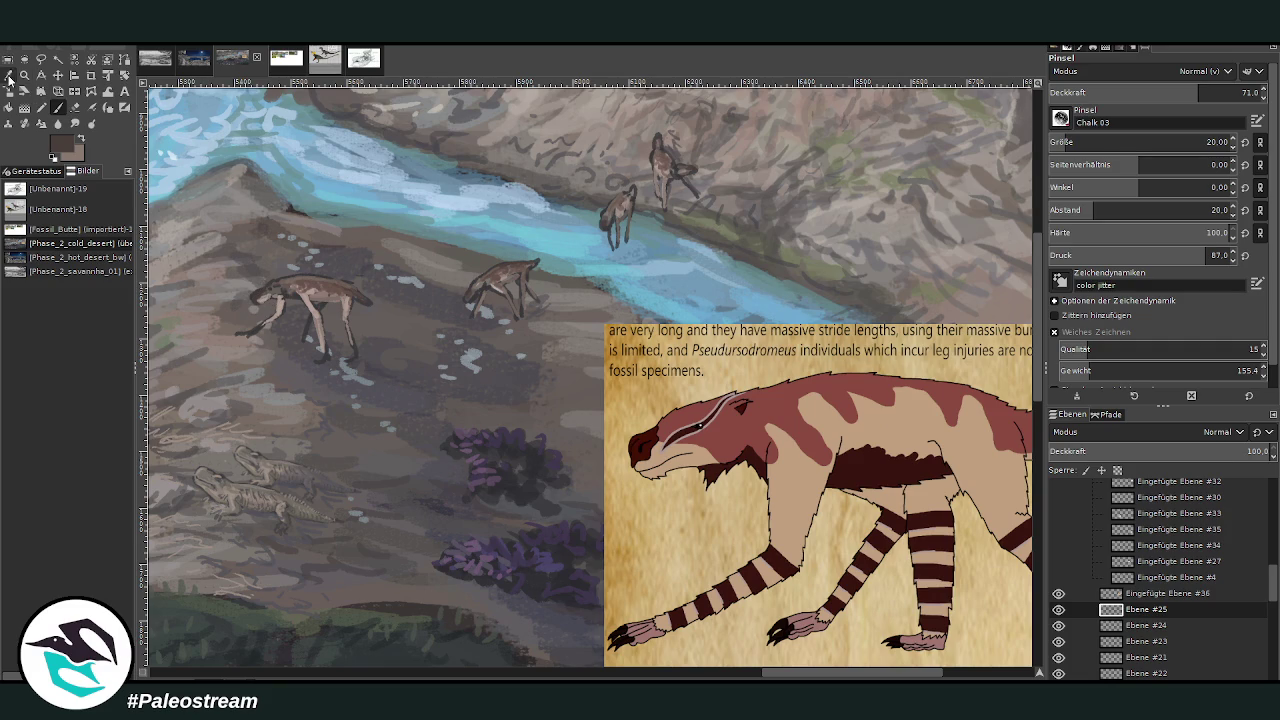
{"action": "left_click", "coordinate": [8, 75]}
{"action": "left_click", "coordinate": [300, 278]}
{"action": "left_click", "coordinate": [57, 107]}
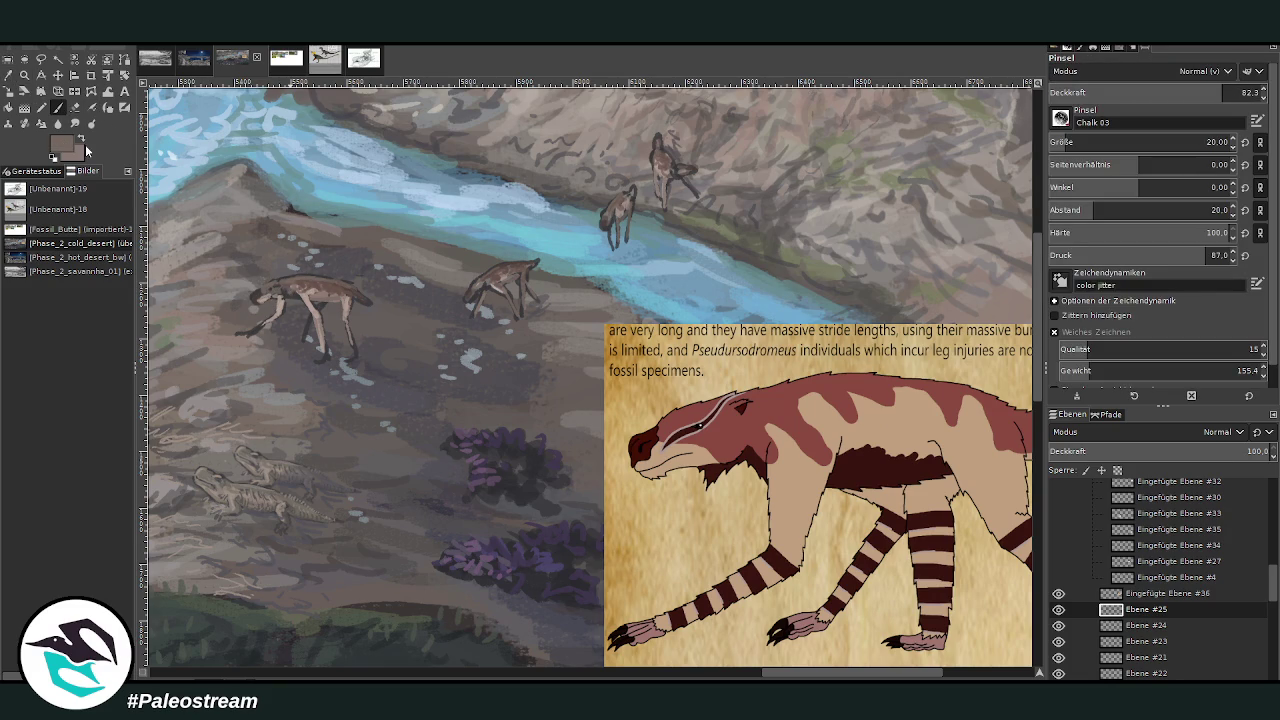
{"action": "left_click", "coordinate": [1012, 330], "text": "ctrl"}
{"action": "left_click", "coordinate": [1052, 148]}
{"action": "left_click_drag", "start_coordinate": [262, 289], "coordinate": [286, 281]}
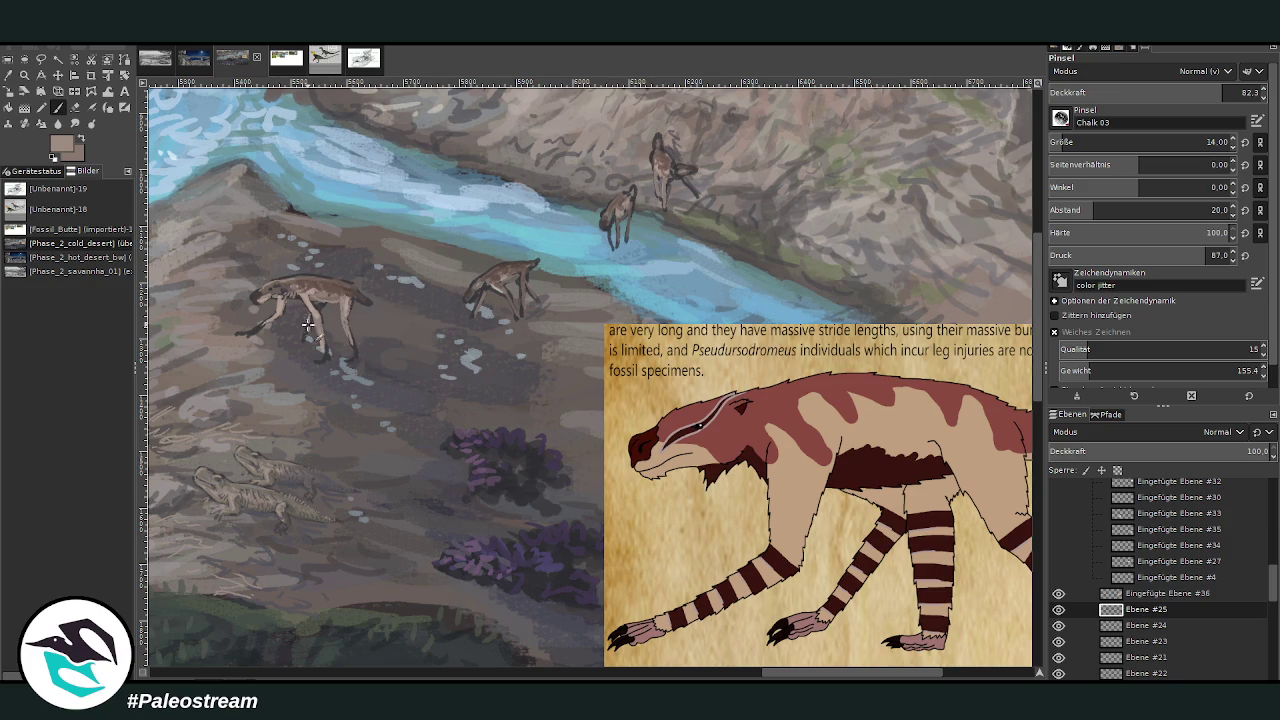
{"action": "left_click", "coordinate": [878, 146], "text": "ctrl"}
{"action": "left_click", "coordinate": [660, 112], "text": "ctrl"}
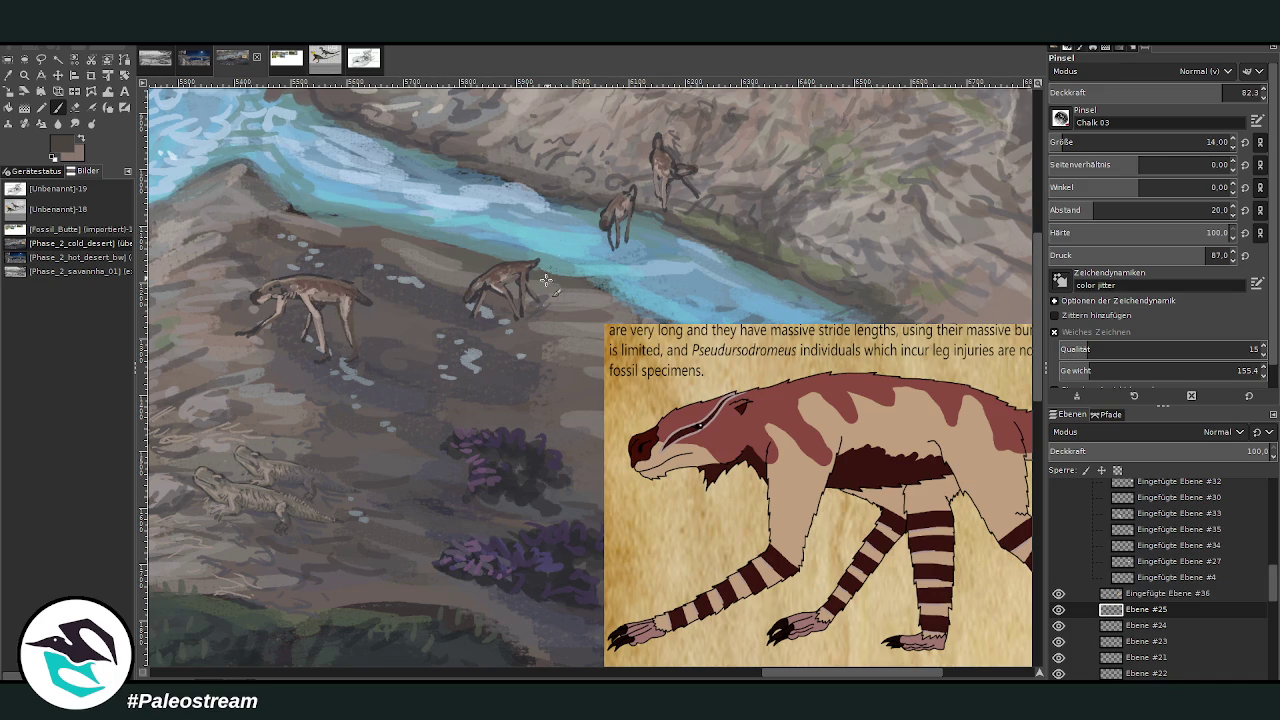
Sample a blue-grey and set the brush to size 22, opacity 66.2.
{"action": "left_click", "coordinate": [9, 75]}
{"action": "left_click", "coordinate": [466, 176]}
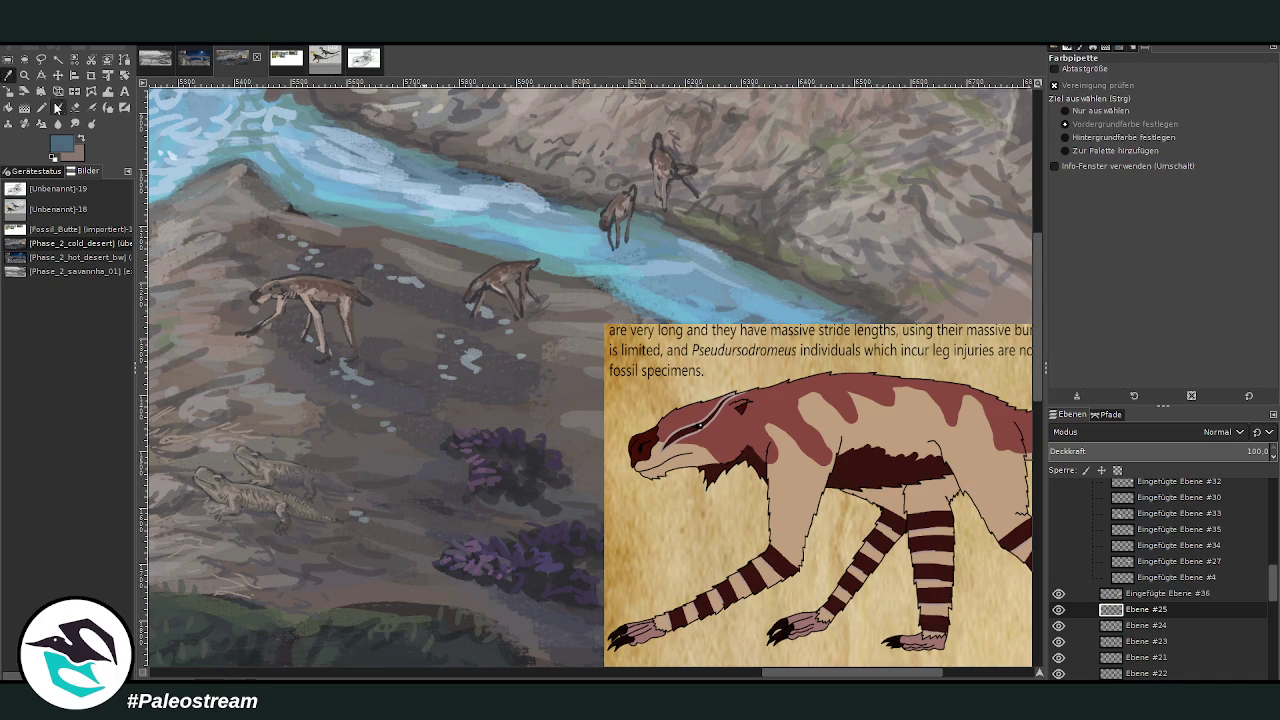
{"action": "left_click", "coordinate": [57, 107]}
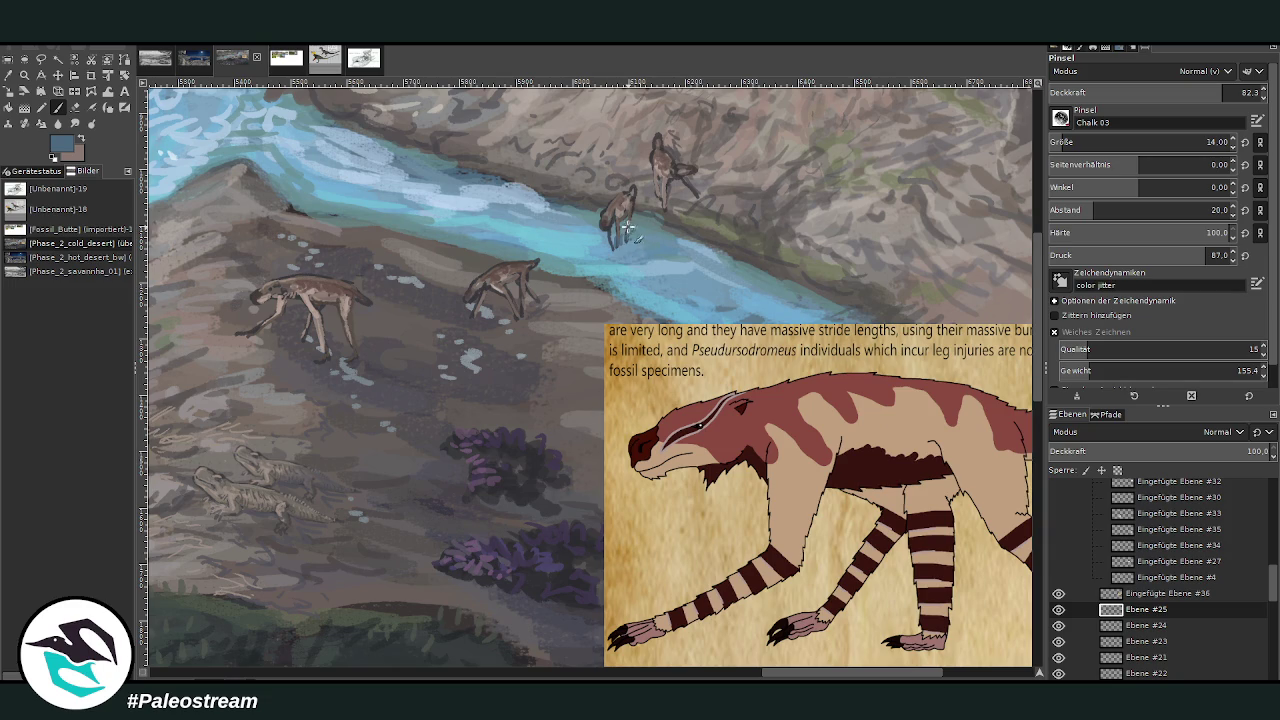
{"action": "left_click", "coordinate": [1207, 141]}
{"action": "type", "text": "22"}
{"action": "left_click", "coordinate": [1188, 93]}
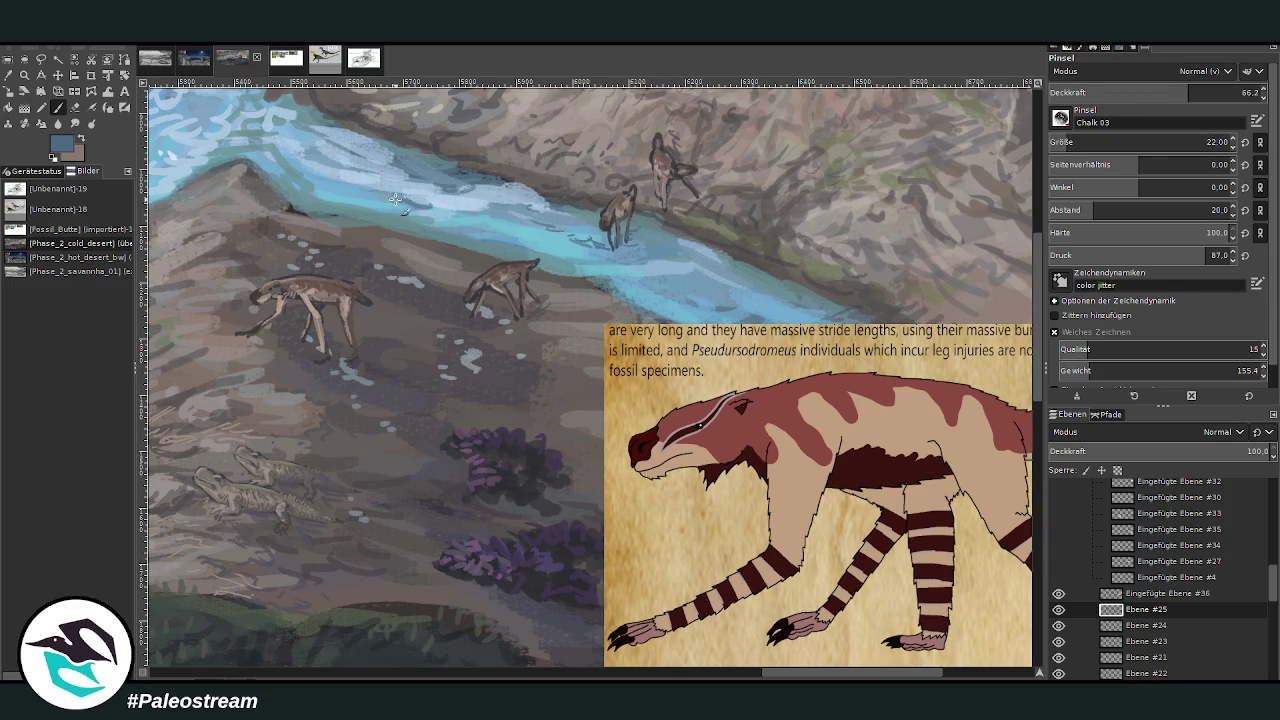
Zoom onto the grassy lower-right area and scale down the pasted bird screenshot.
{"action": "key", "text": "shift+ctrl+j"}
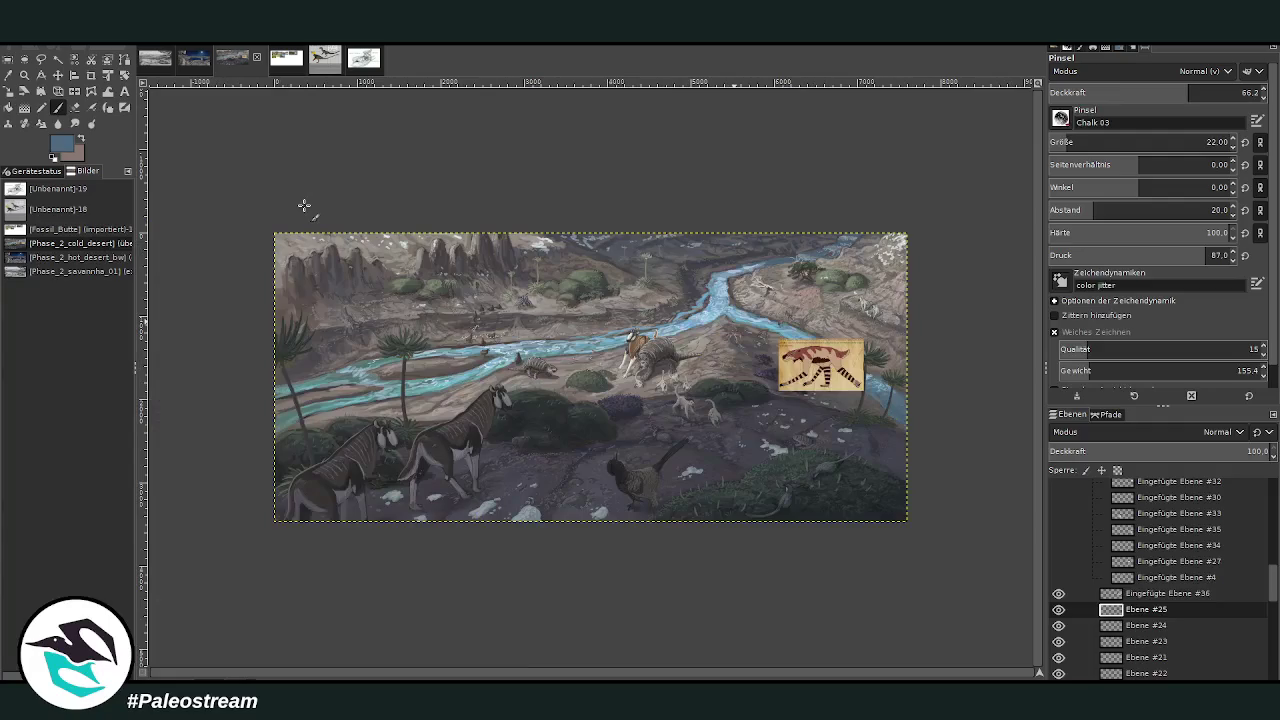
{"action": "key", "text": "z"}
{"action": "left_click_drag", "start_coordinate": [705, 407], "coordinate": [880, 550]}
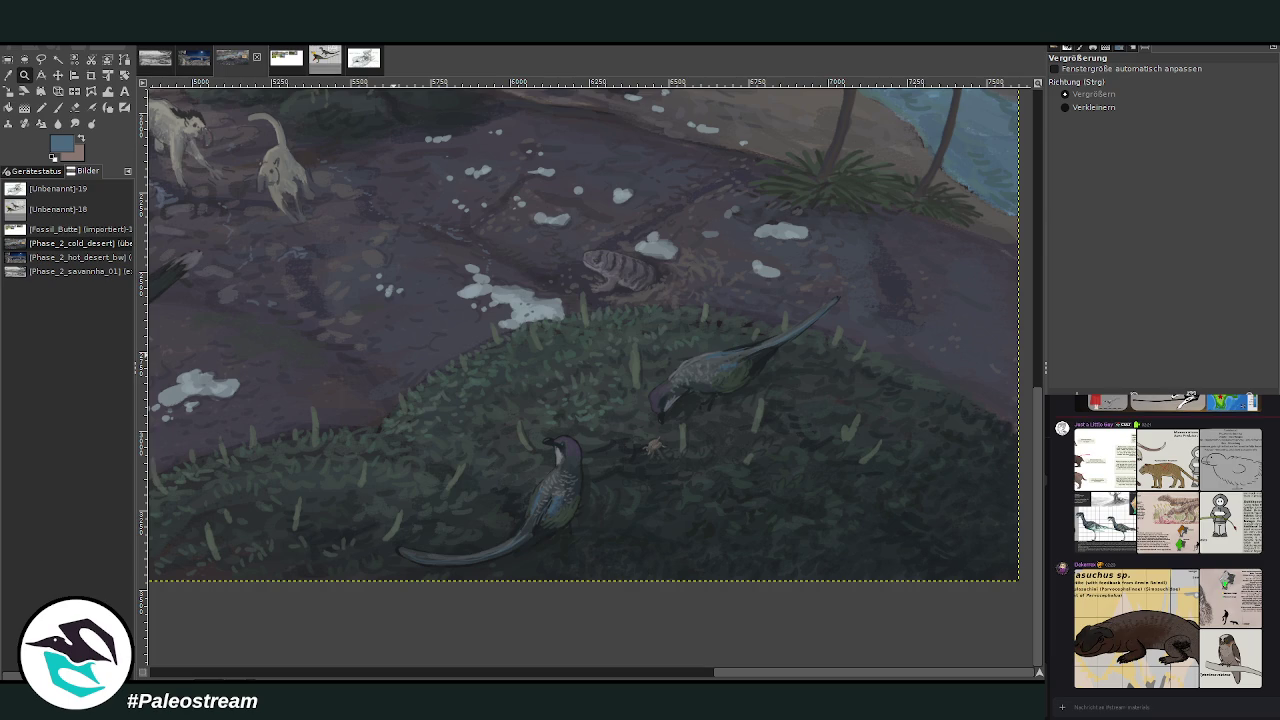
{"action": "key", "text": "shift+s"}
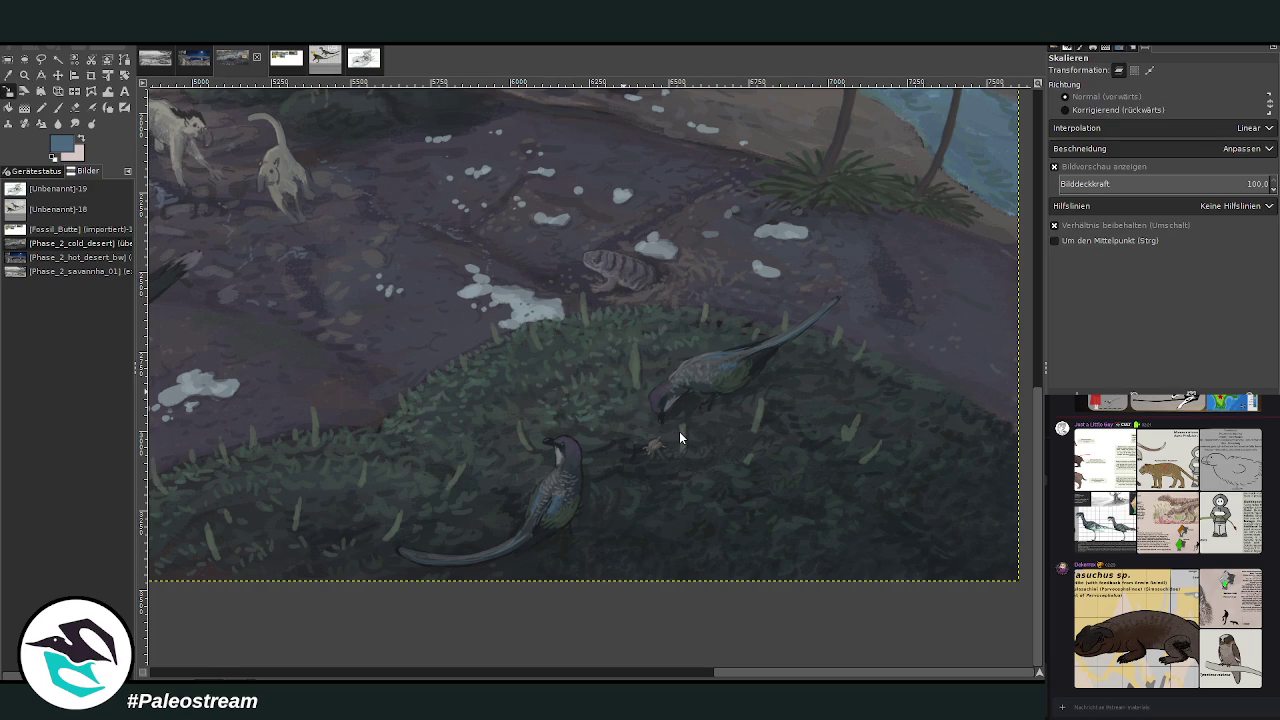
{"action": "left_click_drag", "start_coordinate": [987, 479], "coordinate": [773, 440]}
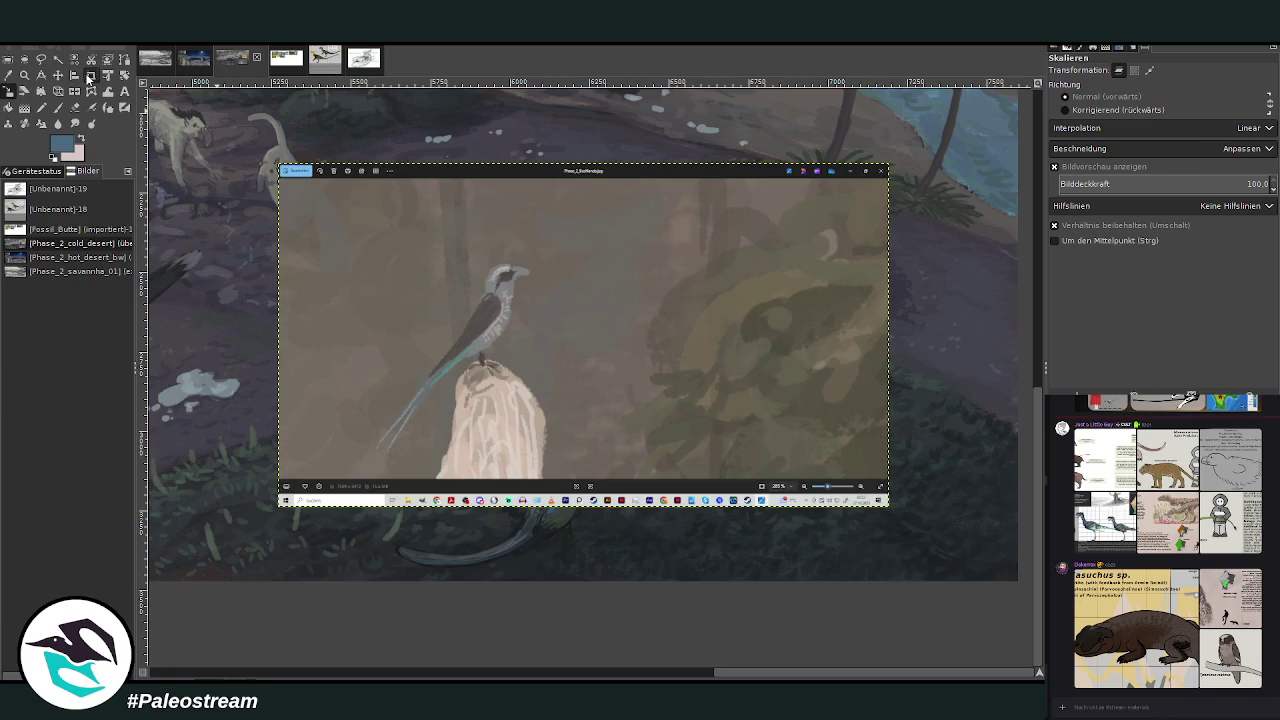
Crop the pasted screenshot to just the bird on its rock.
{"action": "key", "text": "shift+c"}
{"action": "left_click_drag", "start_coordinate": [371, 252], "coordinate": [549, 466]}
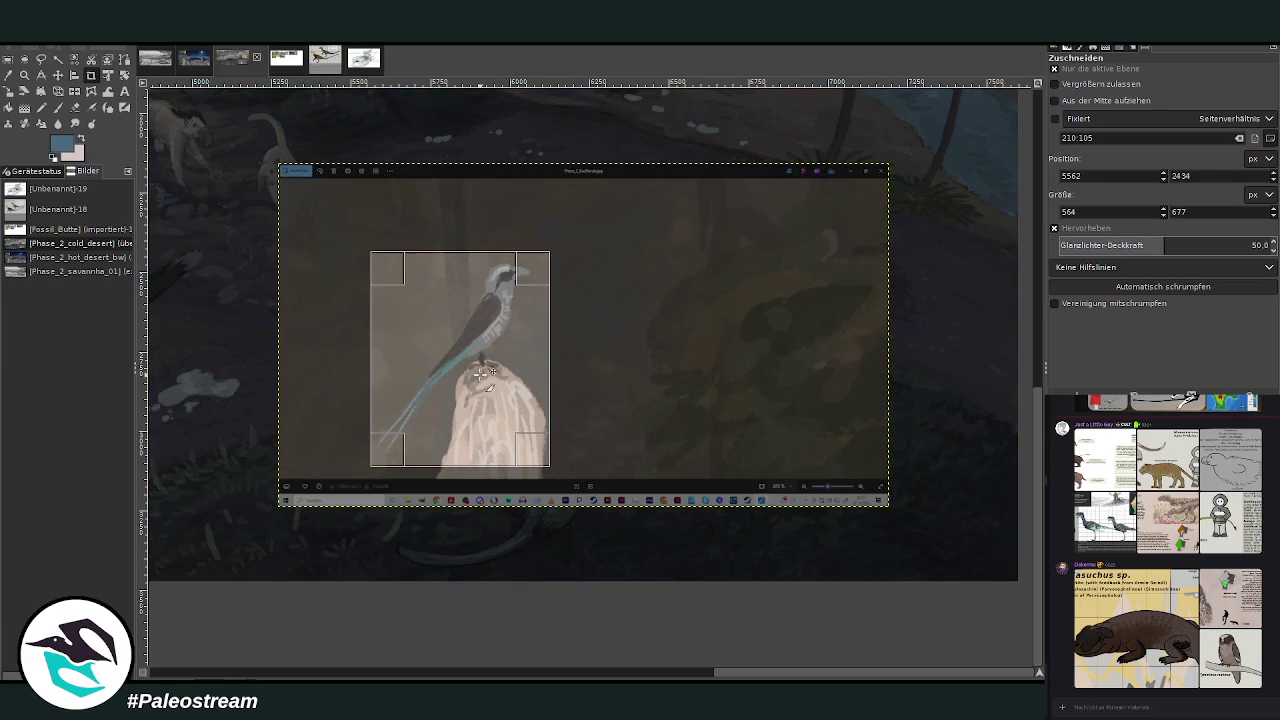
{"action": "left_click", "coordinate": [442, 360]}
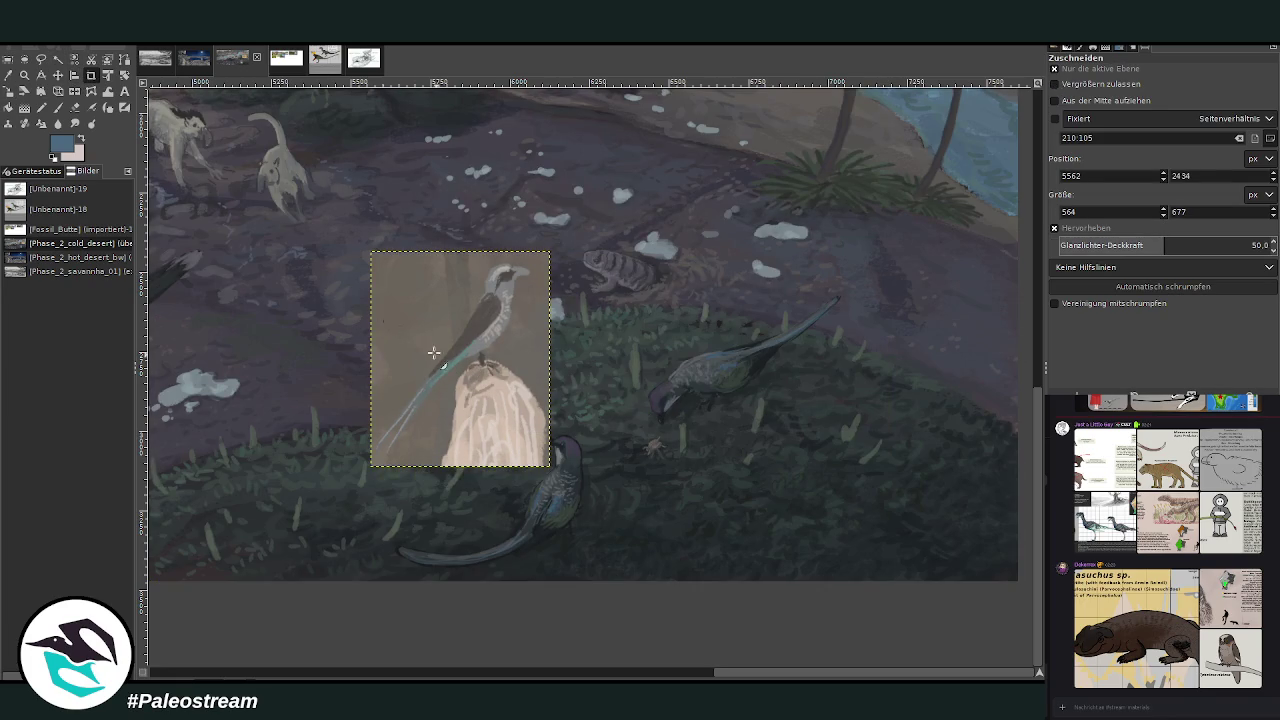
Move the cropped bird reference upward, then undo to remove it from the painting.
{"action": "left_click", "coordinate": [58, 76]}
{"action": "left_click_drag", "start_coordinate": [460, 324], "coordinate": [465, 266]}
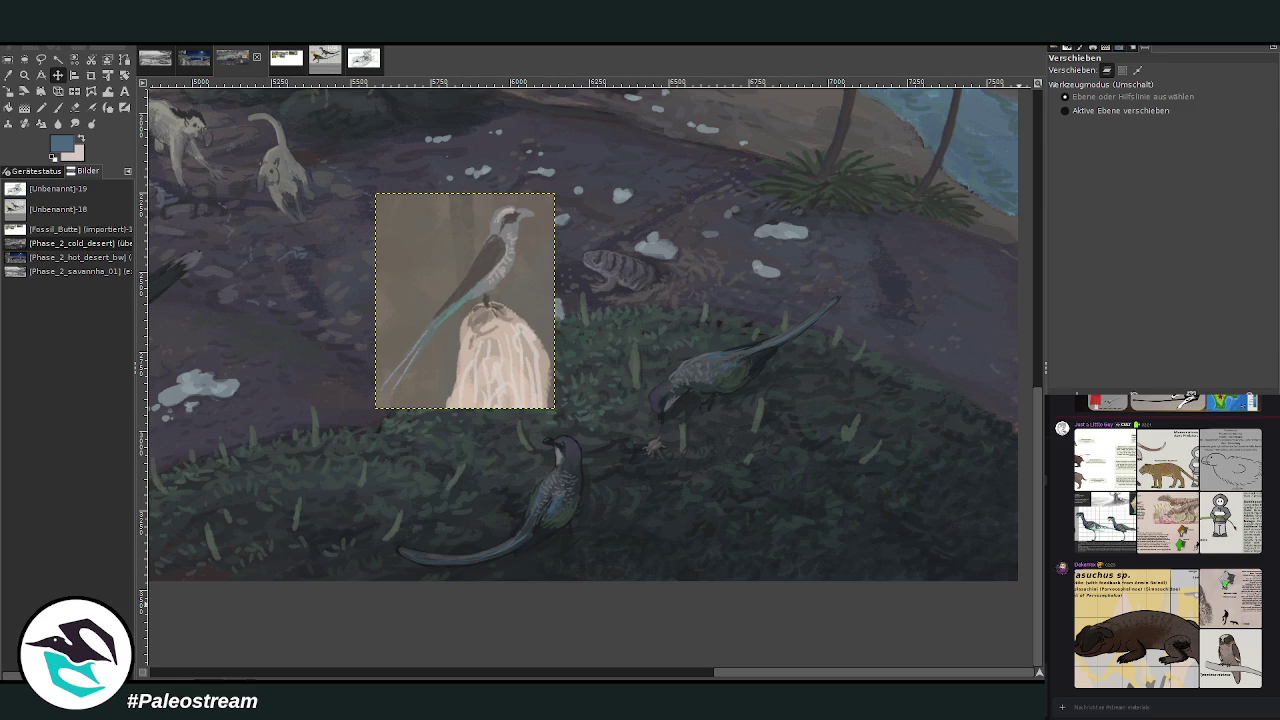
{"action": "key", "text": "ctrl+z"}
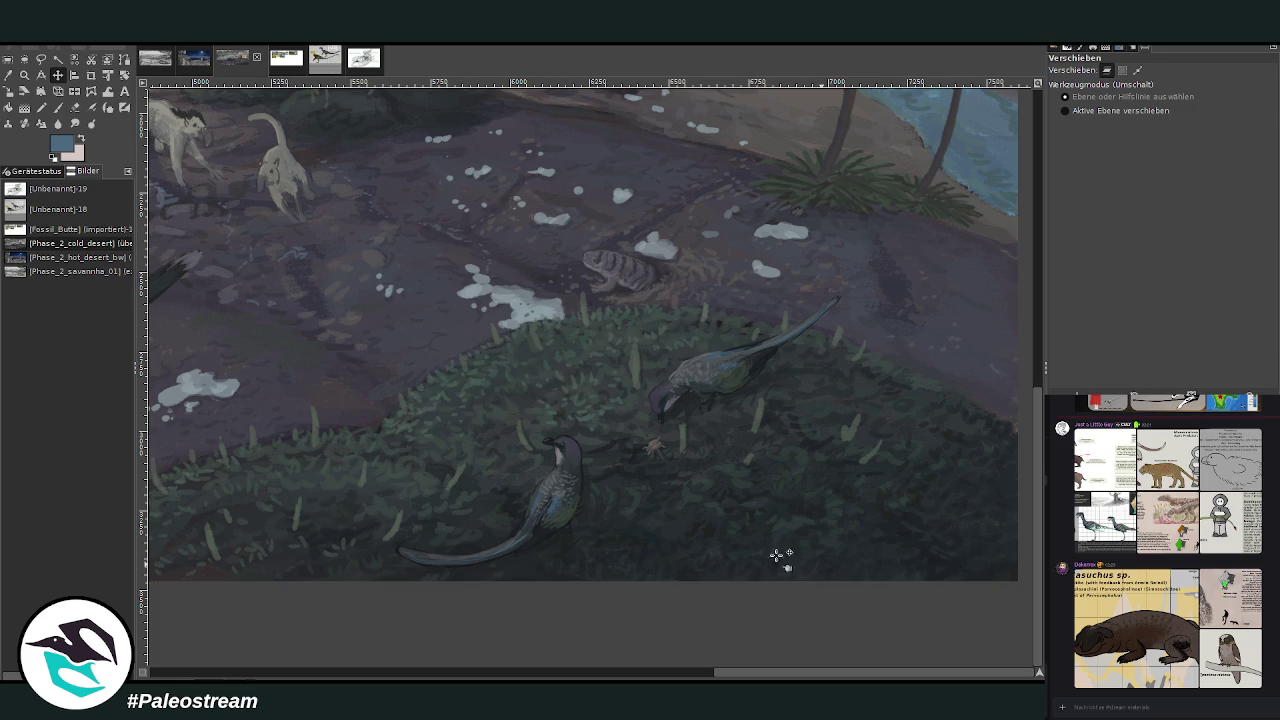
{"action": "scroll", "coordinate": [620, 531], "scroll_direction": "up", "scroll_amount": 5}
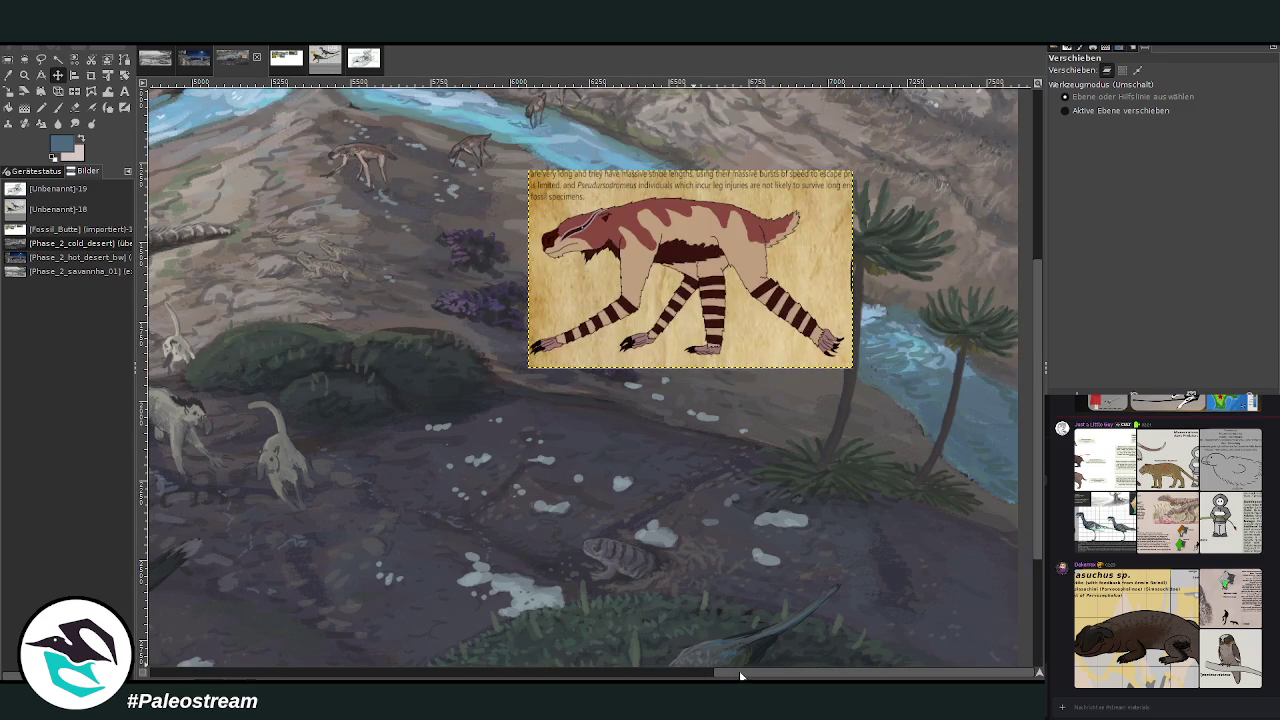
Scroll to the river bend showing the drinking creatures beside the Pseudursodromeus card.
{"action": "left_click_drag", "start_coordinate": [740, 676], "coordinate": [665, 676]}
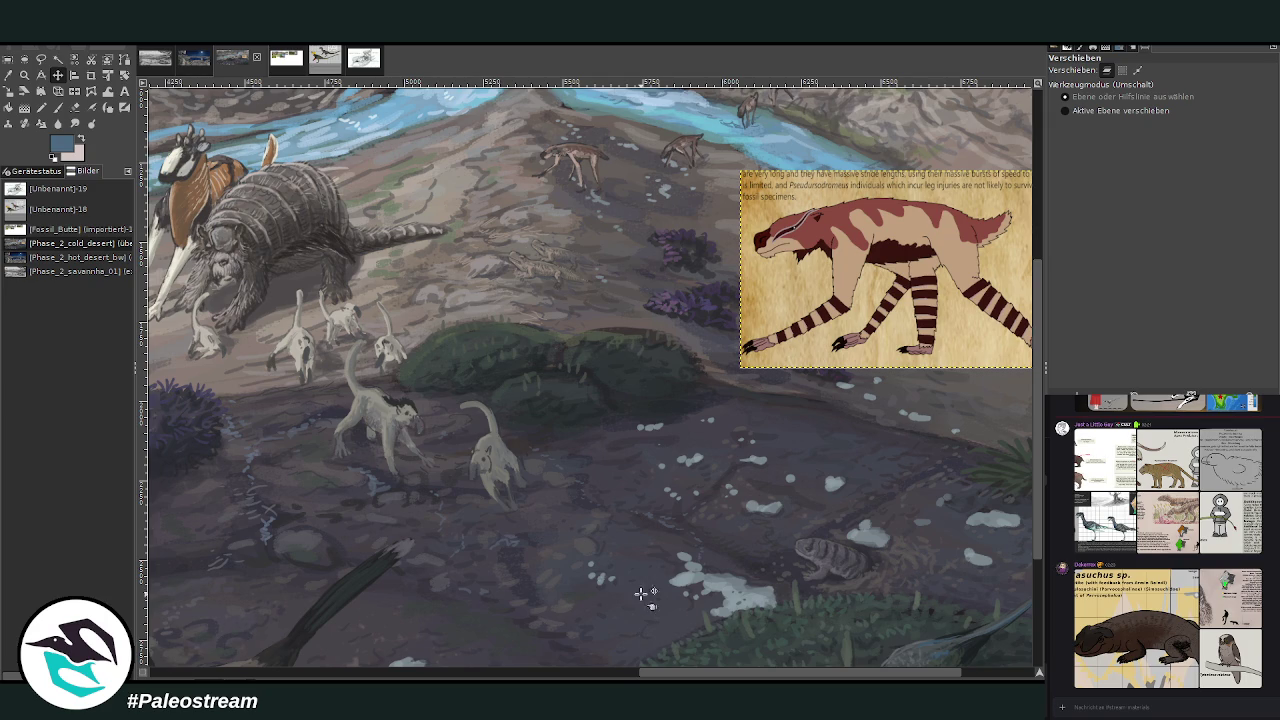
{"action": "scroll", "coordinate": [646, 526], "scroll_direction": "up", "scroll_amount": 3}
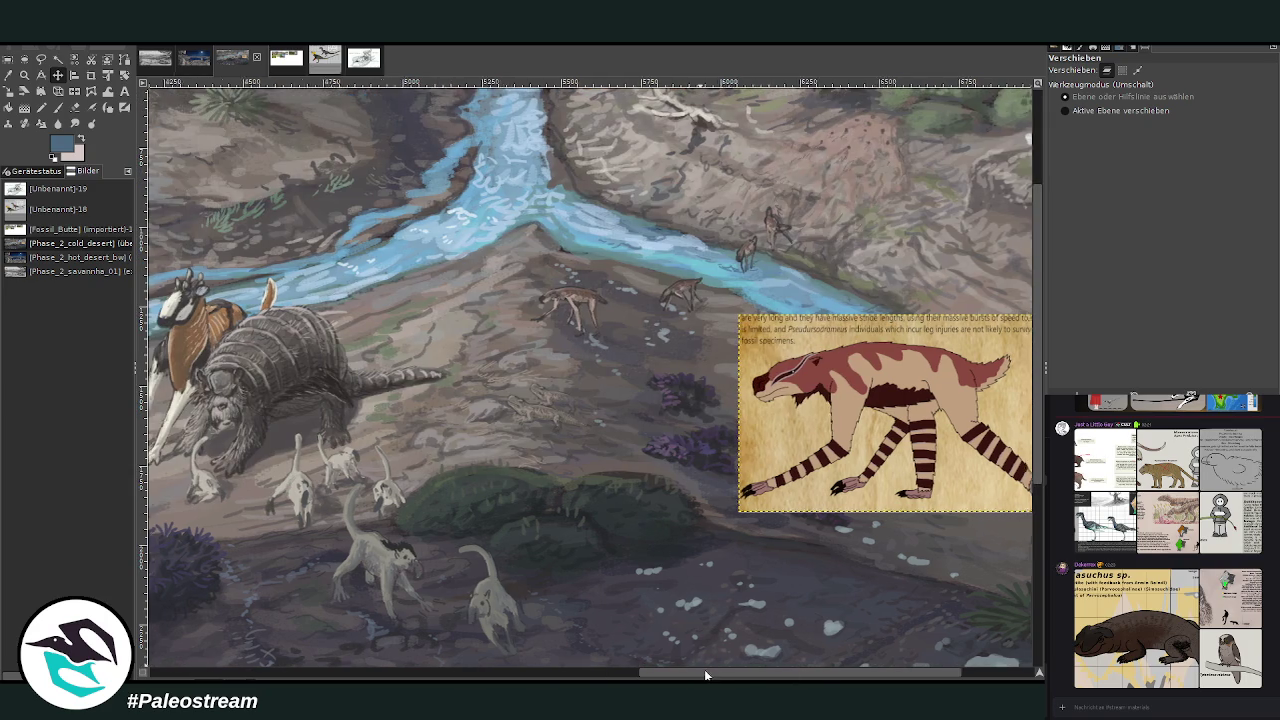
{"action": "scroll", "coordinate": [701, 669], "scroll_direction": "right", "scroll_amount": 3}
{"action": "scroll", "coordinate": [731, 595], "scroll_direction": "down", "scroll_amount": 6}
{"action": "scroll", "coordinate": [731, 595], "scroll_direction": "down", "scroll_amount": 1}
{"action": "scroll", "coordinate": [731, 595], "scroll_direction": "up", "scroll_amount": 6}
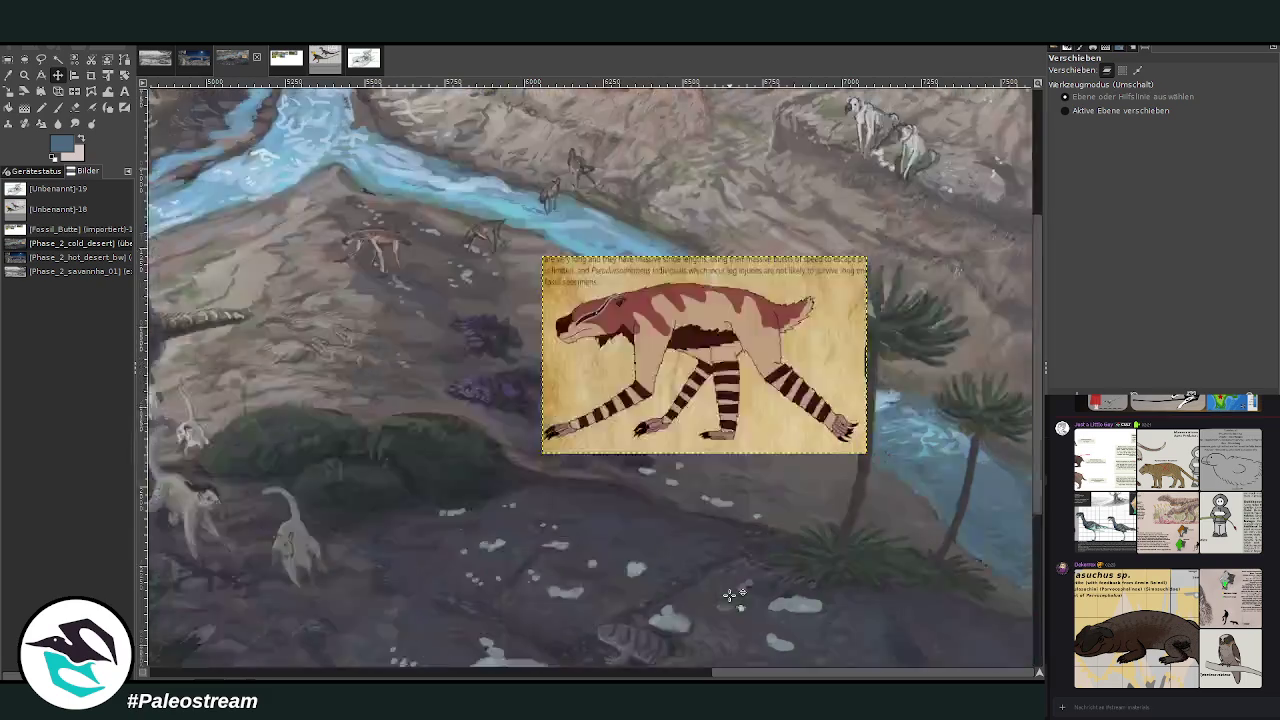
{"action": "scroll", "coordinate": [731, 595], "scroll_direction": "up", "scroll_amount": 5}
{"action": "scroll", "coordinate": [640, 482], "scroll_direction": "down", "scroll_amount": 3}
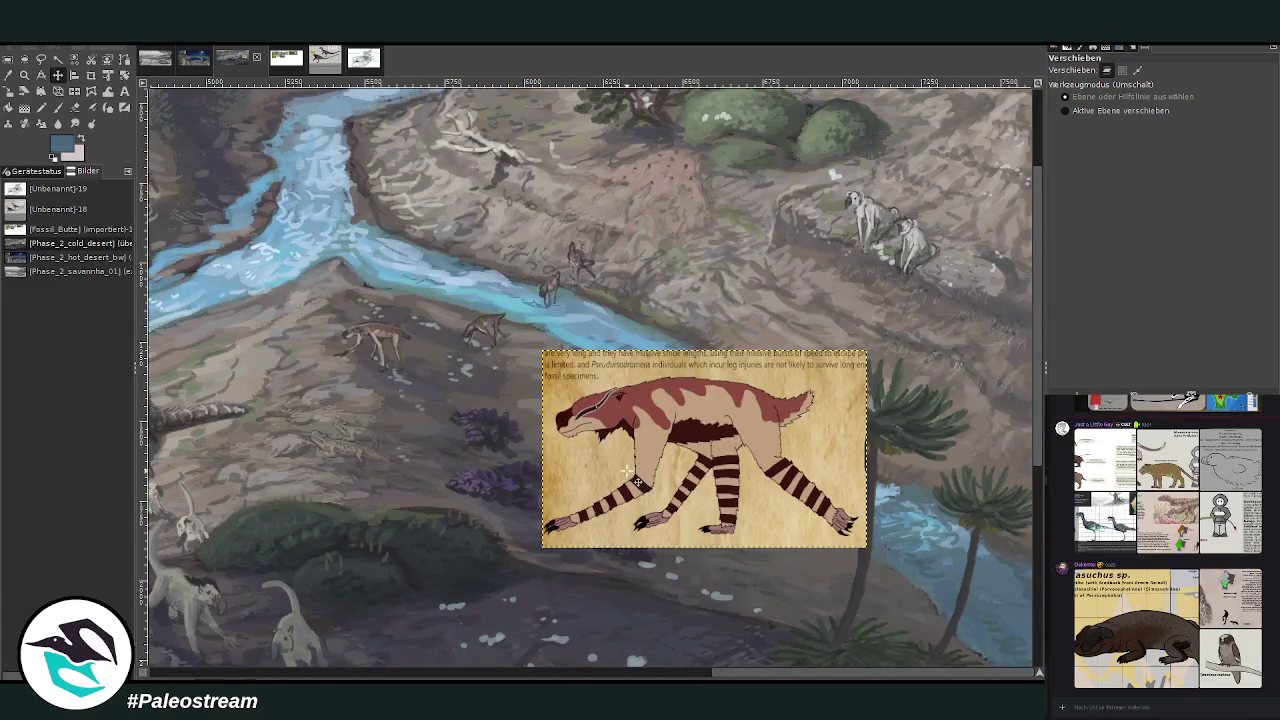
{"action": "left_click", "coordinate": [25, 77]}
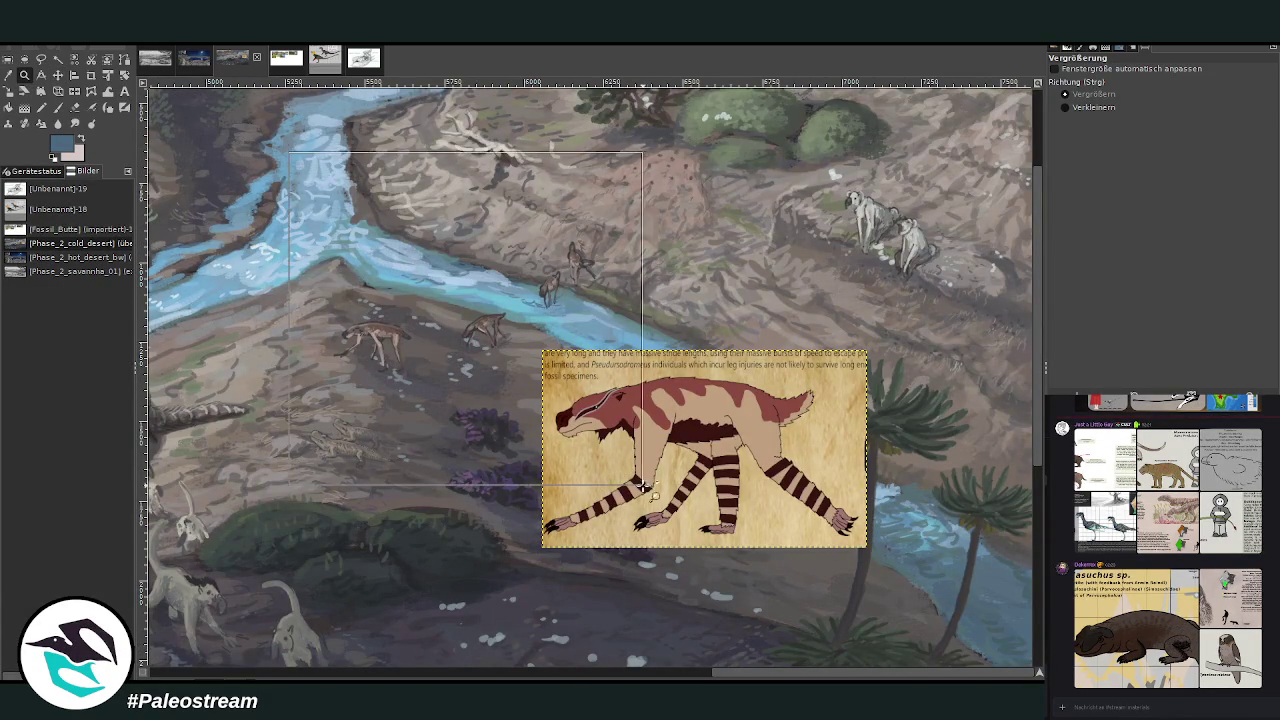
Zoom in on the left creature and paint dark marks on its leg with brush size 35 at opacity 56.5.
{"action": "left_click", "coordinate": [362, 251]}
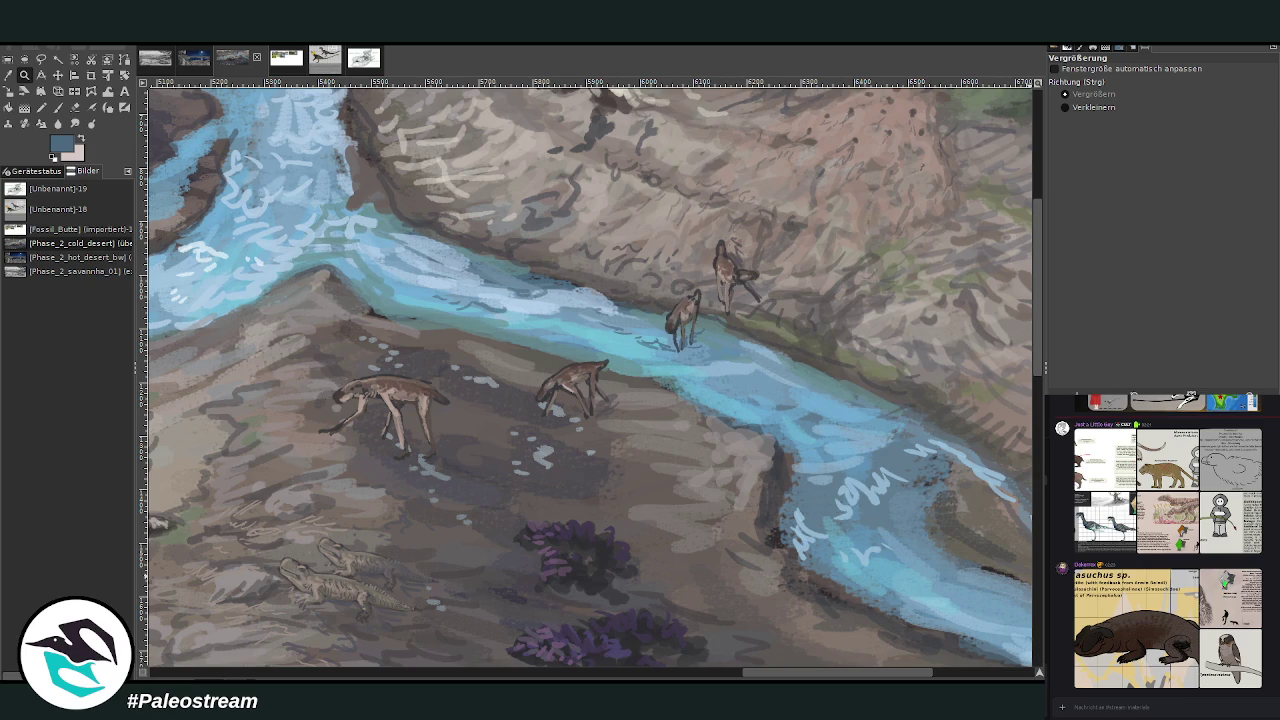
{"action": "left_click", "coordinate": [408, 383]}
{"action": "key", "text": "o"}
{"action": "left_click", "coordinate": [415, 380]}
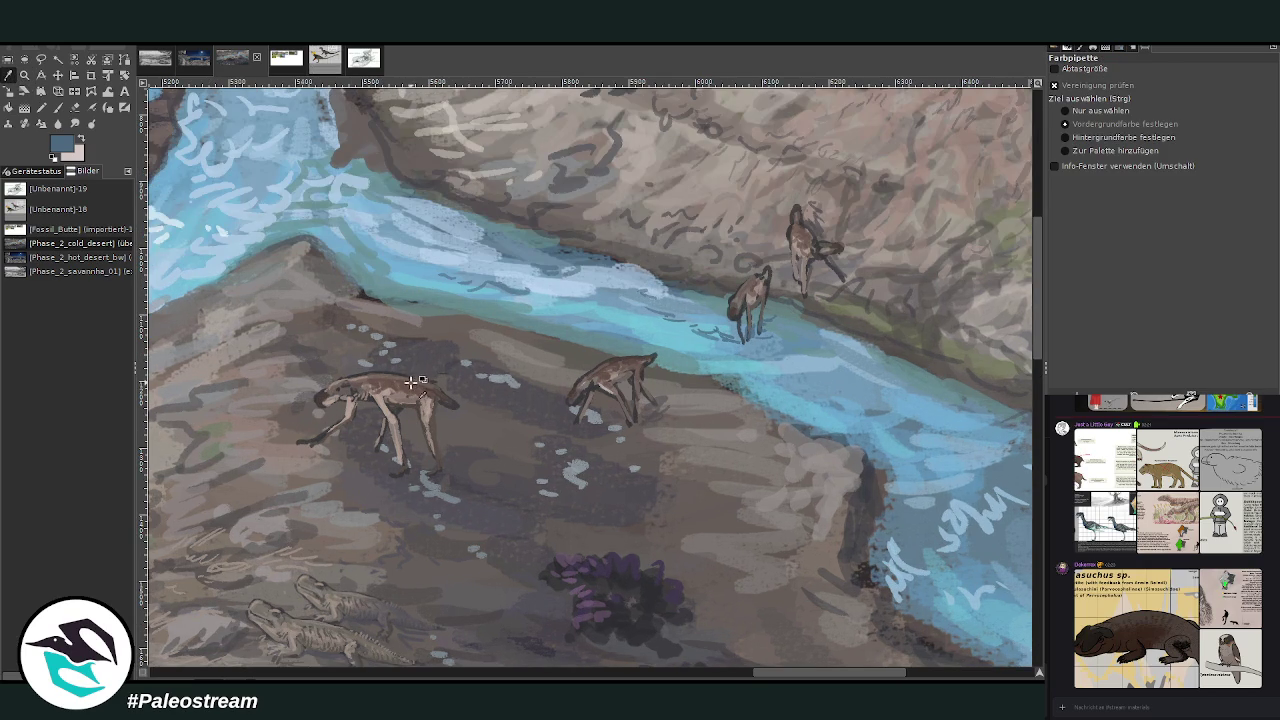
{"action": "key", "text": "p"}
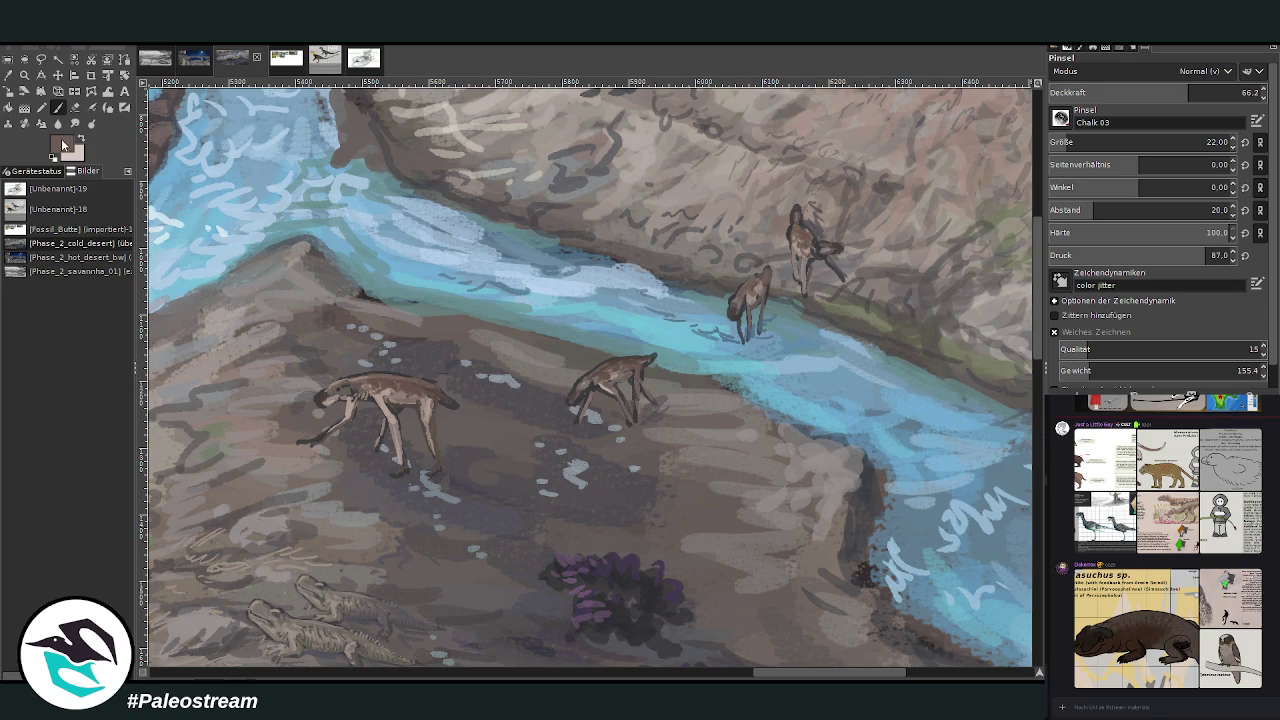
{"action": "key", "text": "x"}
{"action": "left_click_drag", "start_coordinate": [1140, 142], "coordinate": [1160, 142]}
{"action": "left_click_drag", "start_coordinate": [1180, 92], "coordinate": [1162, 92]}
{"action": "mouse_move", "coordinate": [387, 452]}
{"action": "left_mouse_down"}
{"action": "mouse_move", "coordinate": [397, 442]}
{"action": "mouse_move", "coordinate": [401, 462]}
{"action": "mouse_move", "coordinate": [335, 430]}
{"action": "mouse_move", "coordinate": [352, 418]}
{"action": "left_mouse_up"}
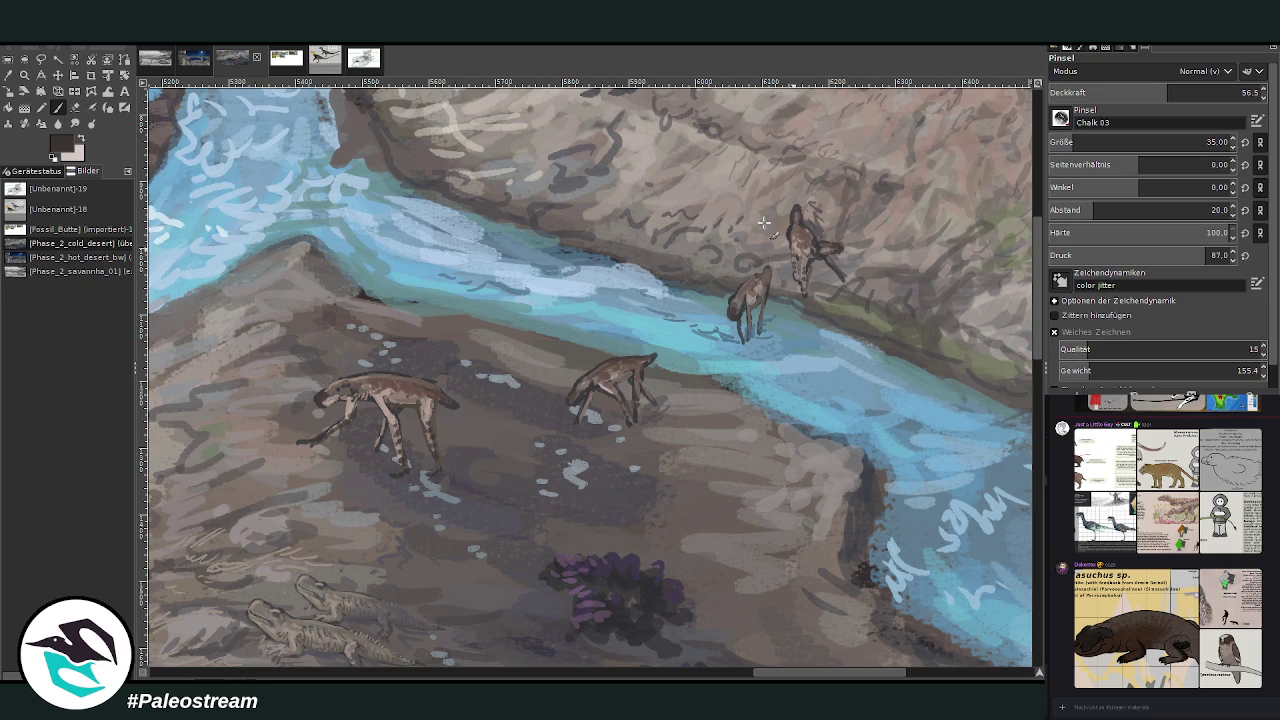
Paint a light-brown stroke along the left creature's front leg, then sample a dark grey.
{"action": "key", "text": "o"}
{"action": "left_click", "coordinate": [405, 395]}
{"action": "key", "text": "p"}
{"action": "left_click_drag", "start_coordinate": [381, 393], "coordinate": [313, 446]}
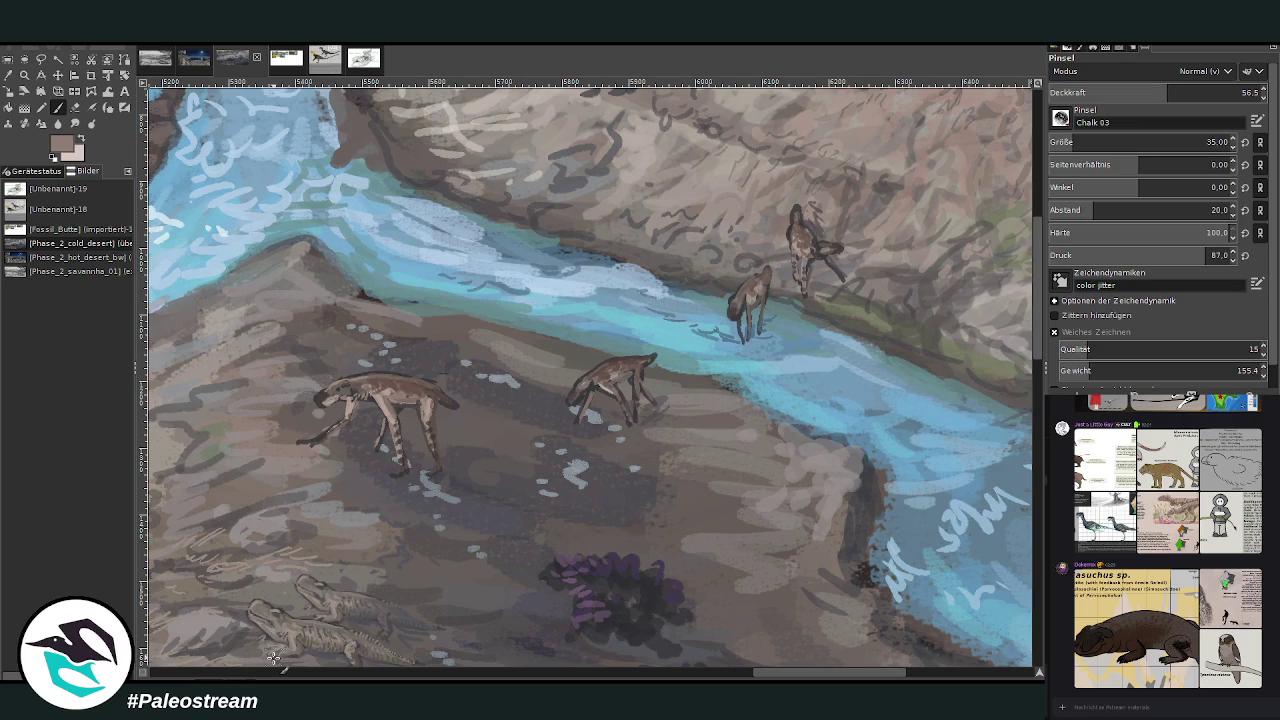
{"action": "key", "text": "o"}
{"action": "left_click", "coordinate": [459, 487]}
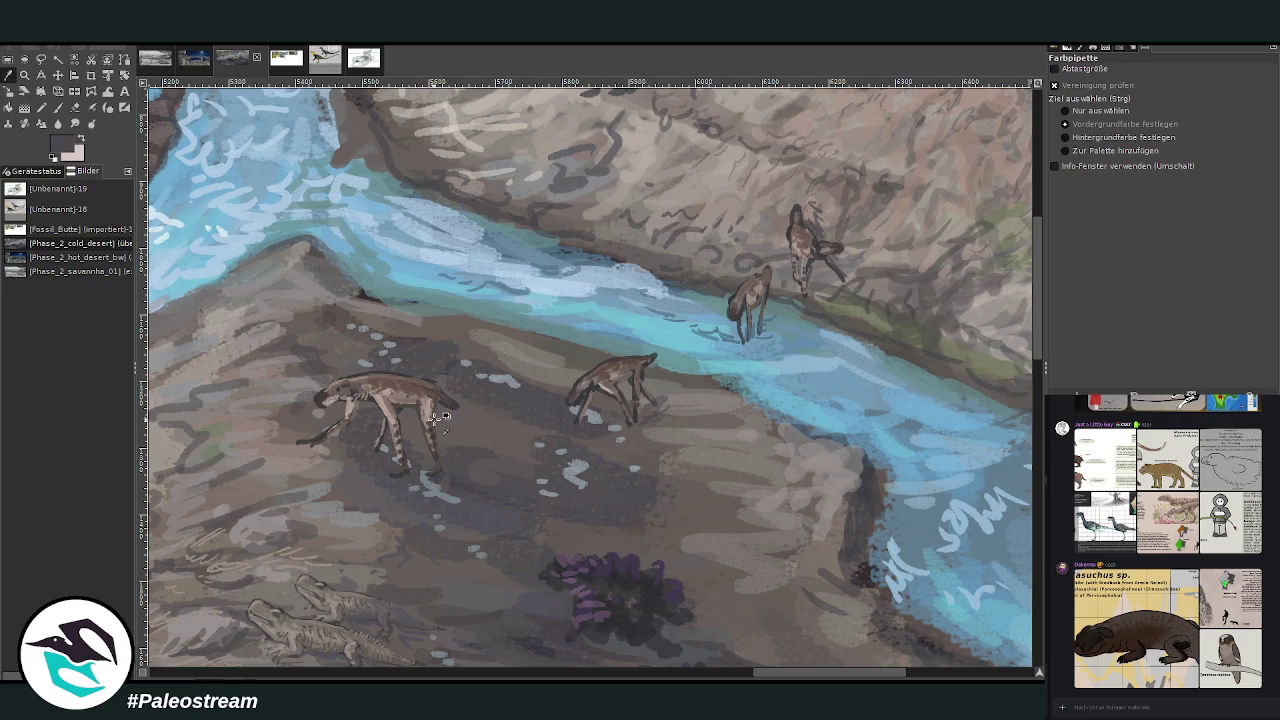
Raise brush opacity to 68.1 and paint light grey-brown strokes beside the middle creature.
{"action": "left_click", "coordinate": [56, 109]}
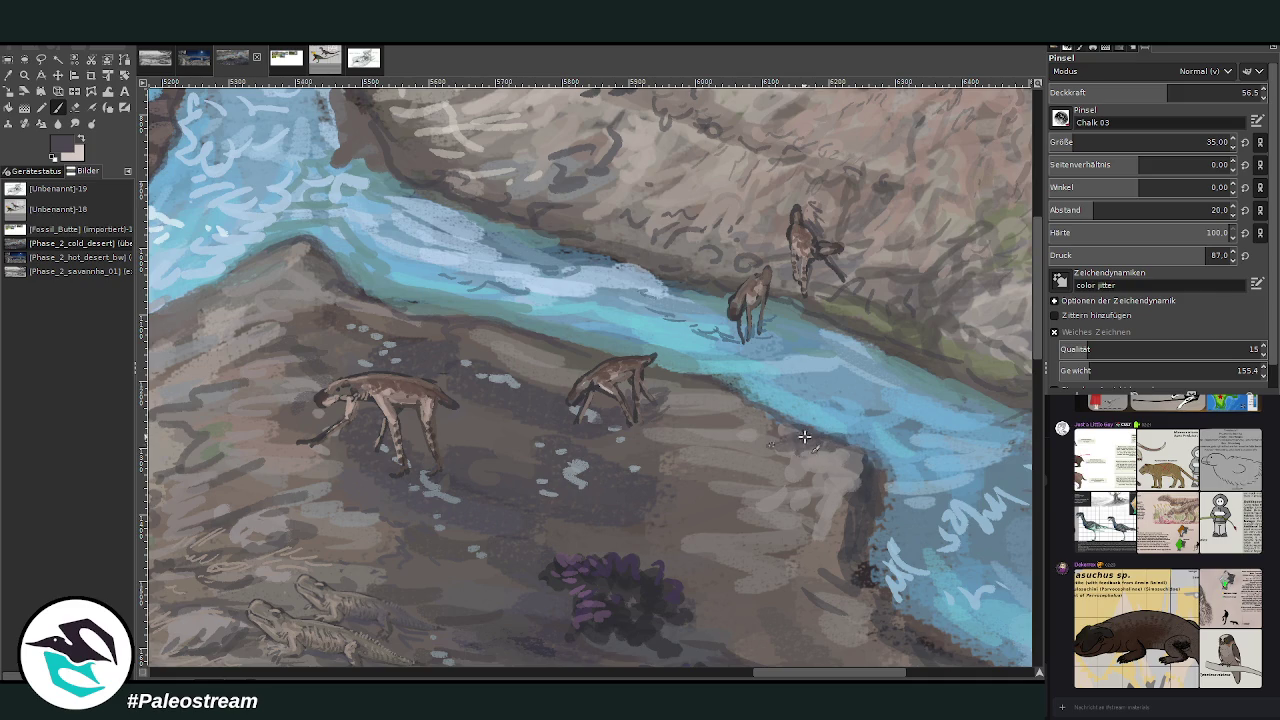
{"action": "left_click", "coordinate": [1192, 92]}
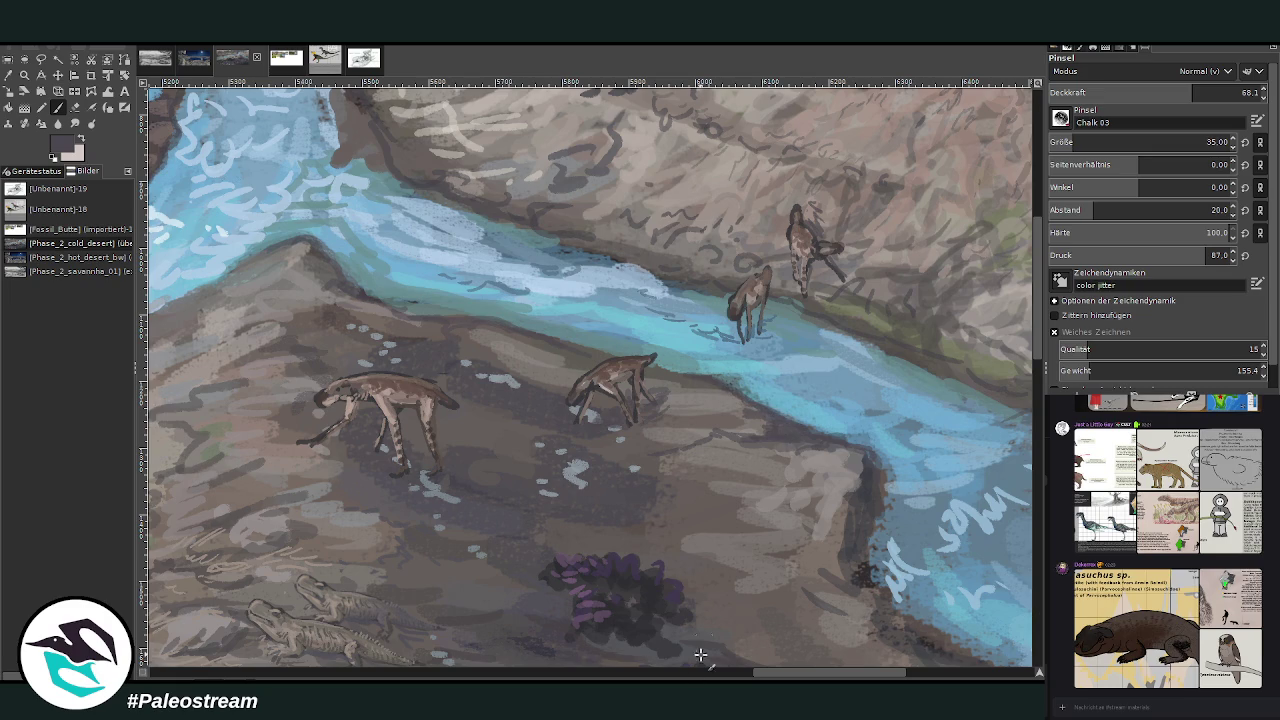
{"action": "left_click_drag", "start_coordinate": [767, 678], "coordinate": [798, 678]}
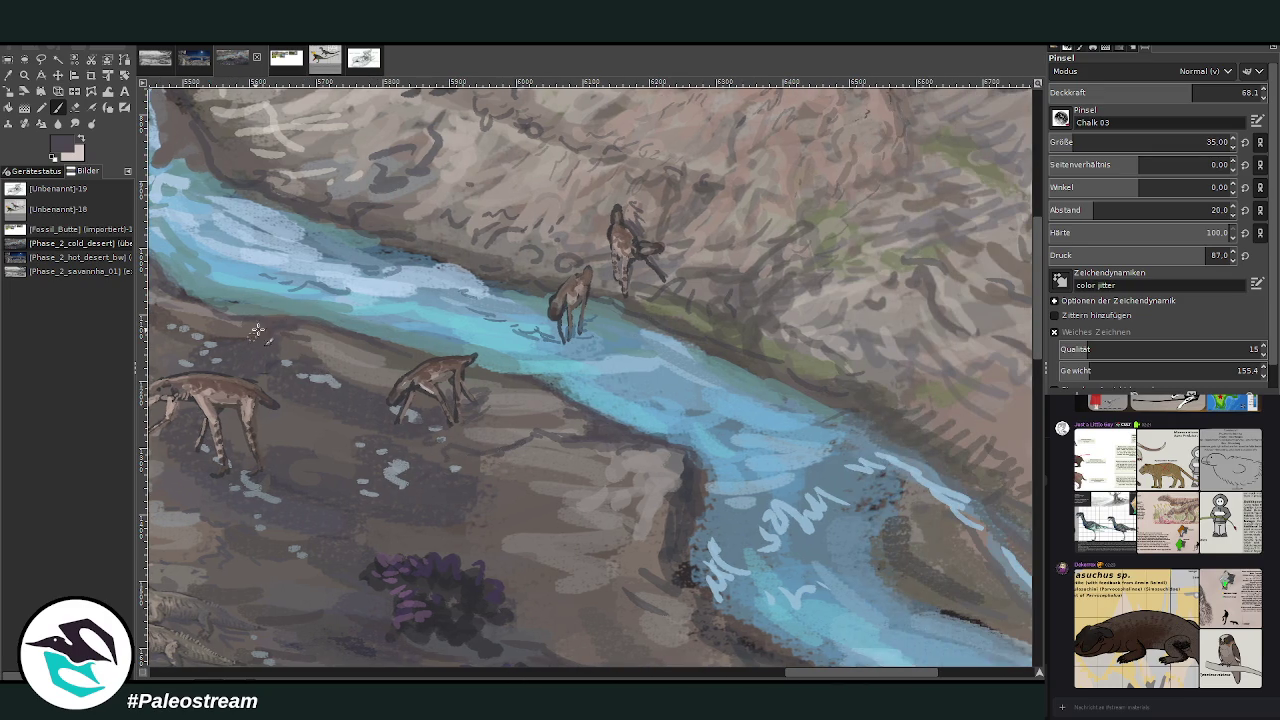
{"action": "key", "text": "o"}
{"action": "left_click", "coordinate": [325, 340]}
{"action": "key", "text": "p"}
{"action": "mouse_move", "coordinate": [270, 335]}
{"action": "left_mouse_down"}
{"action": "mouse_move", "coordinate": [330, 322]}
{"action": "mouse_move", "coordinate": [225, 350]}
{"action": "left_mouse_up"}
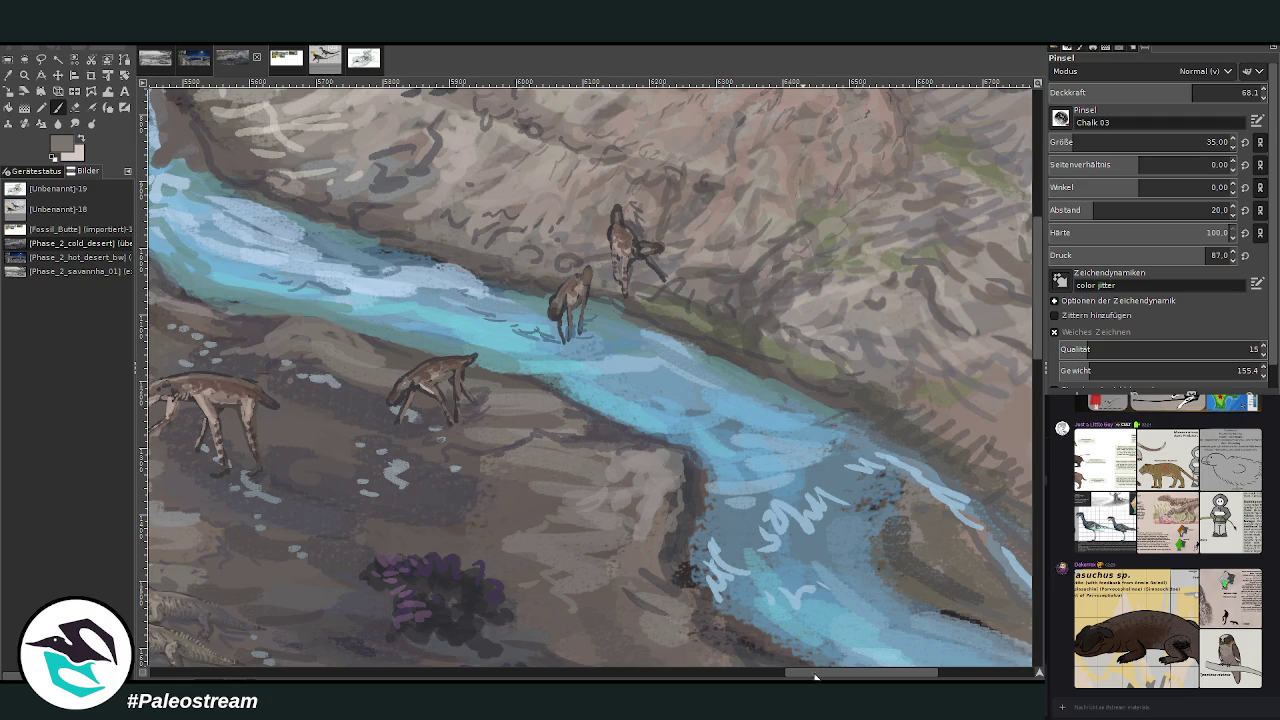
{"action": "scroll", "coordinate": [886, 592], "scroll_direction": "right", "scroll_amount": 5}
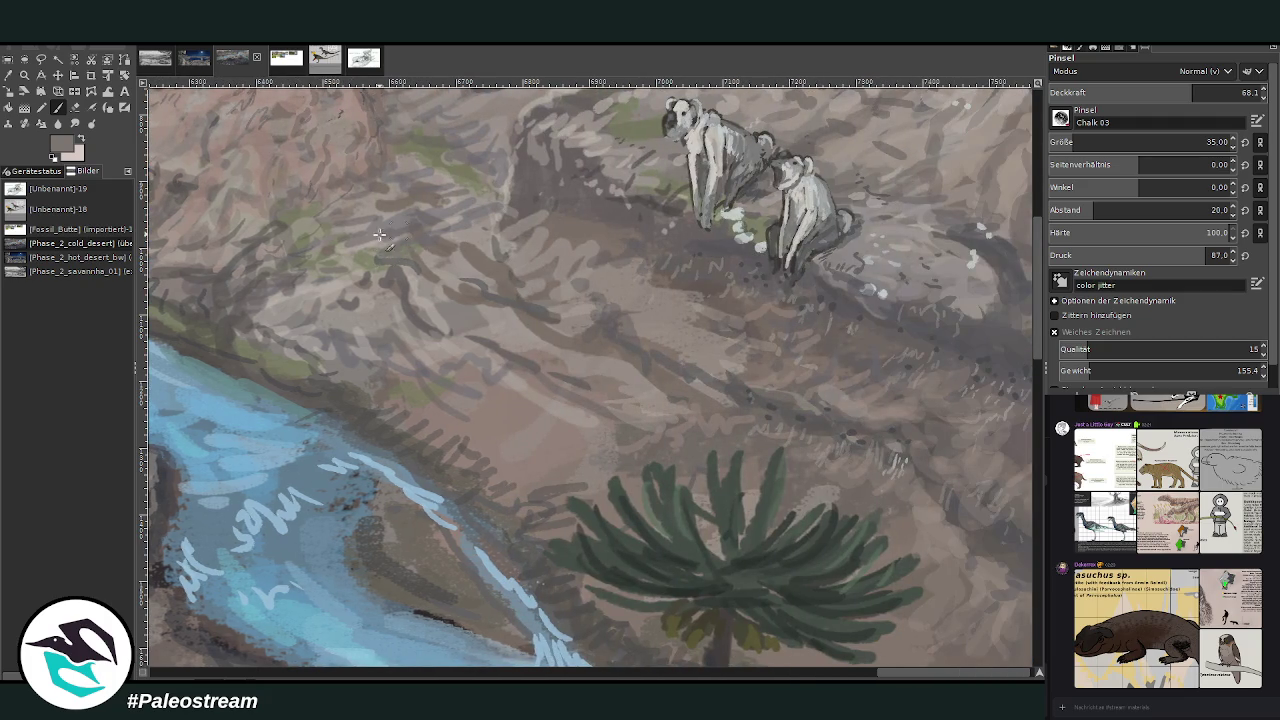
Zoom out over the painting, then zoom back in on the drinking creatures by the bank.
{"action": "scroll", "coordinate": [370, 270], "scroll_direction": "down", "scroll_amount": 2}
{"action": "scroll", "coordinate": [370, 270], "scroll_direction": "down", "scroll_amount": 2}
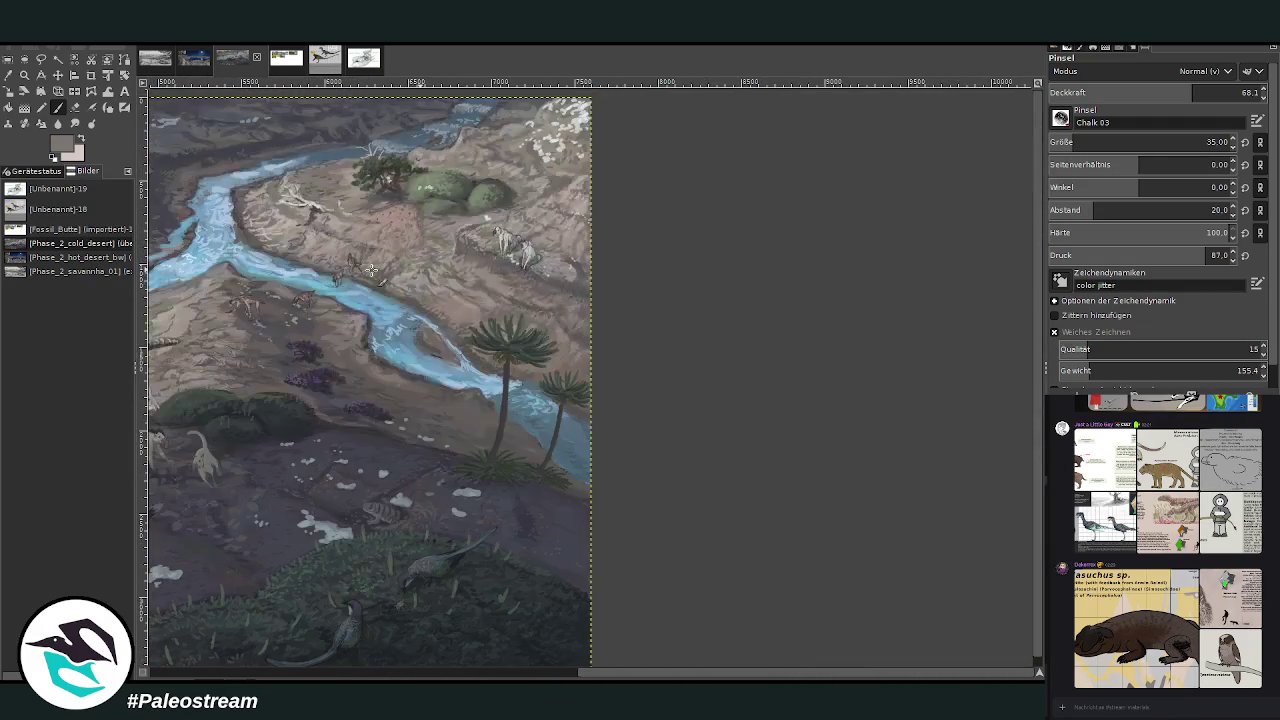
{"action": "left_click_drag", "start_coordinate": [610, 676], "coordinate": [542, 648]}
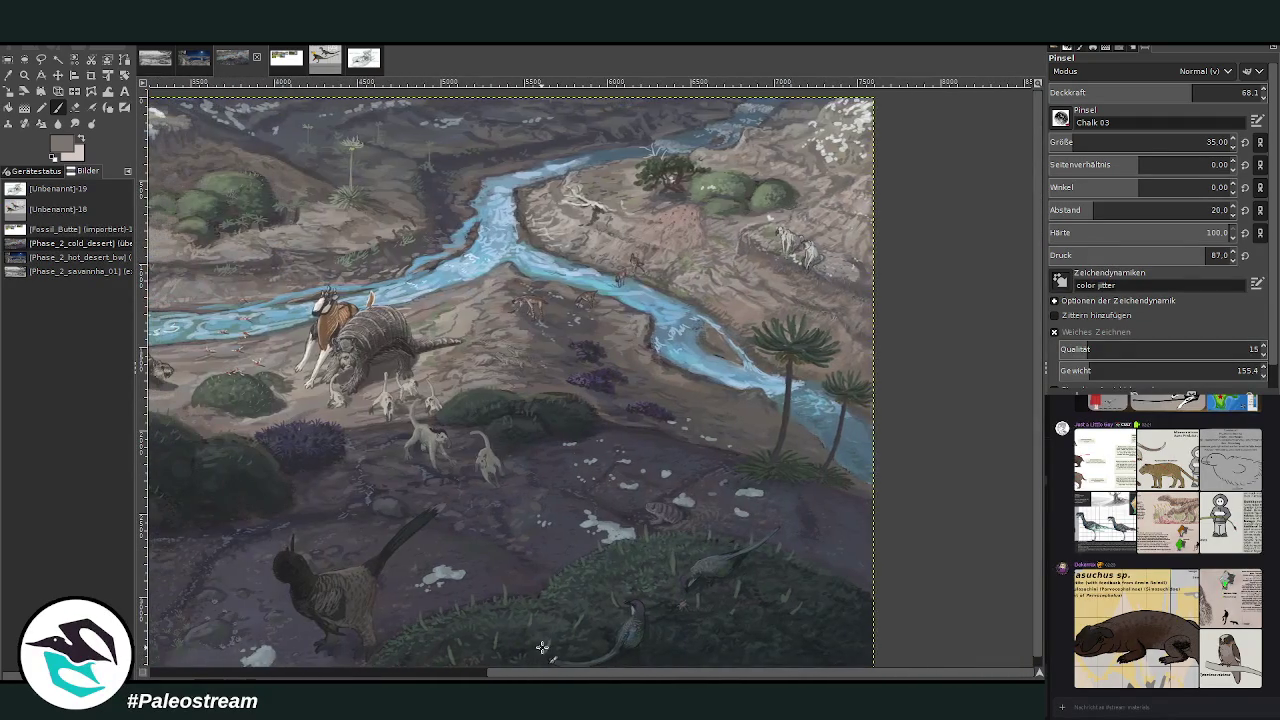
{"action": "key", "text": "z"}
{"action": "left_click_drag", "start_coordinate": [505, 218], "coordinate": [615, 340]}
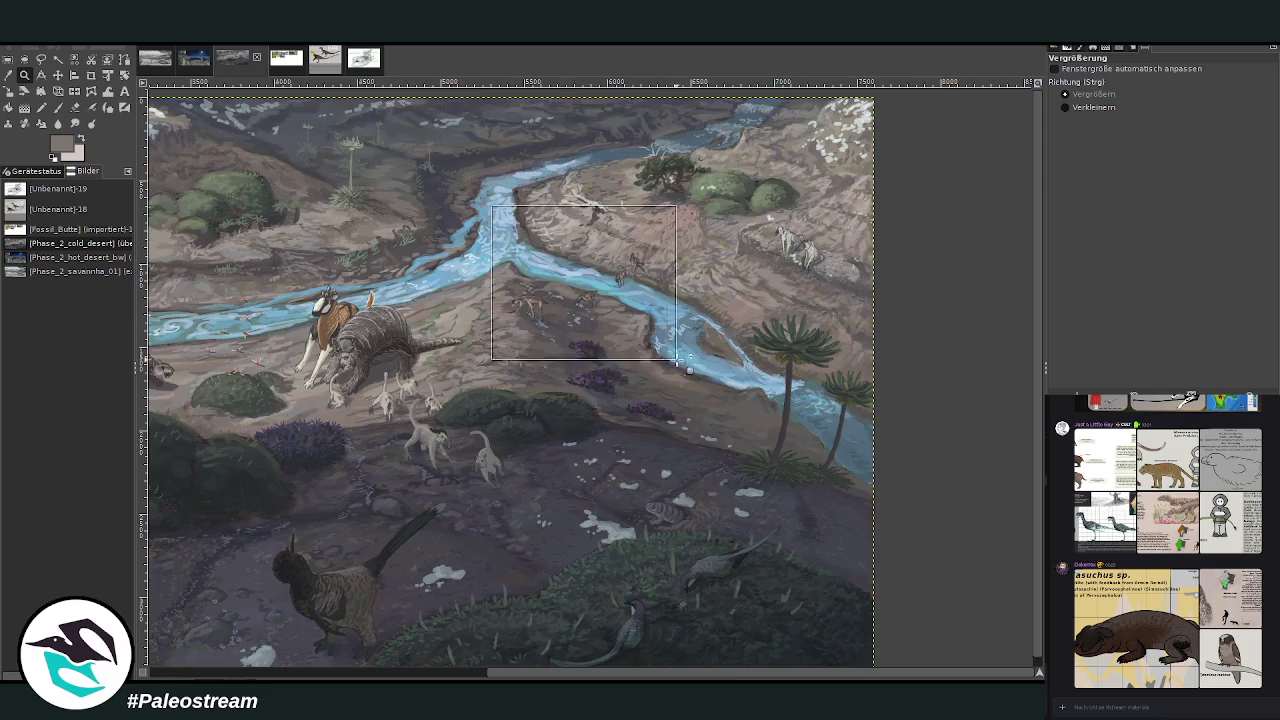
{"action": "left_click_drag", "start_coordinate": [350, 206], "coordinate": [642, 592]}
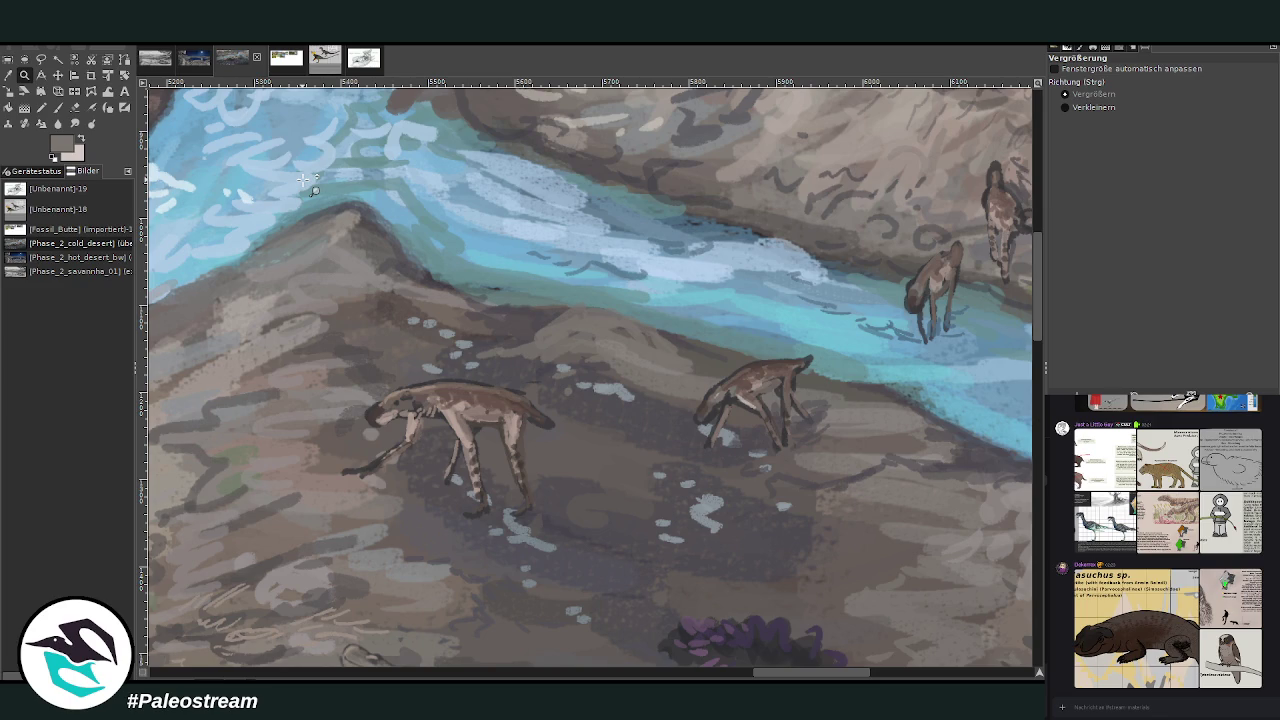
Pick a grey-beige colour and lighten the upper creature's head and neck.
{"action": "left_click", "coordinate": [41, 107]}
{"action": "left_click", "coordinate": [8, 75]}
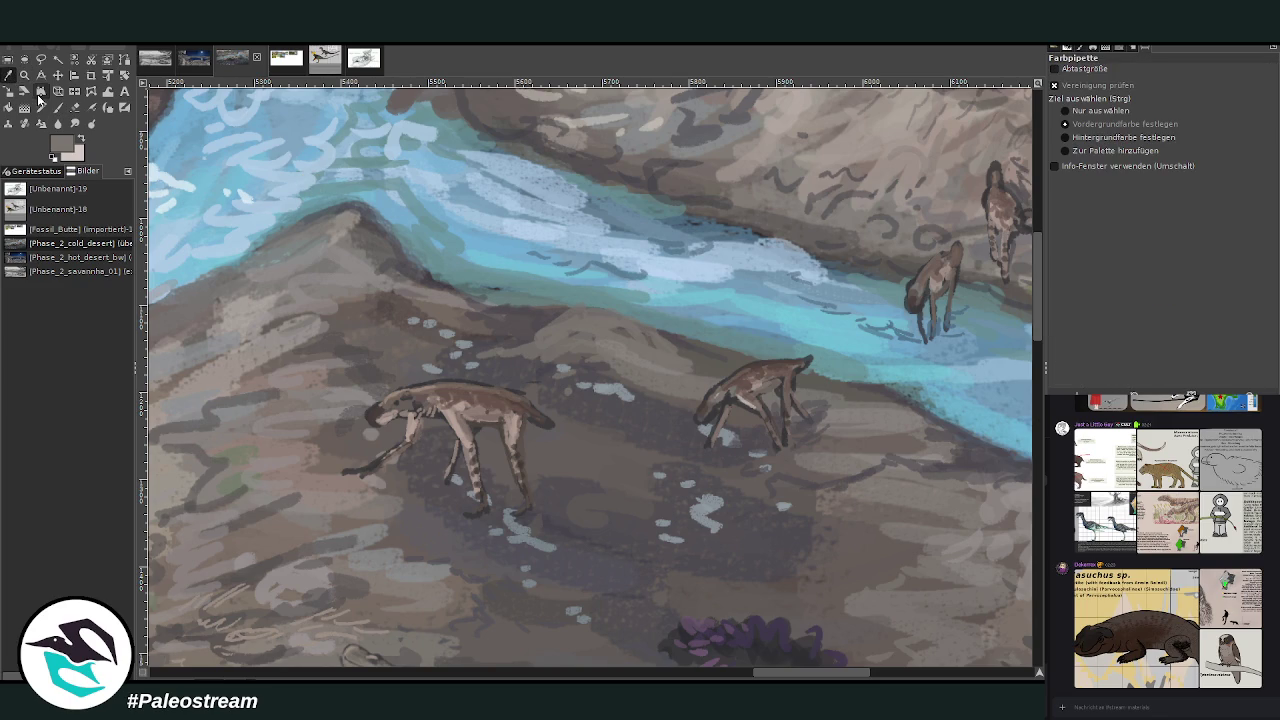
{"action": "key", "text": "p"}
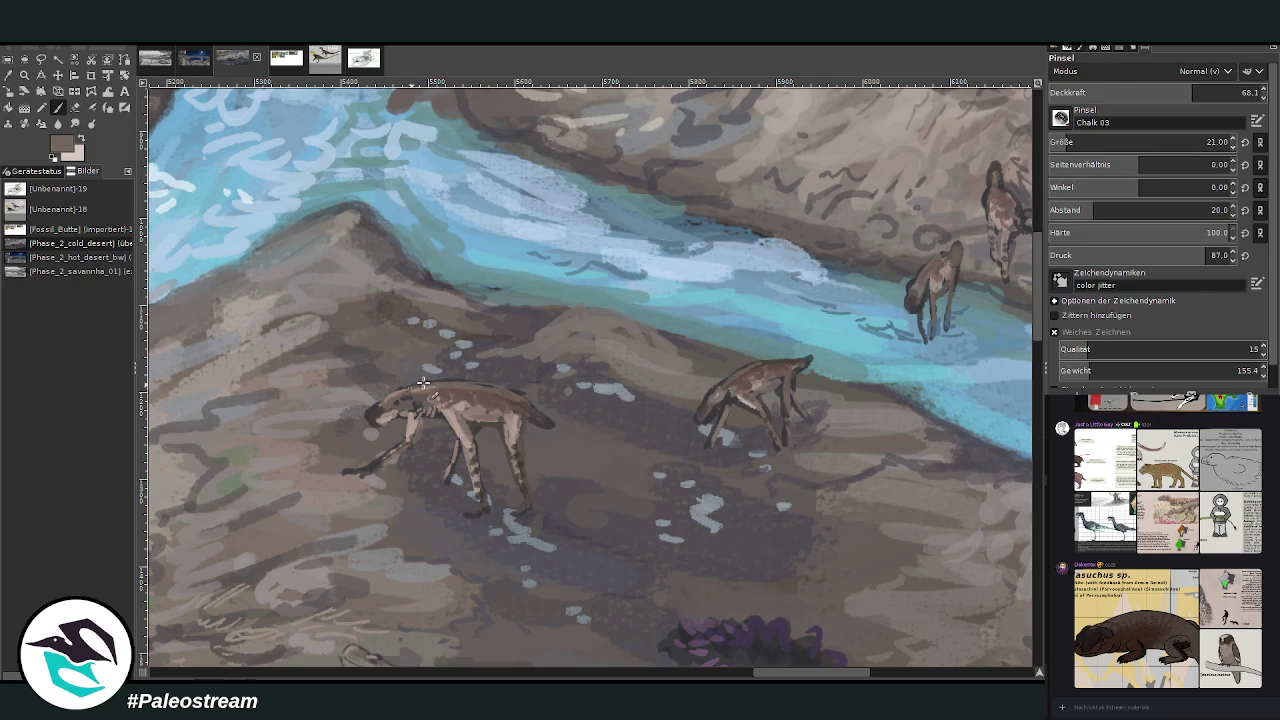
{"action": "key", "text": "shift+e"}
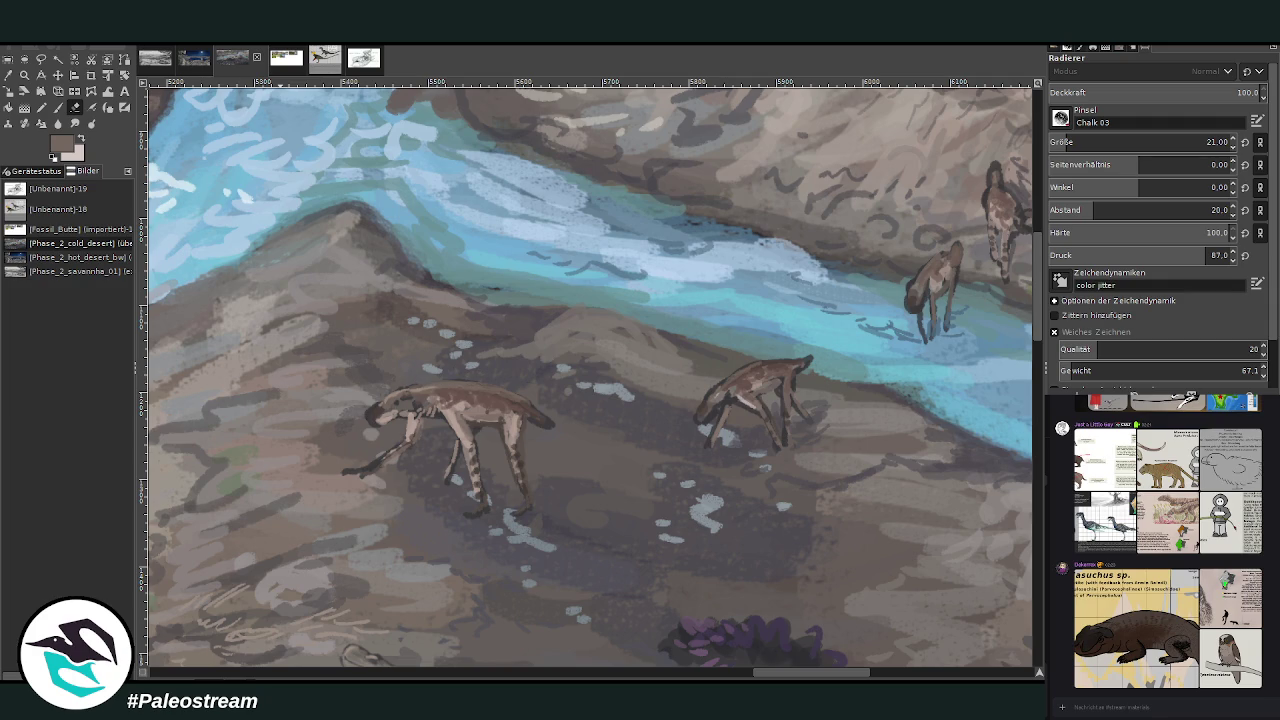
{"action": "left_click", "coordinate": [58, 108]}
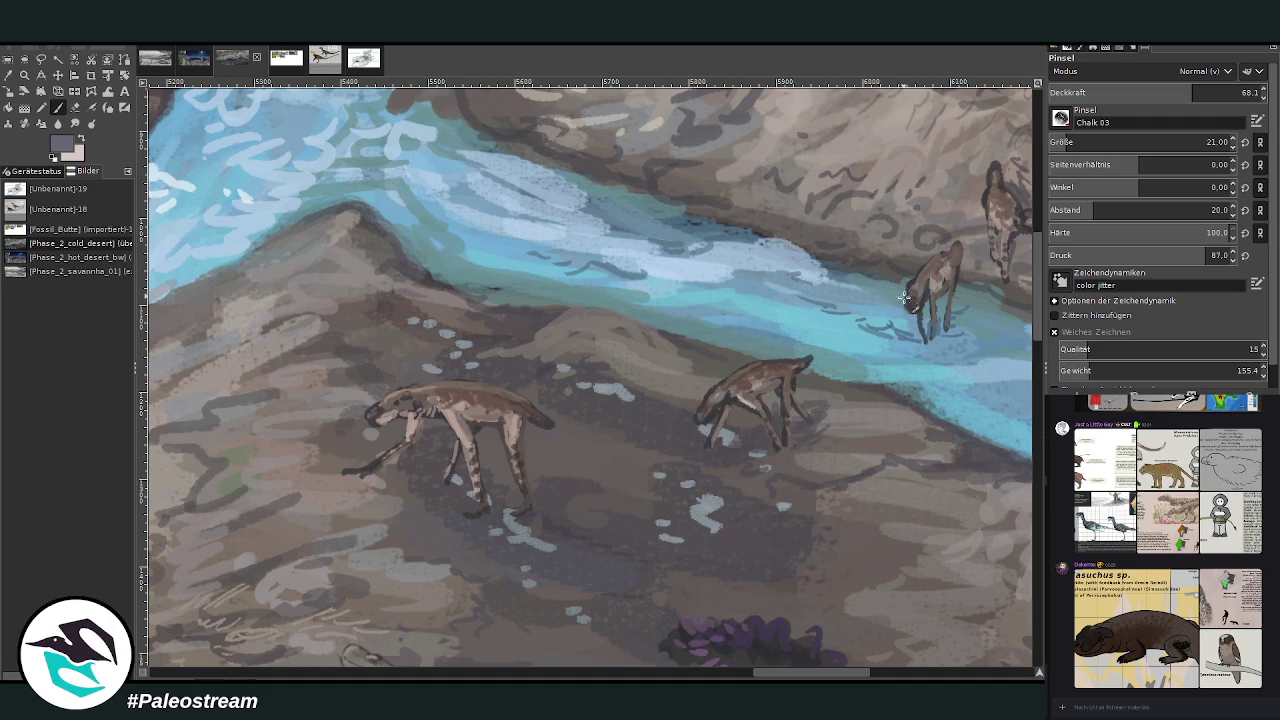
{"action": "left_click", "coordinate": [30, 89]}
{"action": "left_click", "coordinate": [477, 396]}
{"action": "key", "text": "p"}
{"action": "left_click_drag", "start_coordinate": [796, 674], "coordinate": [818, 674]}
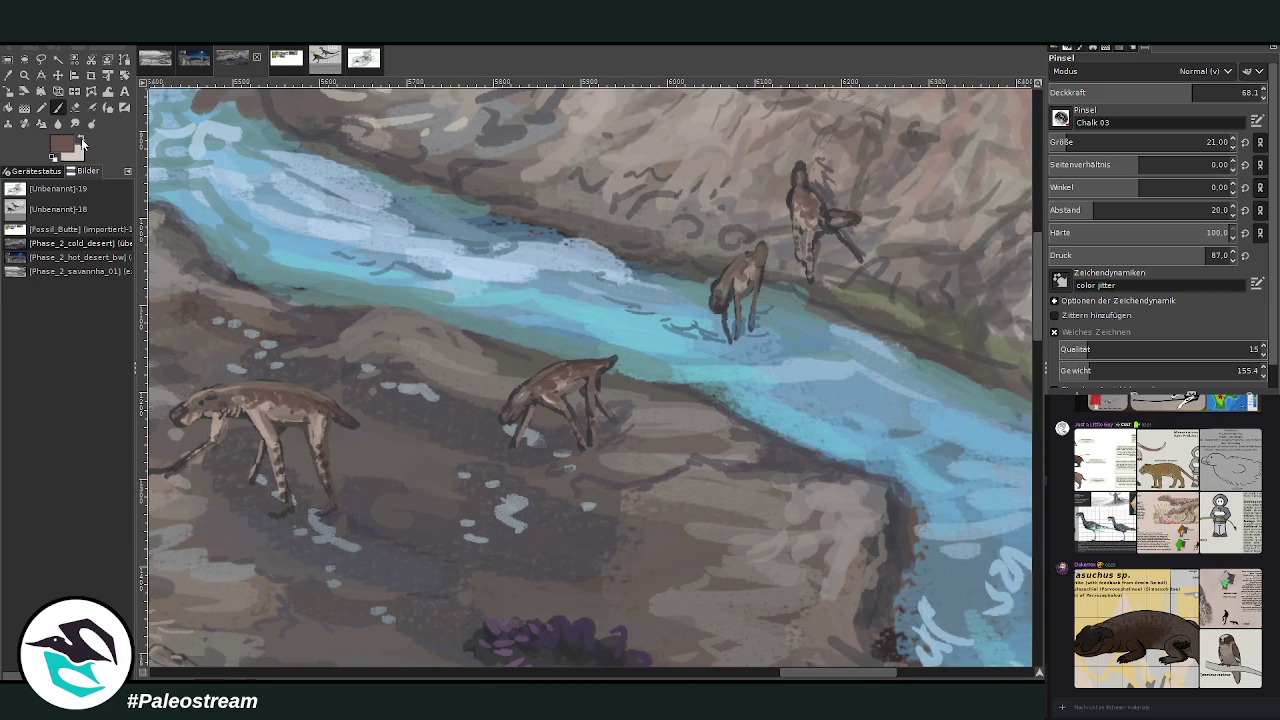
{"action": "left_click", "coordinate": [81, 139]}
{"action": "left_click", "coordinate": [1004, 318], "text": "ctrl"}
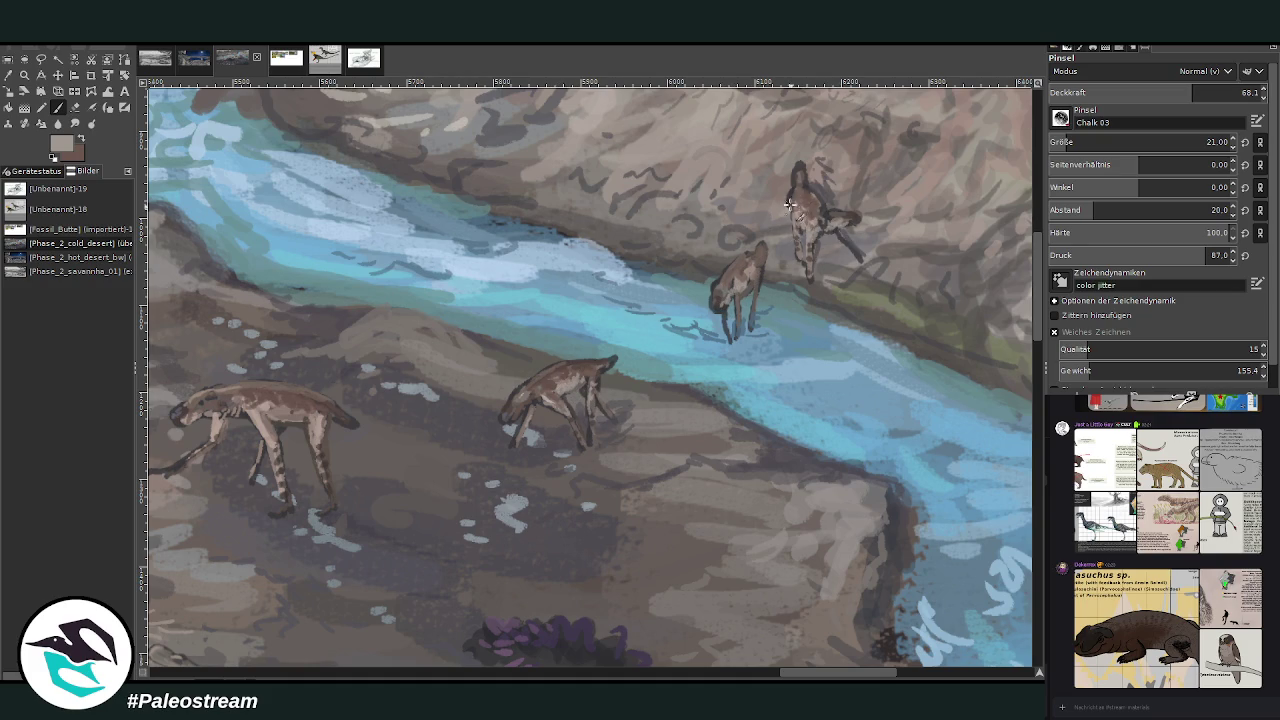
{"action": "left_click_drag", "start_coordinate": [798, 196], "coordinate": [800, 164]}
Zoom out and frame the river fork area for a closer view.
{"action": "scroll", "coordinate": [744, 225], "scroll_direction": "down", "scroll_amount": 2}
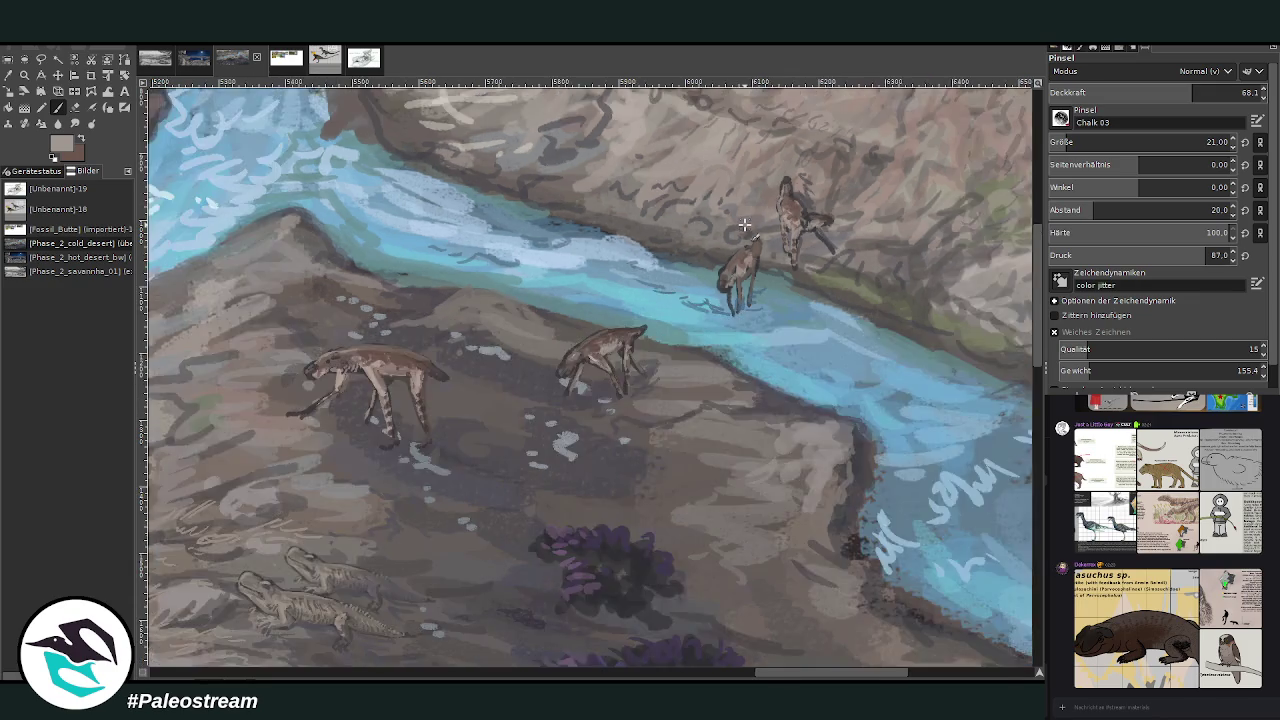
{"action": "scroll", "coordinate": [744, 225], "scroll_direction": "down", "scroll_amount": 2}
{"action": "scroll", "coordinate": [744, 225], "scroll_direction": "down", "scroll_amount": 1}
{"action": "key", "text": "z"}
{"action": "left_click_drag", "start_coordinate": [395, 143], "coordinate": [940, 597]}
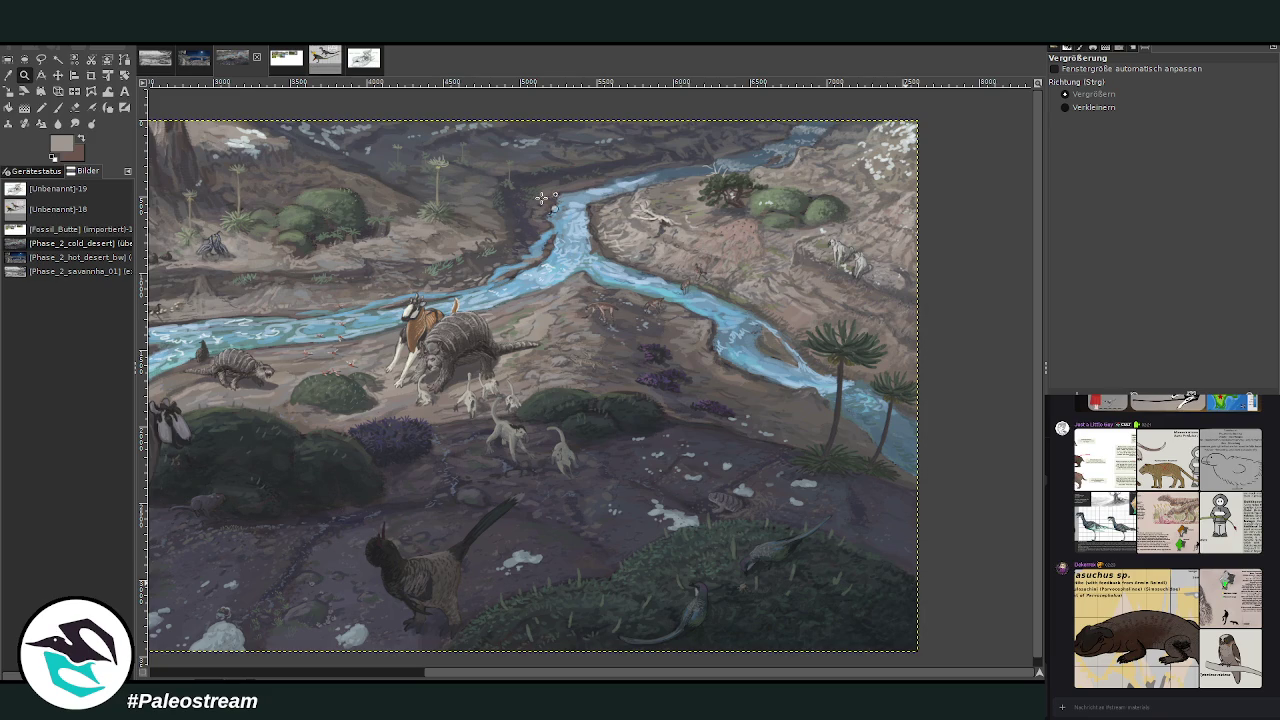
{"action": "left_click", "coordinate": [8, 75]}
{"action": "left_click", "coordinate": [504, 312]}
{"action": "left_click", "coordinate": [24, 75]}
{"action": "left_click_drag", "start_coordinate": [547, 222], "coordinate": [805, 380]}
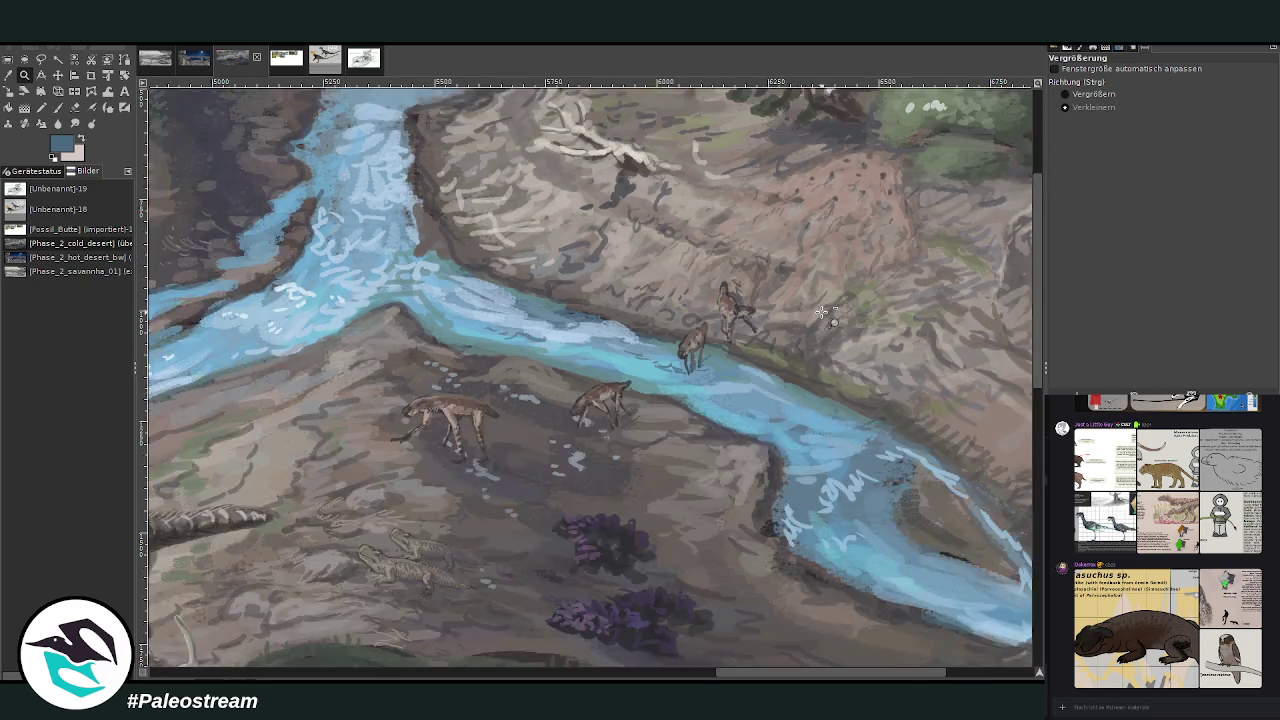
{"action": "left_click", "coordinate": [822, 315], "text": "ctrl"}
{"action": "left_click", "coordinate": [822, 315], "text": "ctrl"}
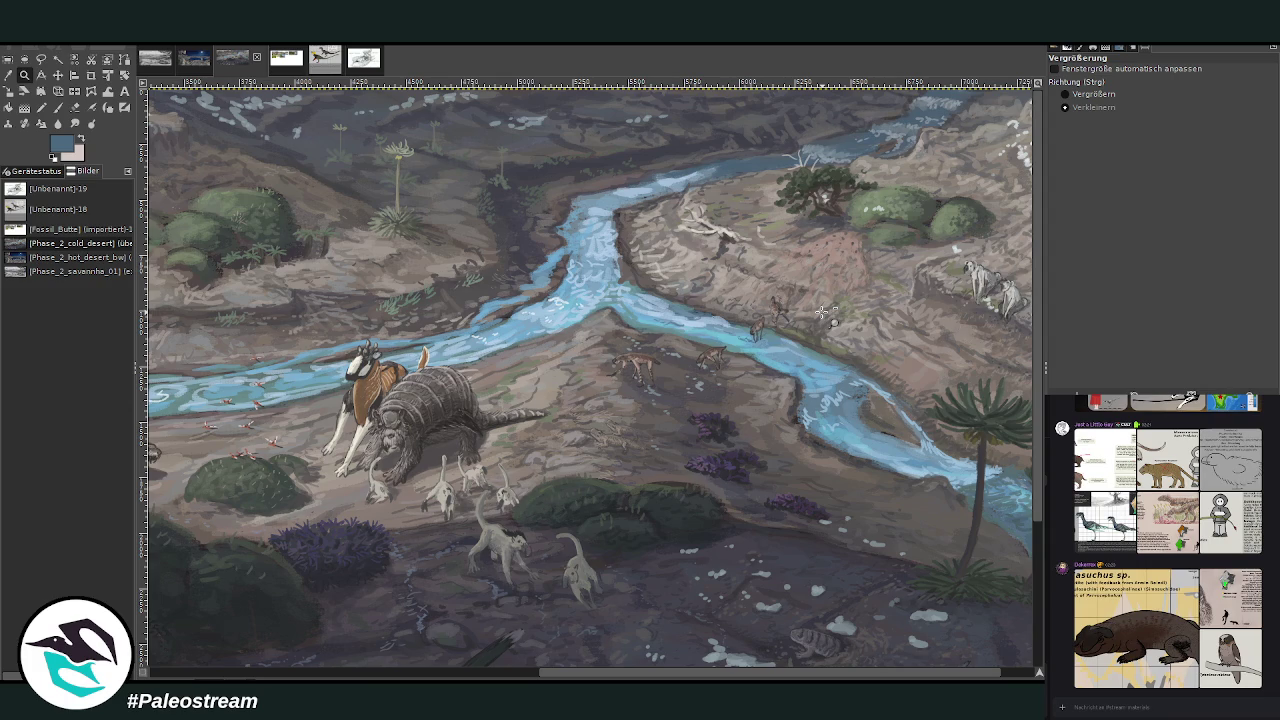
{"action": "scroll", "coordinate": [729, 405], "scroll_direction": "down", "scroll_amount": 3}
{"action": "scroll", "coordinate": [729, 405], "scroll_direction": "up", "scroll_amount": 3}
{"action": "scroll", "coordinate": [673, 489], "scroll_direction": "down", "scroll_amount": 3}
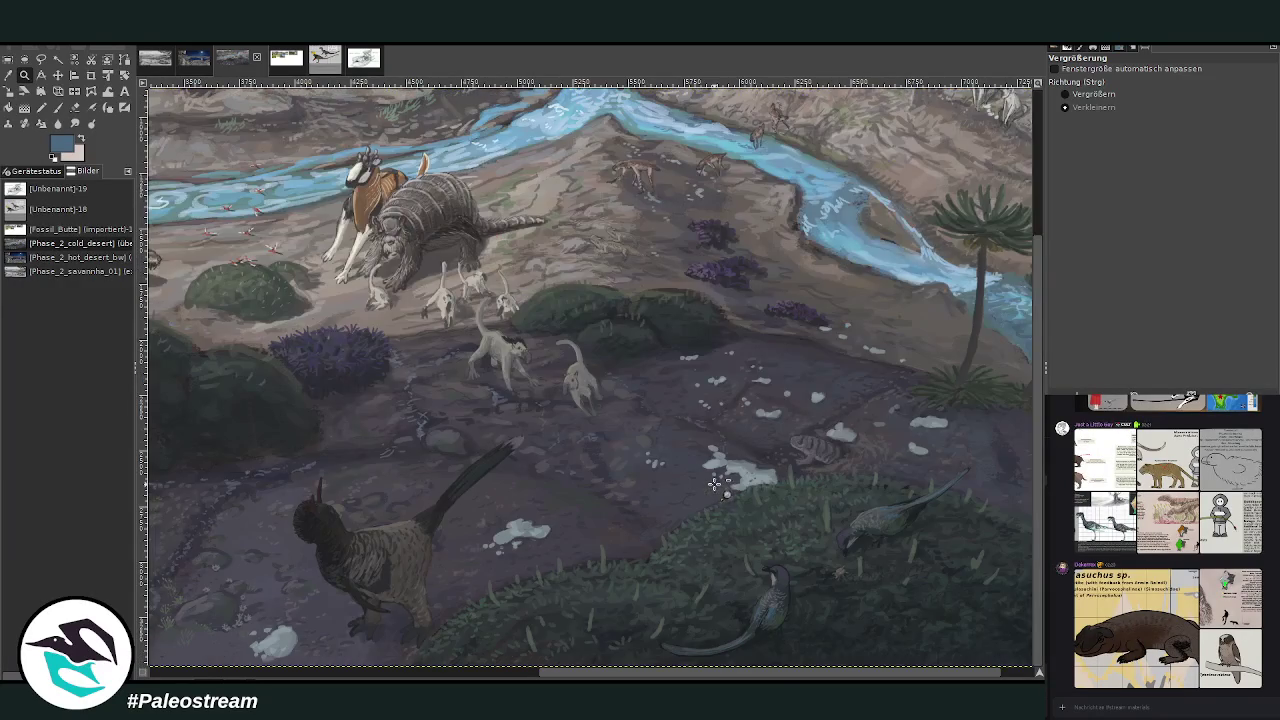
{"action": "scroll", "coordinate": [586, 454], "scroll_direction": "up", "scroll_amount": 2}
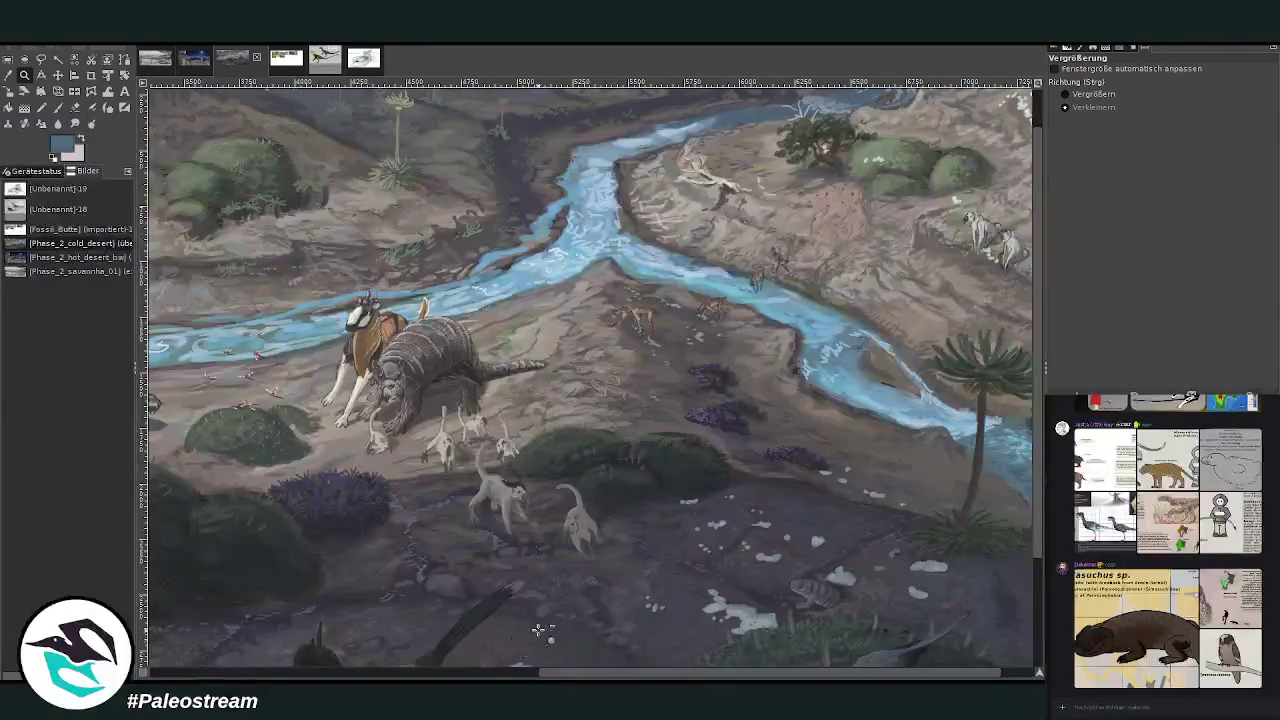
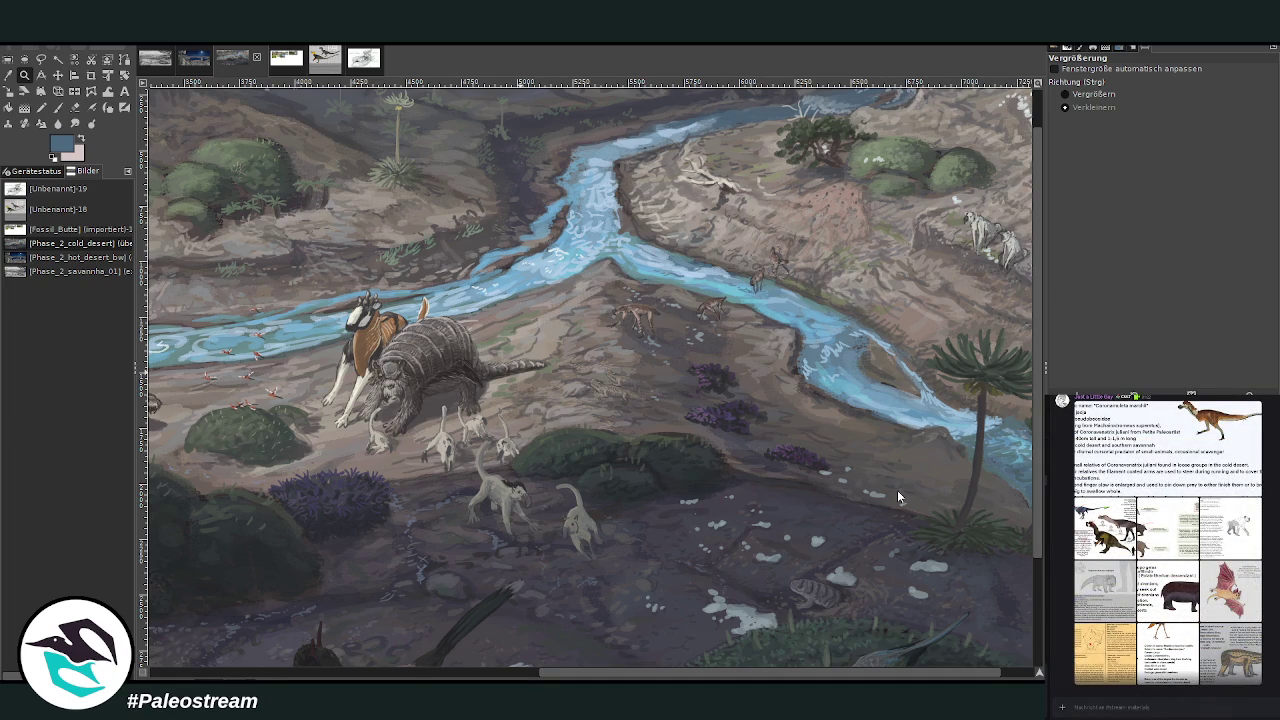
Paste the Mammals of the Merina highlands reference sheet onto the desert painting.
{"action": "key", "text": "ctrl+v"}
{"action": "scroll", "coordinate": [770, 465], "scroll_direction": "down", "scroll_amount": 3}
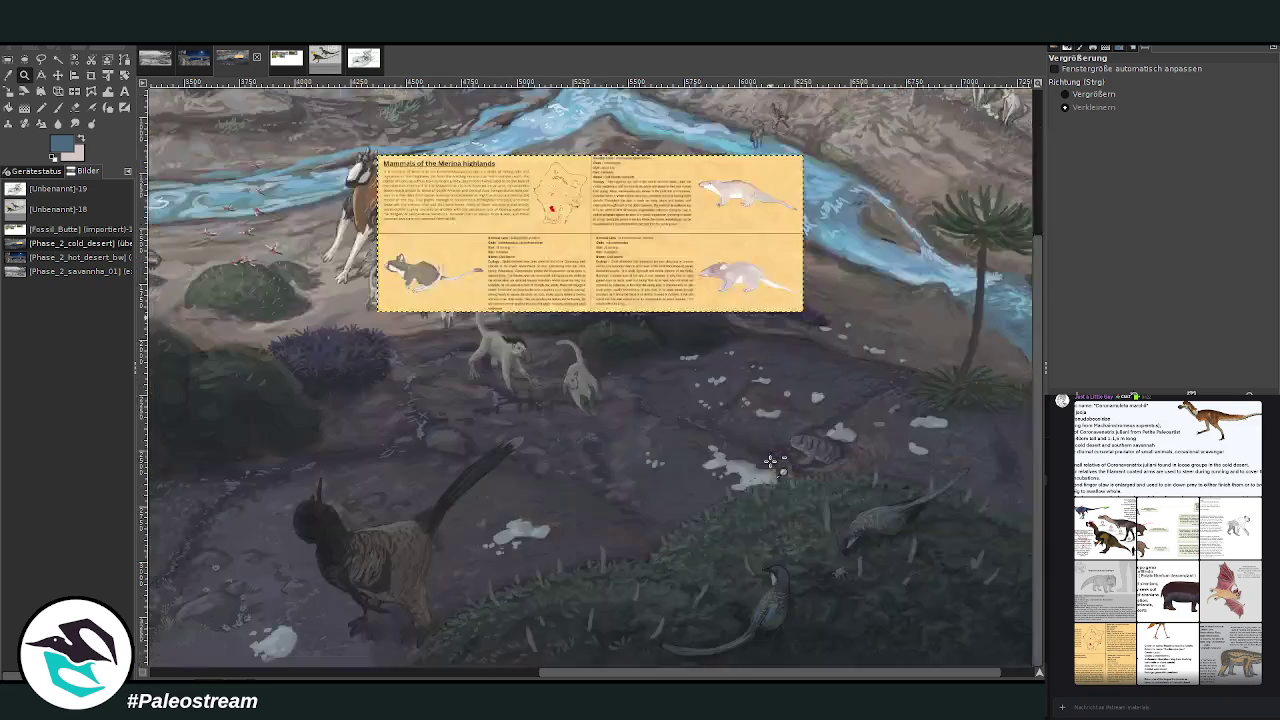
{"action": "scroll", "coordinate": [885, 677], "scroll_direction": "right", "scroll_amount": 1}
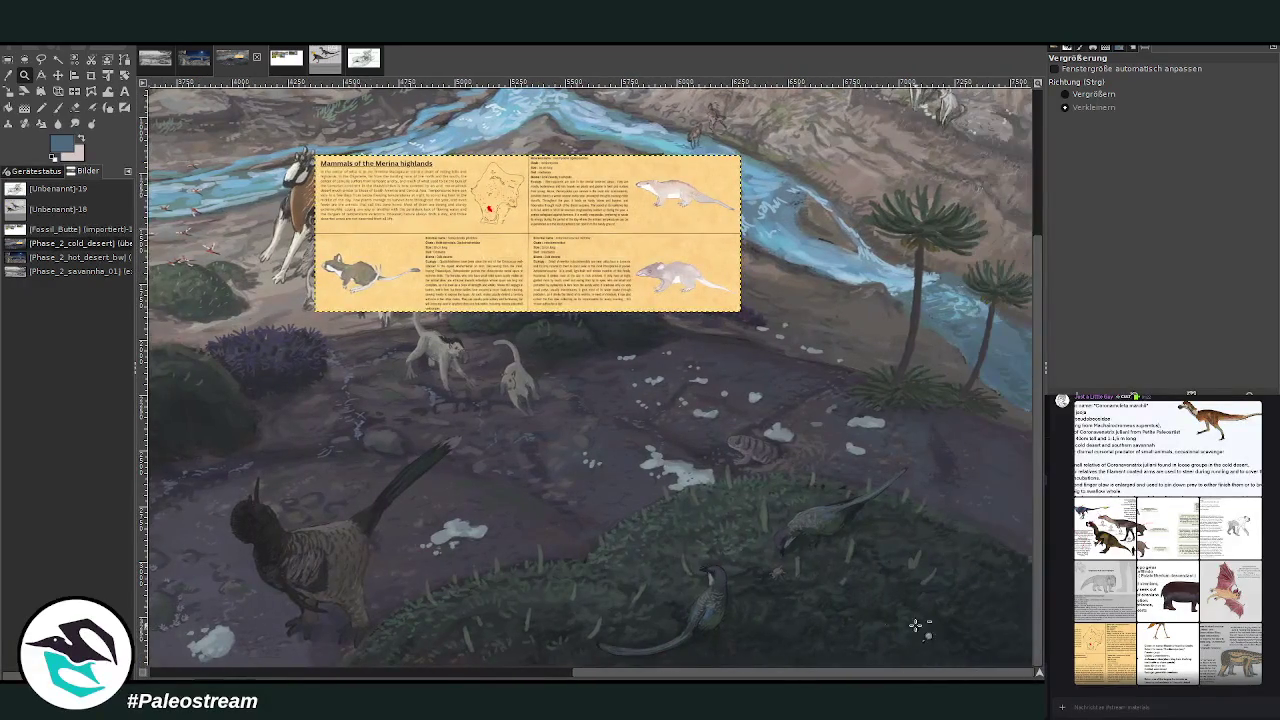
{"action": "scroll", "coordinate": [850, 594], "scroll_direction": "up", "scroll_amount": 3}
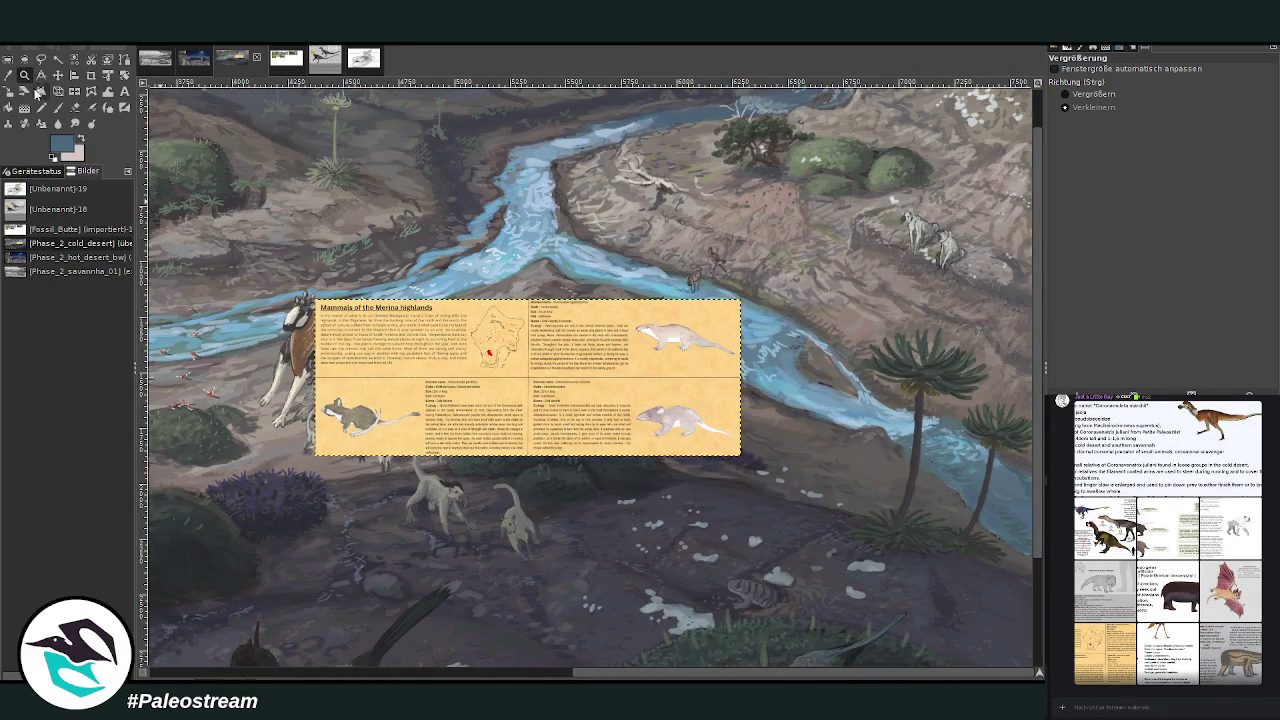
Zoom in until the pasted mammal info sheet fills the view.
{"action": "left_click", "coordinate": [1065, 93]}
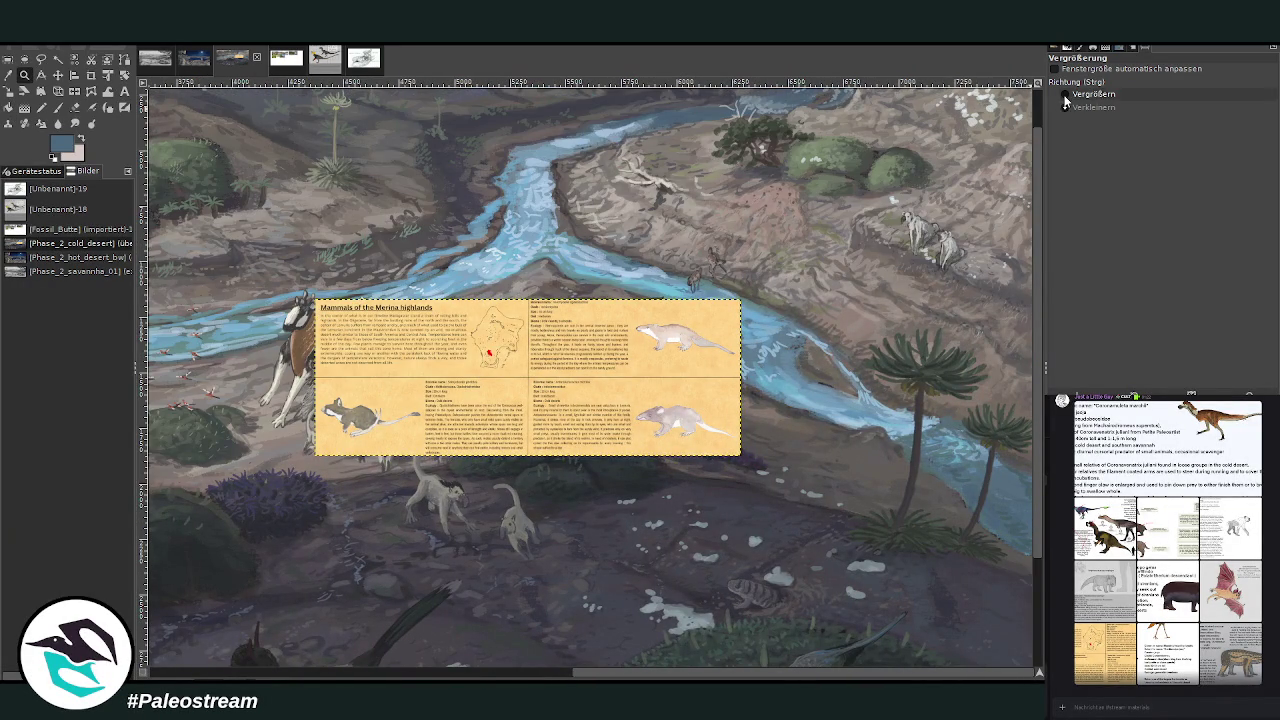
{"action": "left_click_drag", "start_coordinate": [302, 278], "coordinate": [782, 468]}
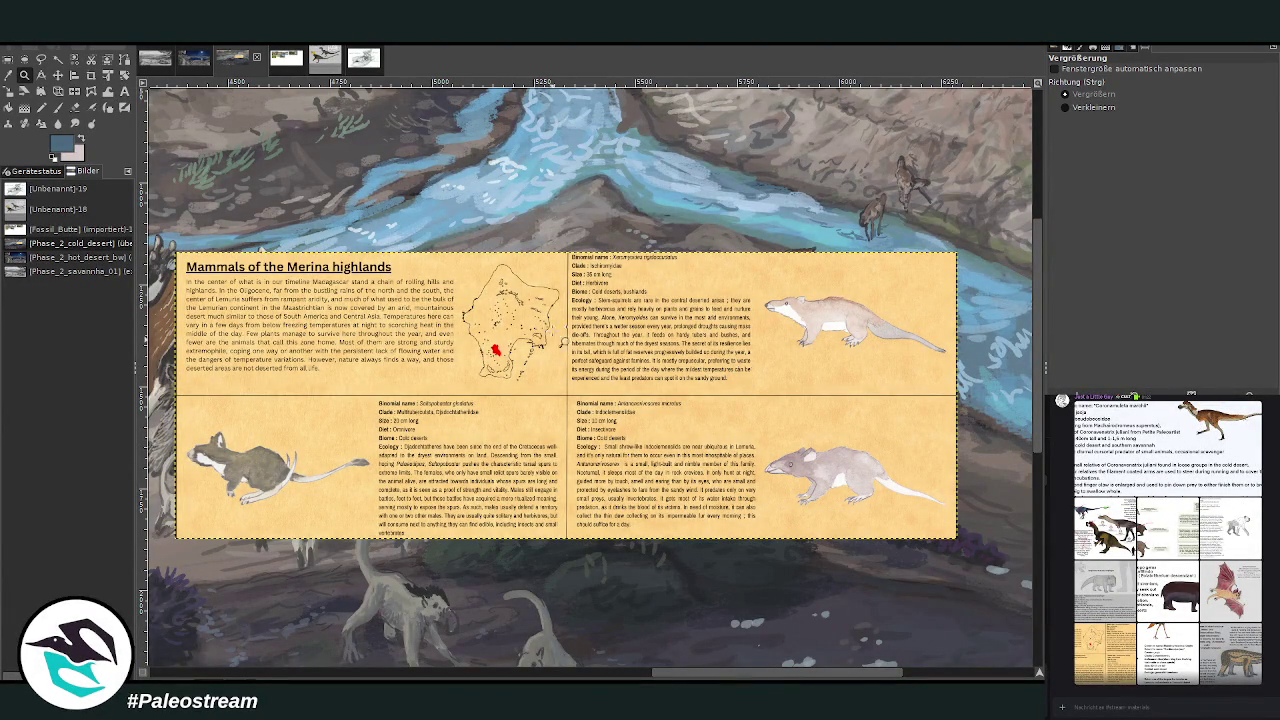
{"action": "left_click_drag", "start_coordinate": [177, 229], "coordinate": [957, 598]}
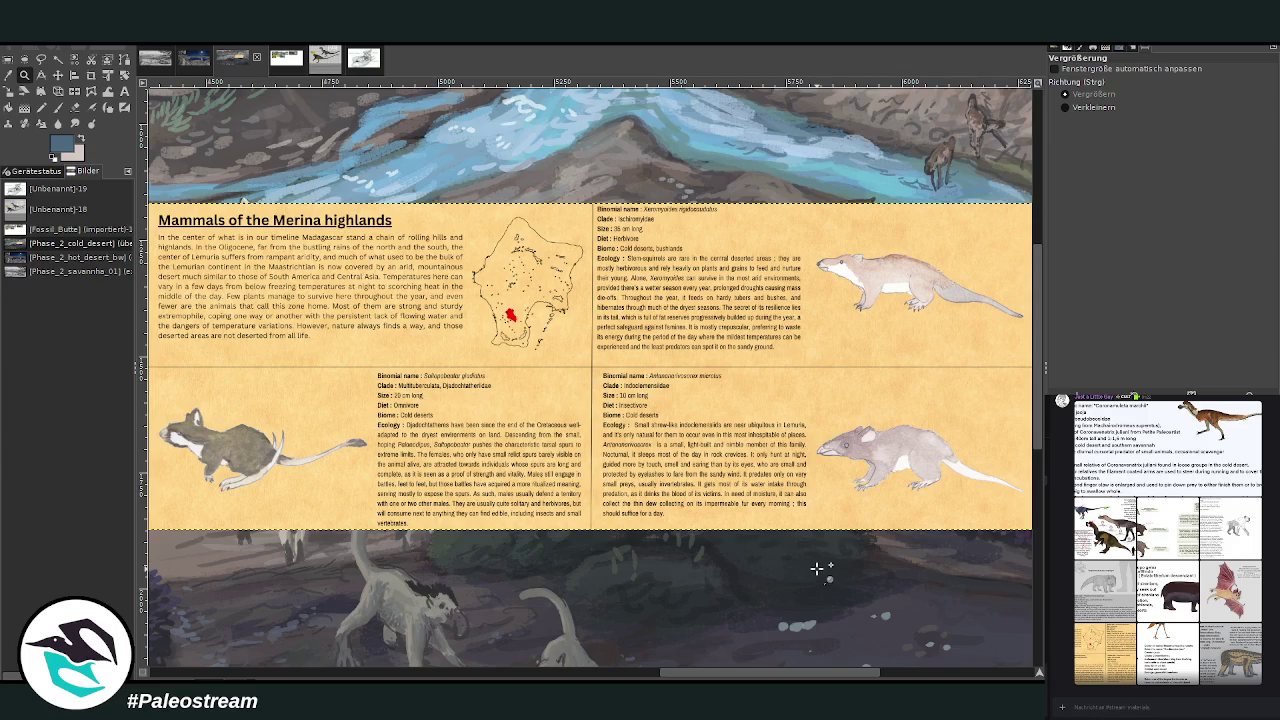
{"action": "scroll", "coordinate": [812, 560], "scroll_direction": "down", "scroll_amount": 3}
{"action": "scroll", "coordinate": [812, 560], "scroll_direction": "up", "scroll_amount": 3}
{"action": "scroll", "coordinate": [812, 560], "scroll_direction": "up", "scroll_amount": 3}
{"action": "scroll", "coordinate": [812, 560], "scroll_direction": "down", "scroll_amount": 9}
{"action": "scroll", "coordinate": [812, 560], "scroll_direction": "down", "scroll_amount": 3}
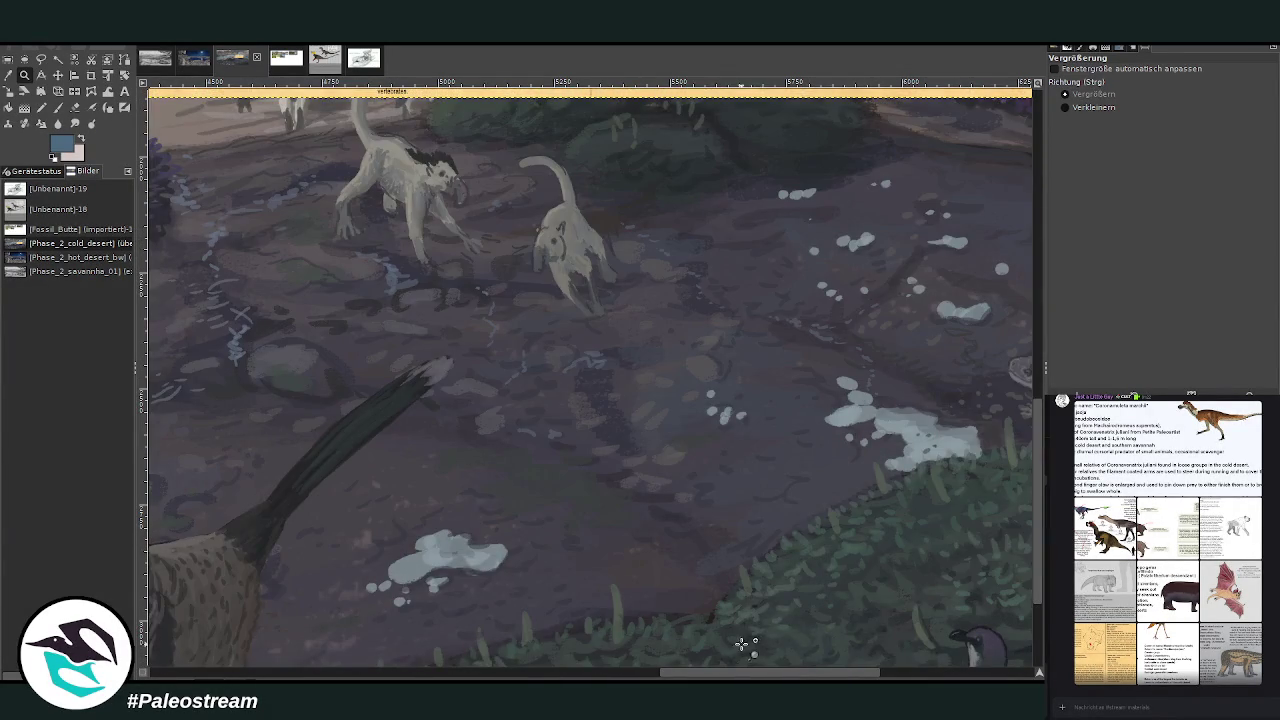
{"action": "scroll", "coordinate": [751, 665], "scroll_direction": "right", "scroll_amount": 2}
{"action": "scroll", "coordinate": [720, 610], "scroll_direction": "left", "scroll_amount": 5}
{"action": "scroll", "coordinate": [700, 580], "scroll_direction": "up", "scroll_amount": 5}
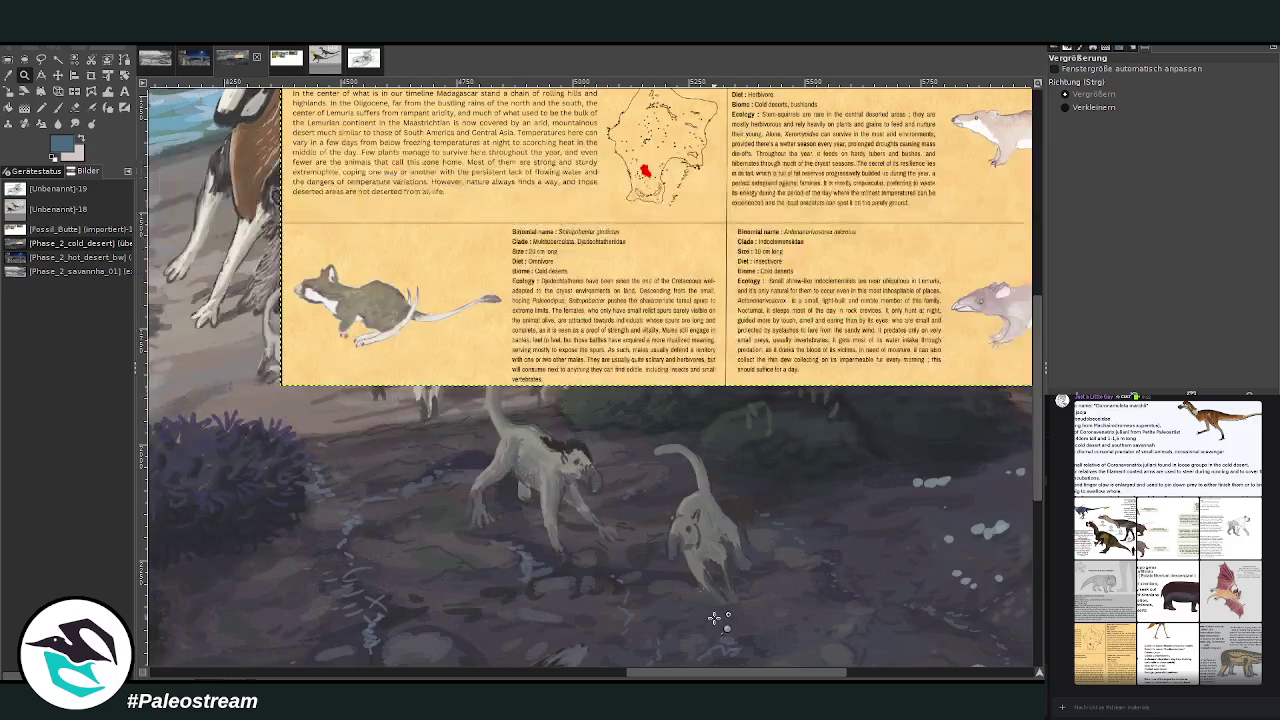
Crop the pasted sheet down to its lower row of animal entries.
{"action": "left_click", "coordinate": [91, 75]}
{"action": "left_click_drag", "start_coordinate": [280, 220], "coordinate": [1040, 386]}
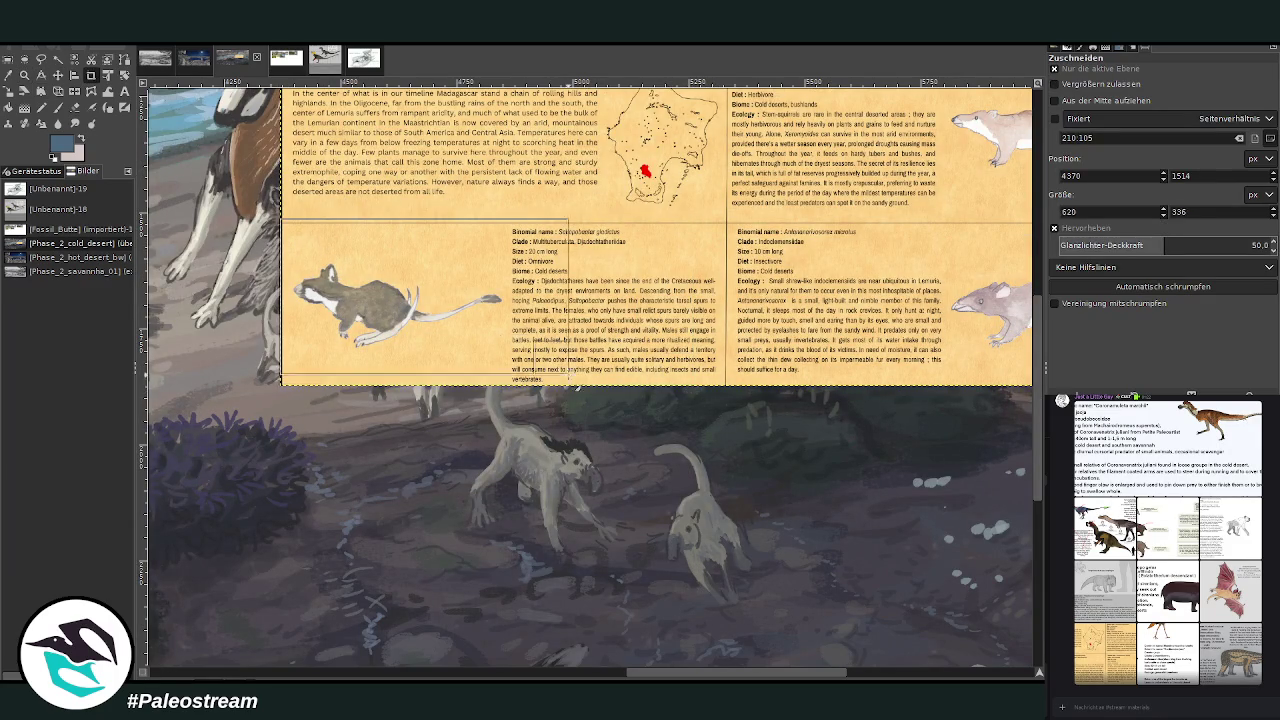
{"action": "scroll", "coordinate": [495, 255], "scroll_direction": "right", "scroll_amount": 2}
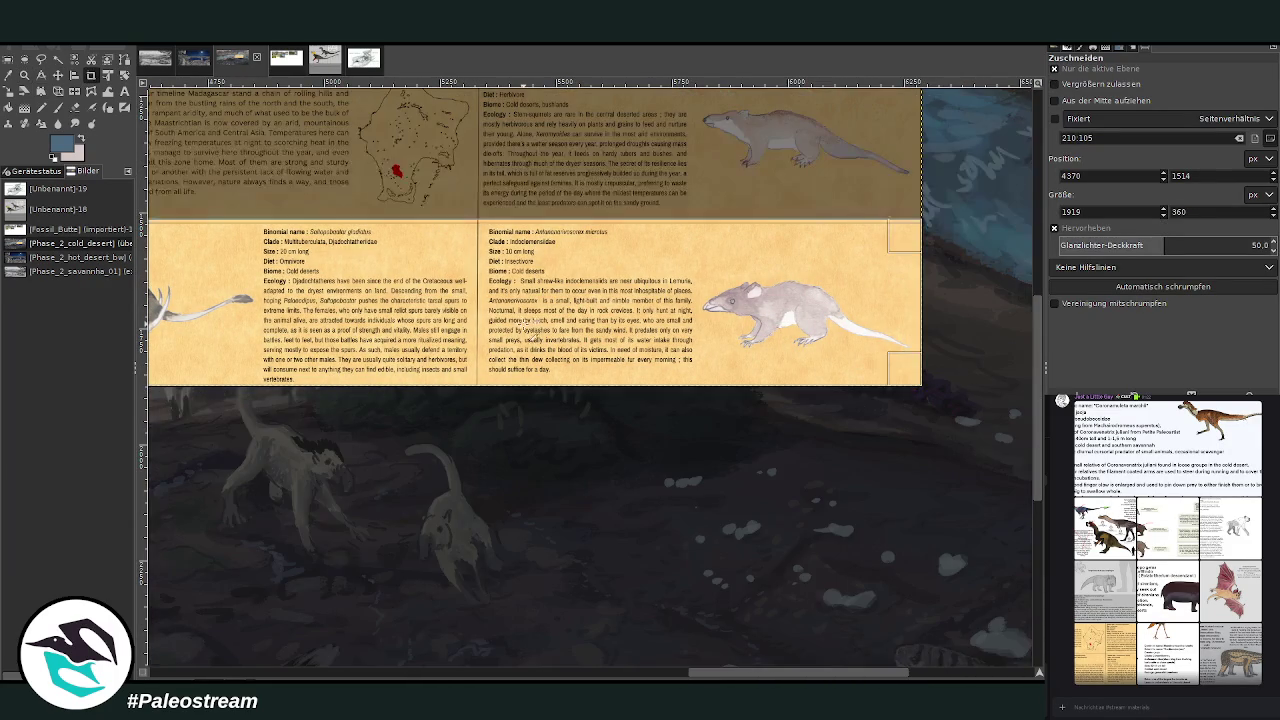
{"action": "left_click_drag", "start_coordinate": [485, 224], "coordinate": [485, 227]}
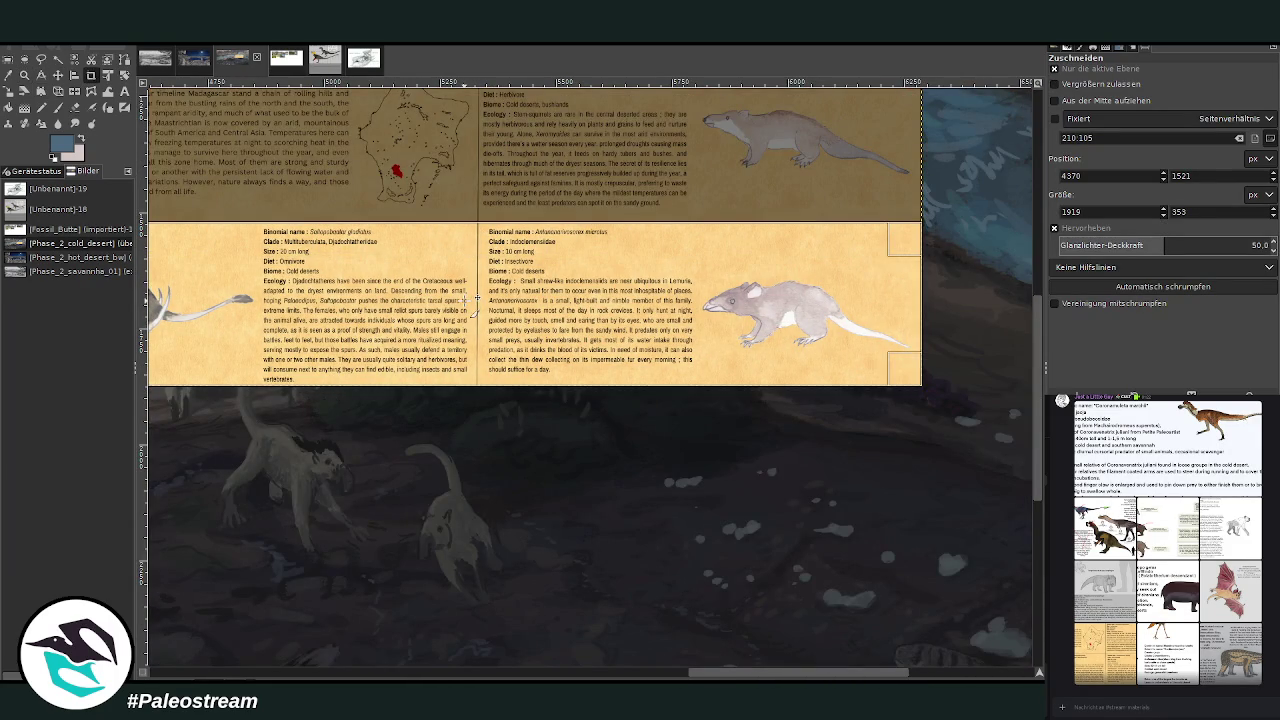
{"action": "key", "text": "Return"}
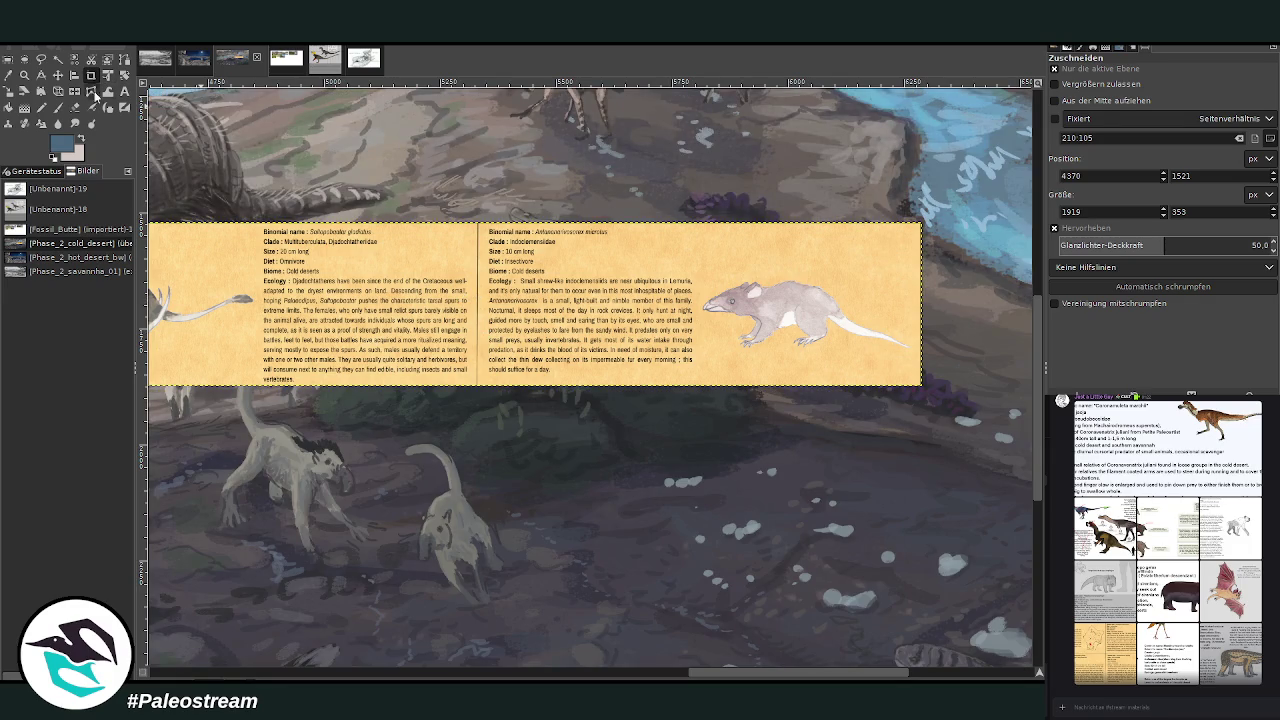
Move the cropped card down toward the foreground animals.
{"action": "left_click", "coordinate": [24, 75]}
{"action": "left_click", "coordinate": [455, 266]}
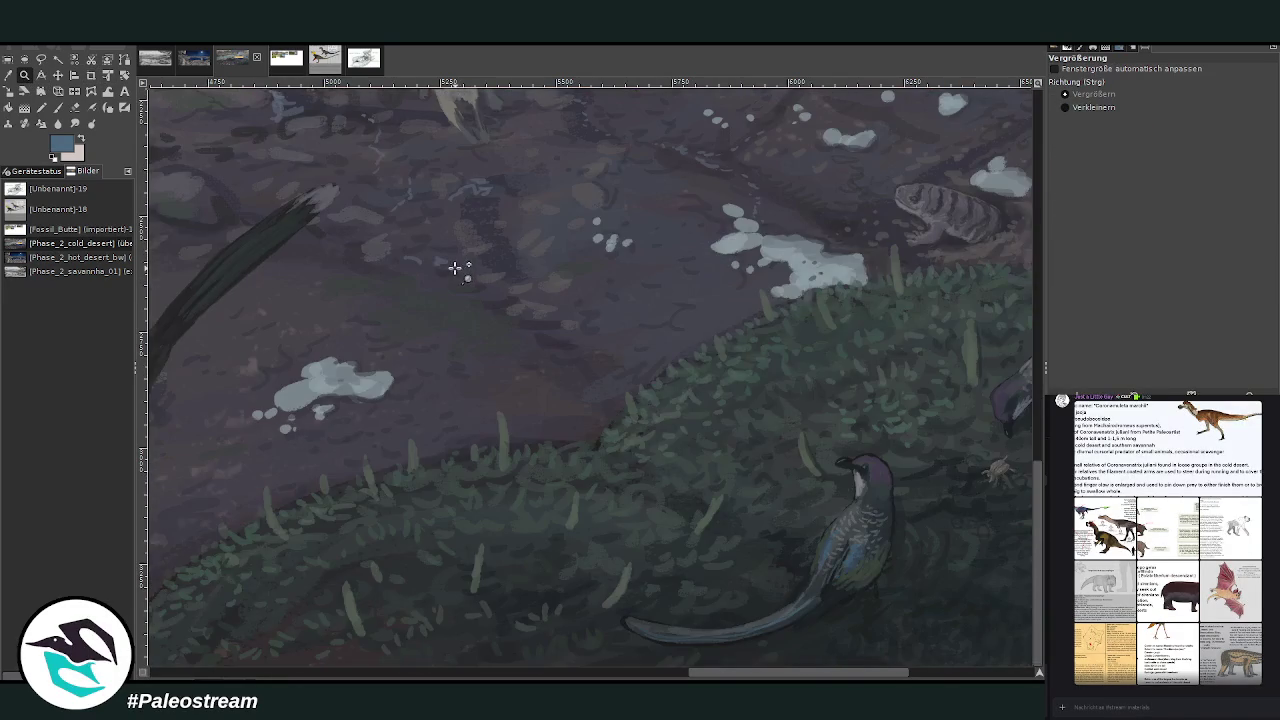
{"action": "scroll", "coordinate": [455, 266], "scroll_direction": "up", "scroll_amount": 5}
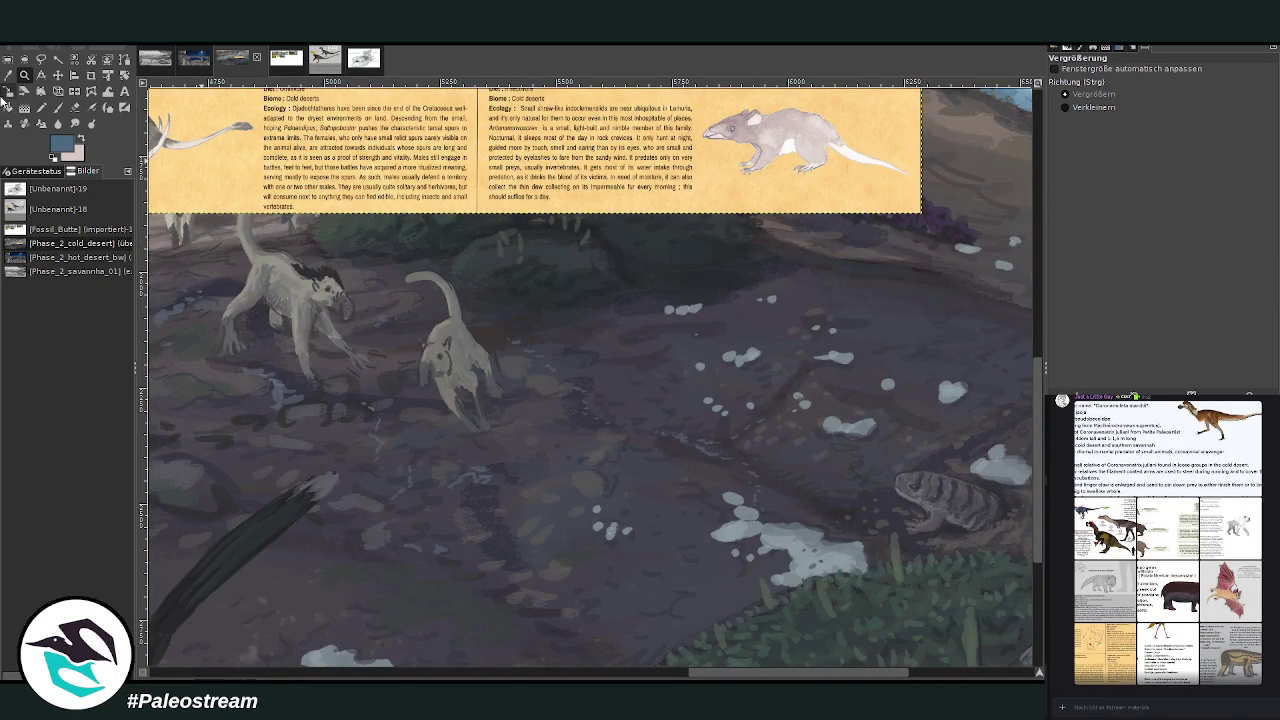
{"action": "mouse_move", "coordinate": [196, 157]}
{"action": "left_mouse_down"}
{"action": "mouse_move", "coordinate": [599, 282]}
{"action": "mouse_move", "coordinate": [595, 228]}
{"action": "left_mouse_up"}
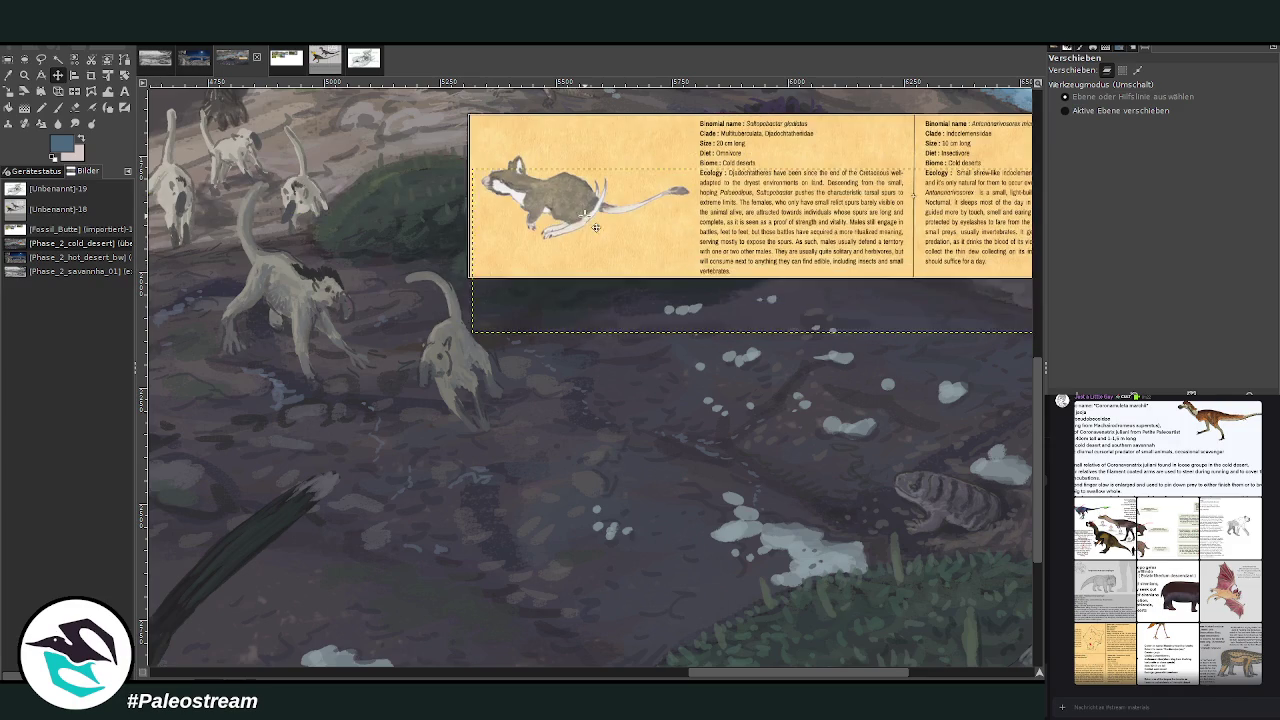
Zoom in on the pale creatures and sample a dark colour from the scene.
{"action": "key", "text": "z"}
{"action": "left_click_drag", "start_coordinate": [212, 138], "coordinate": [700, 459]}
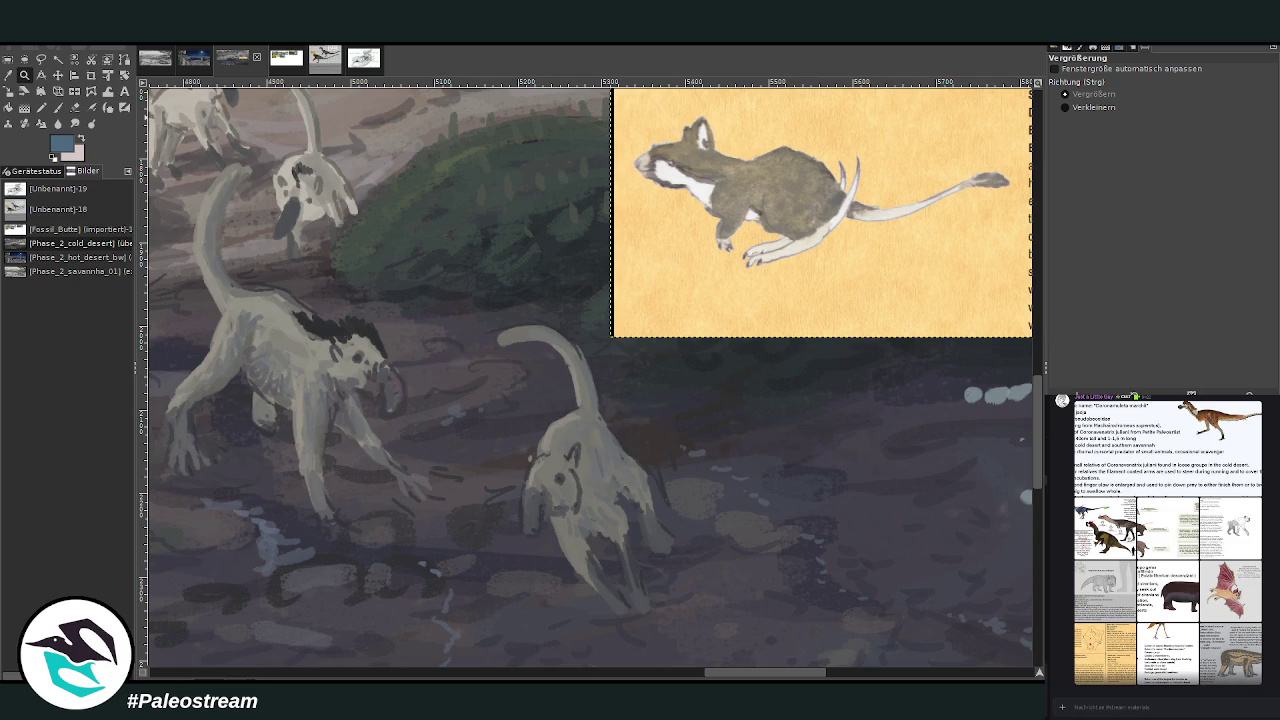
{"action": "key", "text": "o"}
{"action": "left_click", "coordinate": [657, 425]}
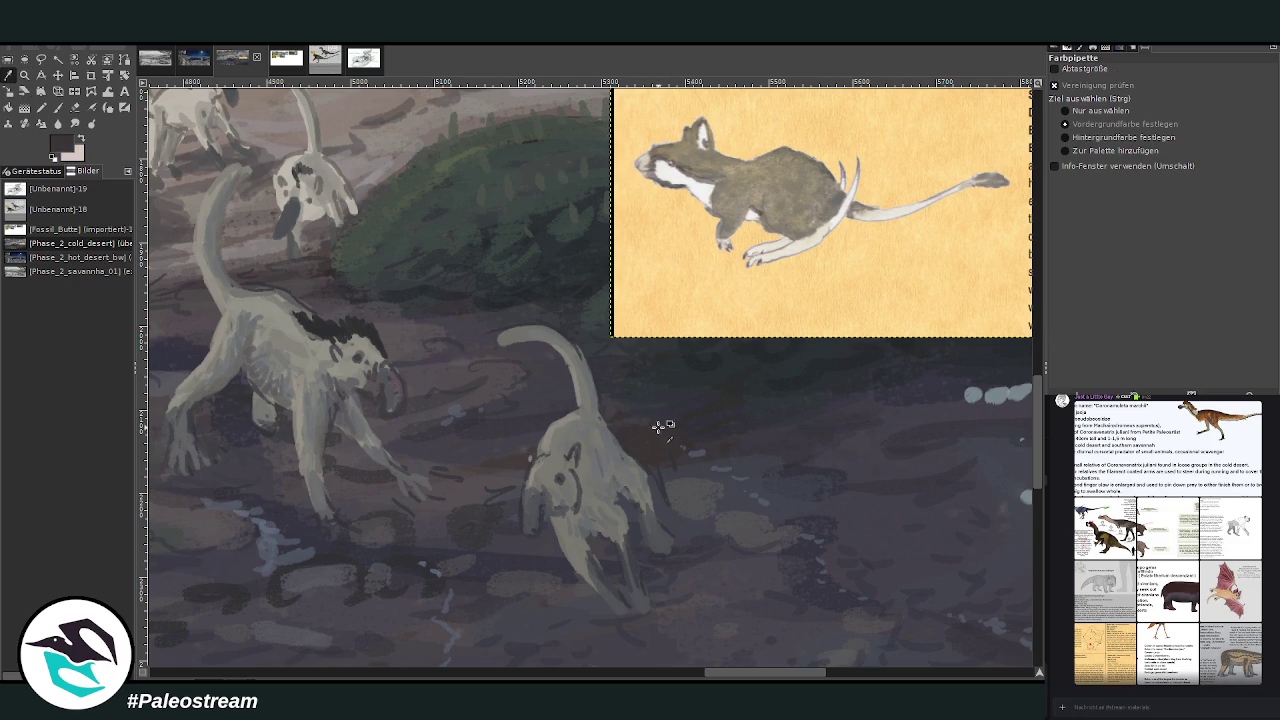
{"action": "key", "text": "p"}
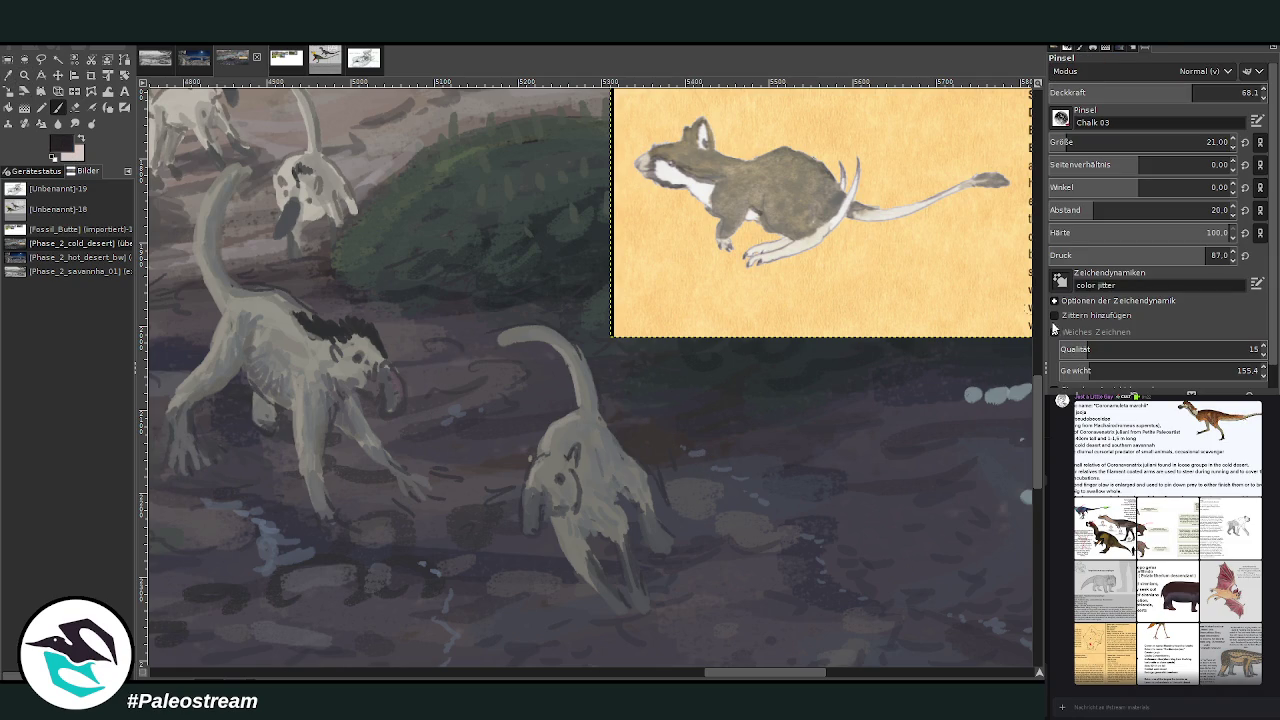
Shift the Saltopobaatar rat card right and down onto the ground beside the pale creature.
{"action": "scroll", "coordinate": [590, 378], "scroll_direction": "right", "scroll_amount": 3}
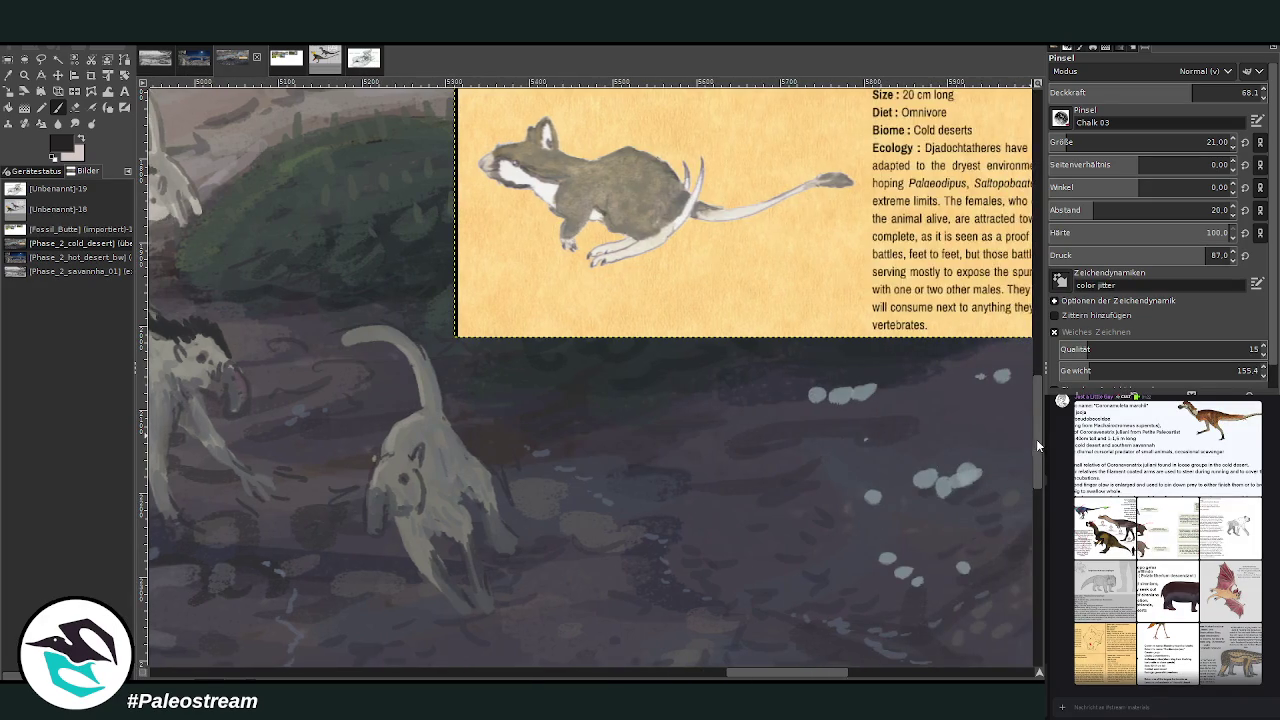
{"action": "scroll", "coordinate": [590, 378], "scroll_direction": "down", "scroll_amount": 2}
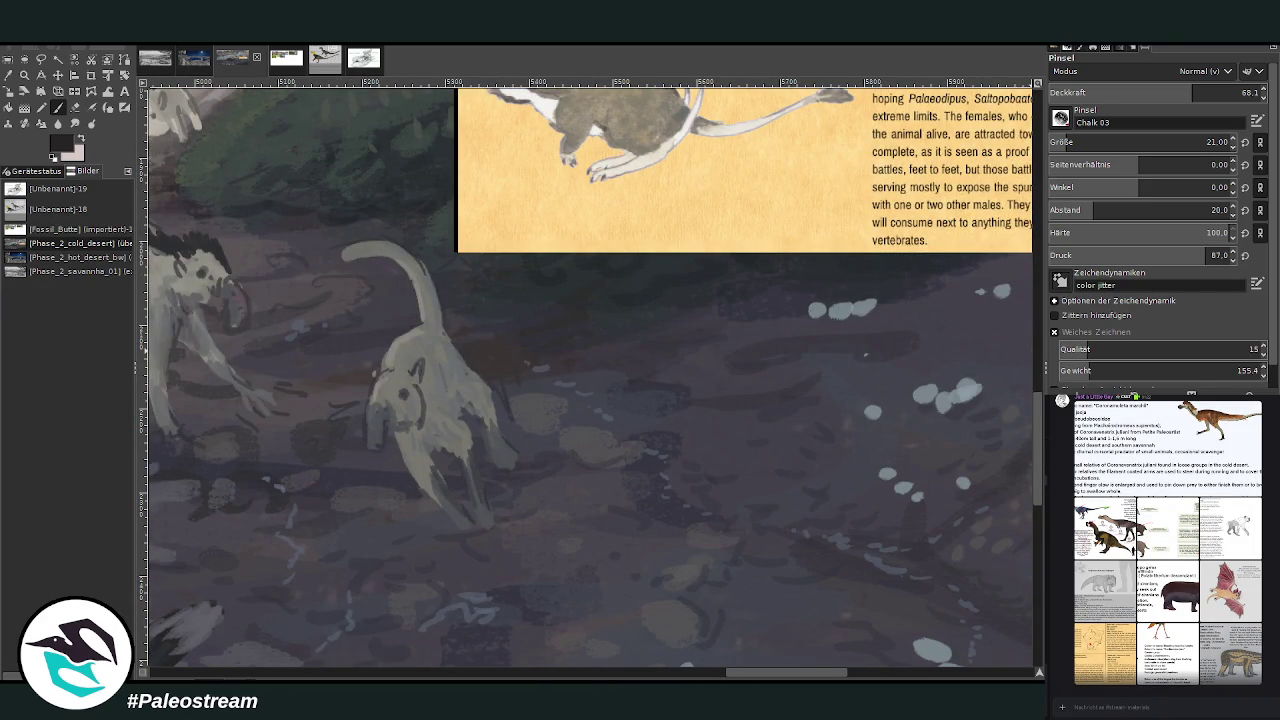
{"action": "key", "text": "m"}
{"action": "mouse_move", "coordinate": [560, 152]}
{"action": "left_mouse_down"}
{"action": "mouse_move", "coordinate": [625, 289]}
{"action": "mouse_move", "coordinate": [671, 283]}
{"action": "left_mouse_up"}
{"action": "key", "text": "p"}
{"action": "scroll", "coordinate": [504, 455], "scroll_direction": "right", "scroll_amount": 2}
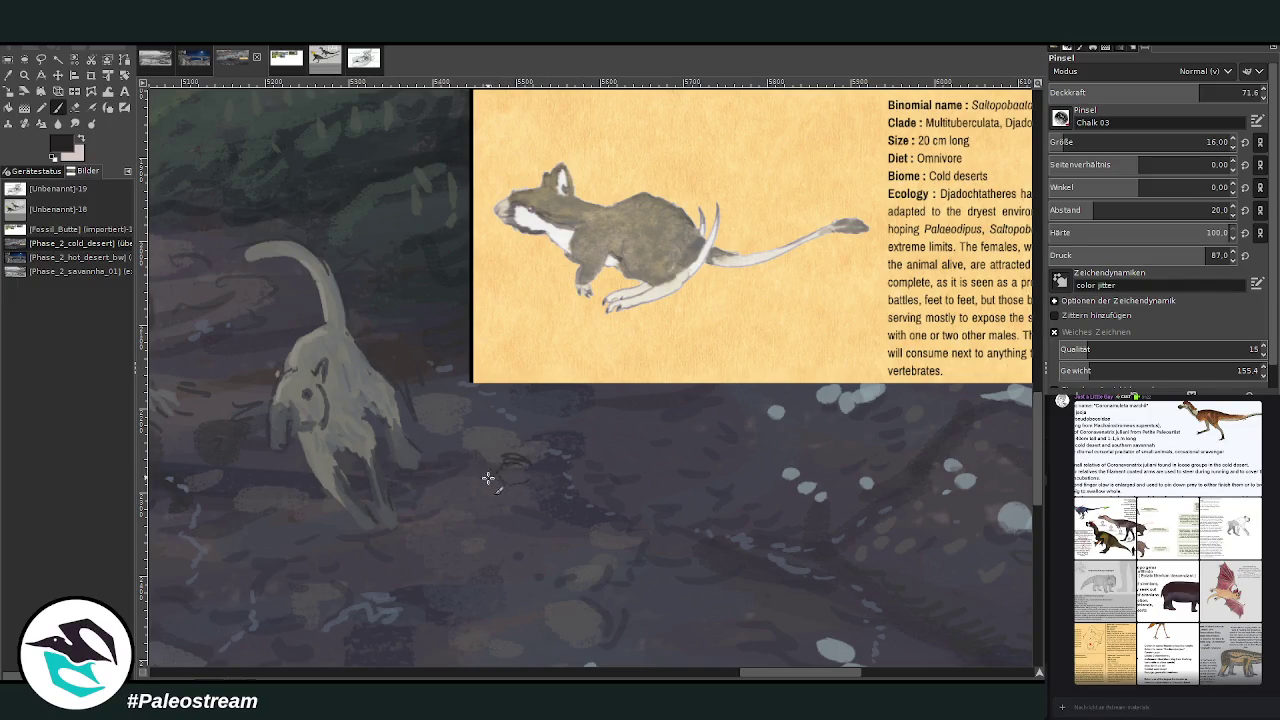
Sketch a dark outline of a small rodent with head, body and neck on the ground.
{"action": "mouse_move", "coordinate": [504, 482]}
{"action": "left_mouse_down"}
{"action": "mouse_move", "coordinate": [428, 535]}
{"action": "mouse_move", "coordinate": [430, 560]}
{"action": "left_mouse_up"}
{"action": "left_click_drag", "start_coordinate": [546, 463], "coordinate": [556, 473]}
{"action": "left_click_drag", "start_coordinate": [488, 458], "coordinate": [494, 500]}
{"action": "left_click_drag", "start_coordinate": [479, 406], "coordinate": [485, 450]}
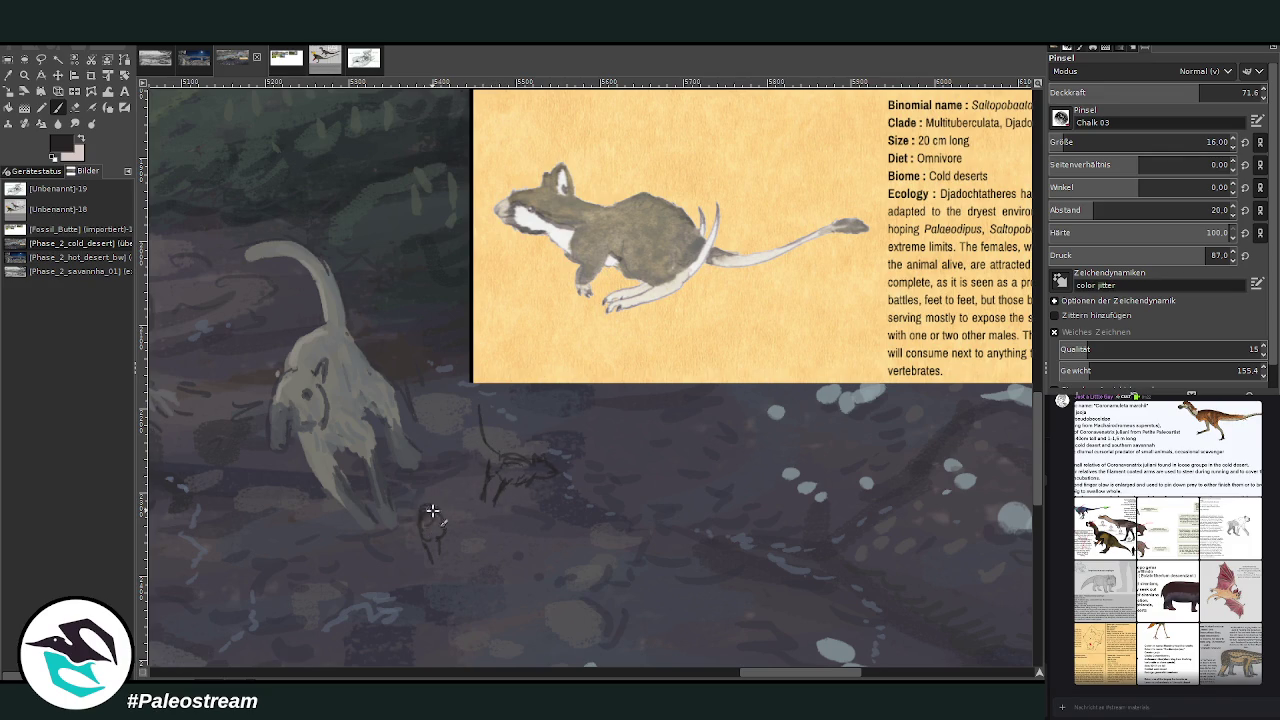
{"action": "mouse_move", "coordinate": [435, 508]}
{"action": "left_mouse_down"}
{"action": "mouse_move", "coordinate": [414, 514]}
{"action": "mouse_move", "coordinate": [443, 514]}
{"action": "left_mouse_up"}
{"action": "left_click_drag", "start_coordinate": [432, 450], "coordinate": [442, 476]}
Sketch a second small rodent outline to the right, looping up and left.
{"action": "mouse_move", "coordinate": [588, 432]}
{"action": "left_mouse_down"}
{"action": "mouse_move", "coordinate": [612, 428]}
{"action": "mouse_move", "coordinate": [604, 449]}
{"action": "mouse_move", "coordinate": [630, 447]}
{"action": "left_mouse_up"}
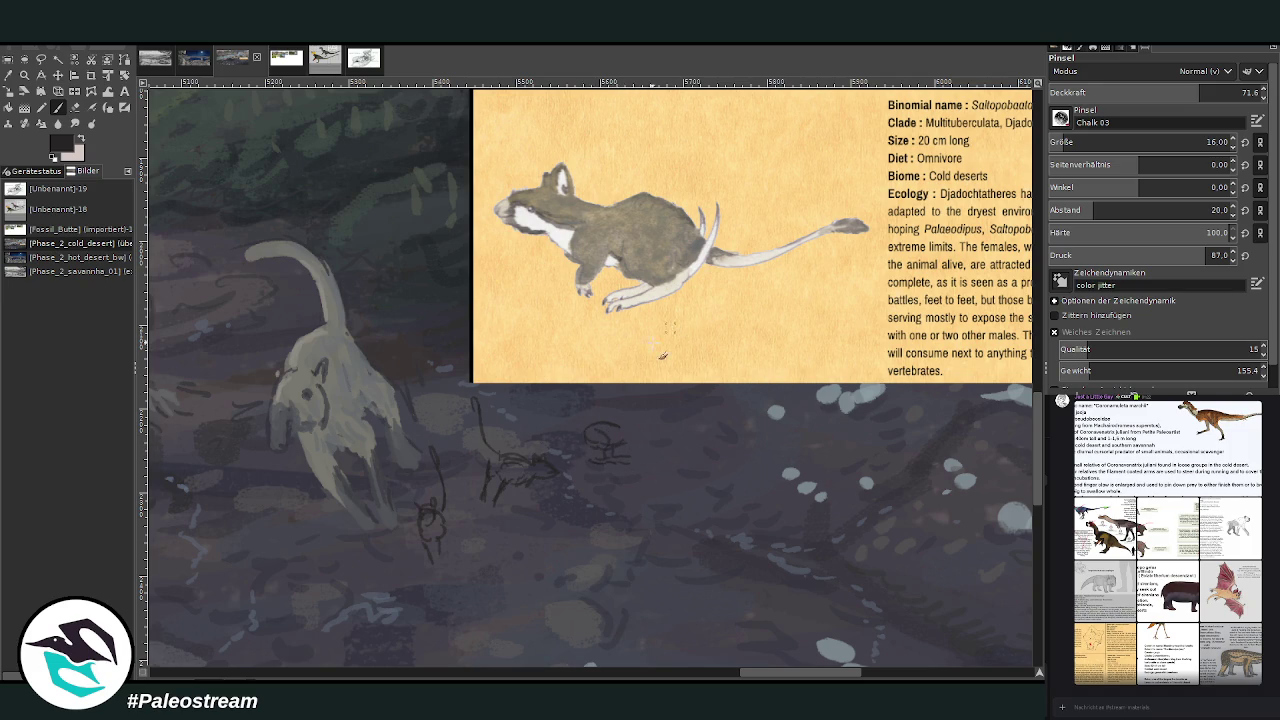
{"action": "left_click_drag", "start_coordinate": [578, 428], "coordinate": [528, 394]}
{"action": "left_click_drag", "start_coordinate": [636, 420], "coordinate": [657, 428]}
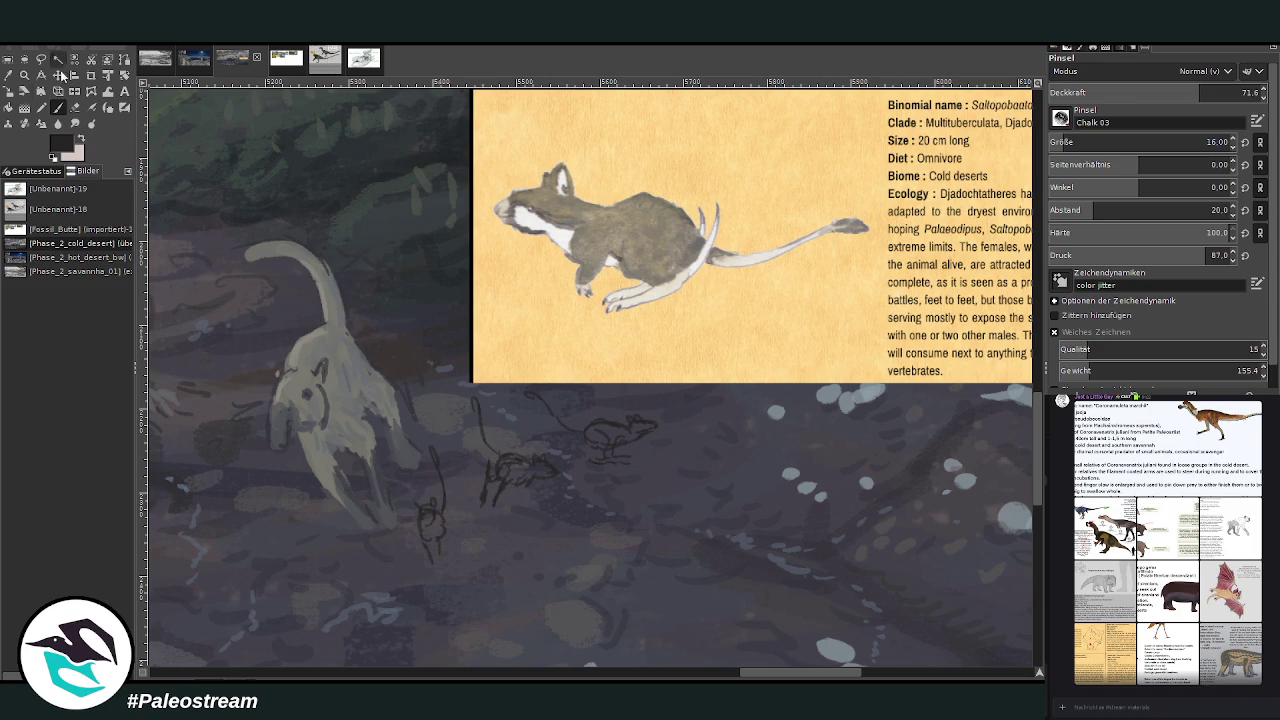
Sample a grey from the ground and dab light grey on the upper rodent's head at 80.8 opacity.
{"action": "key", "text": "o"}
{"action": "left_click", "coordinate": [328, 350]}
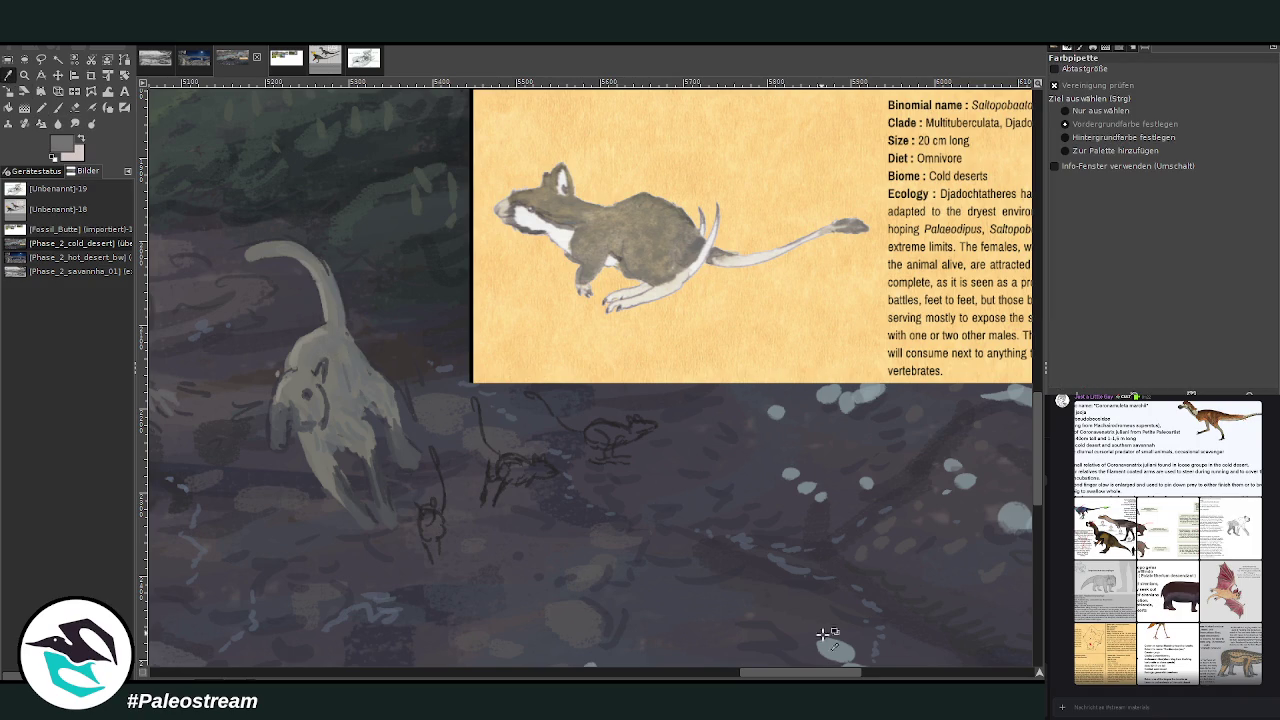
{"action": "left_click", "coordinate": [57, 107]}
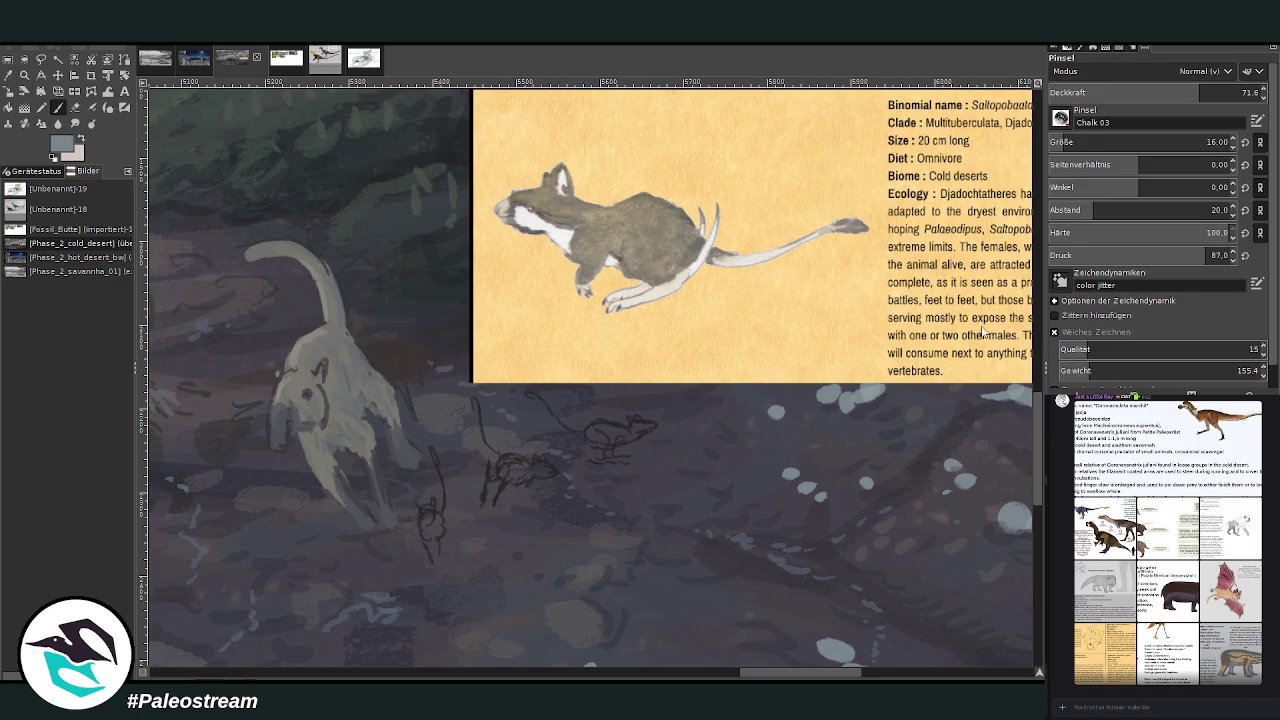
{"action": "left_click", "coordinate": [1187, 85]}
{"action": "left_click_drag", "start_coordinate": [645, 430], "coordinate": [633, 435]}
{"action": "left_click", "coordinate": [983, 336], "text": "ctrl"}
{"action": "left_click_drag", "start_coordinate": [636, 426], "coordinate": [647, 430]}
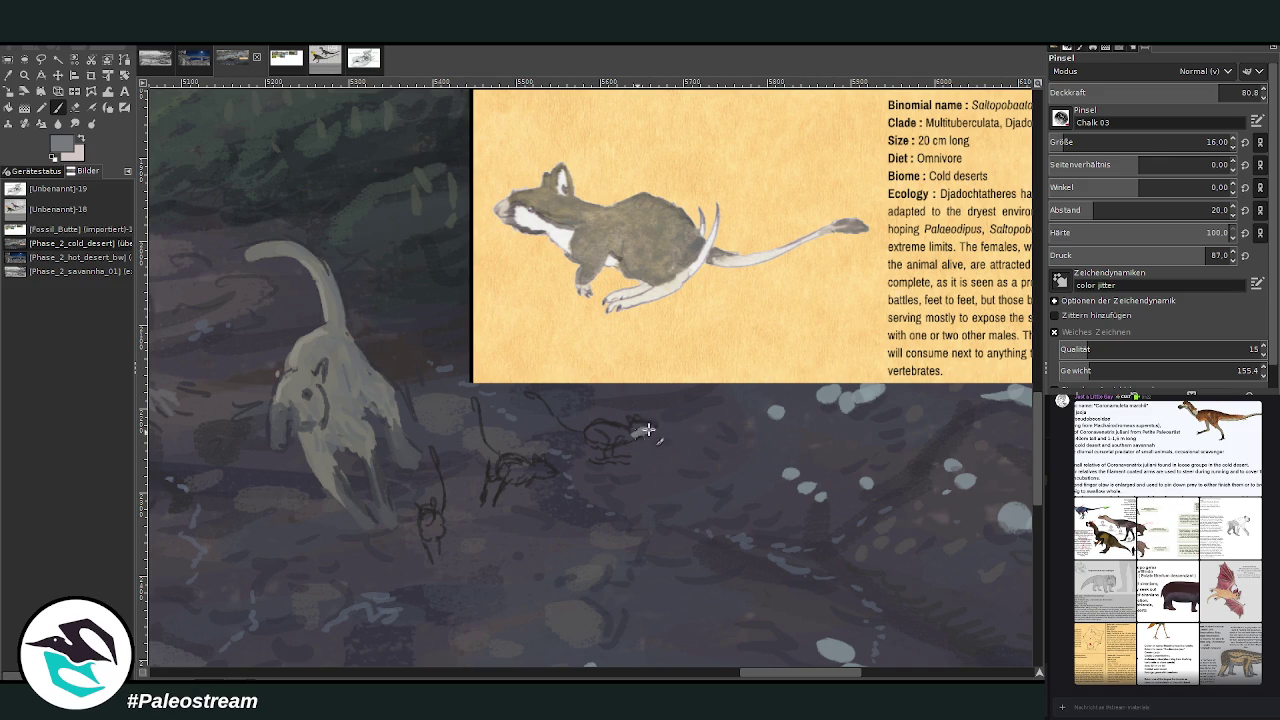
{"action": "left_click_drag", "start_coordinate": [645, 431], "coordinate": [631, 438]}
Fill the lower and middle rodents' heads and bodies with light grey.
{"action": "mouse_move", "coordinate": [424, 518]}
{"action": "left_mouse_down"}
{"action": "mouse_move", "coordinate": [434, 531]}
{"action": "mouse_move", "coordinate": [414, 533]}
{"action": "left_mouse_up"}
{"action": "left_click_drag", "start_coordinate": [606, 434], "coordinate": [622, 450]}
{"action": "left_click_drag", "start_coordinate": [500, 470], "coordinate": [527, 478]}
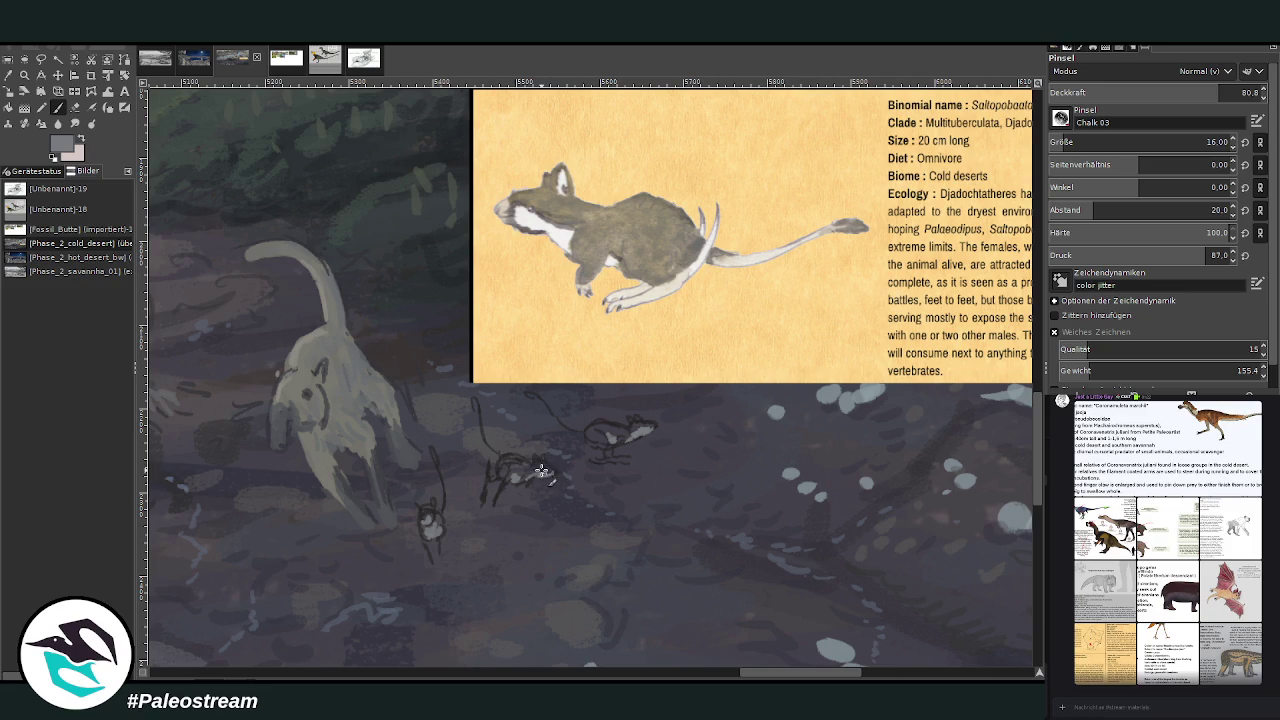
{"action": "left_click_drag", "start_coordinate": [549, 475], "coordinate": [527, 472]}
At 69.7 opacity, paint the tails and dark legs of the three rodents.
{"action": "left_click", "coordinate": [1196, 92]}
{"action": "left_click_drag", "start_coordinate": [481, 438], "coordinate": [476, 414]}
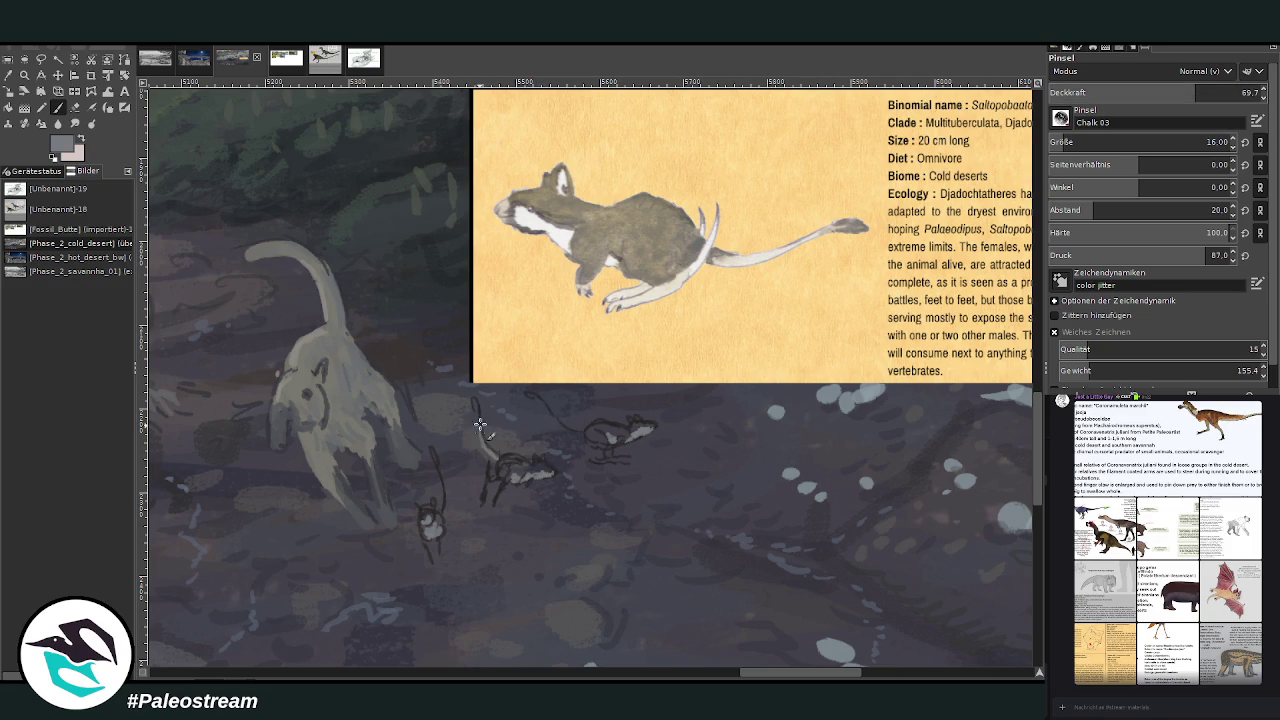
{"action": "left_click_drag", "start_coordinate": [575, 432], "coordinate": [550, 414]}
{"action": "left_click_drag", "start_coordinate": [433, 466], "coordinate": [439, 509]}
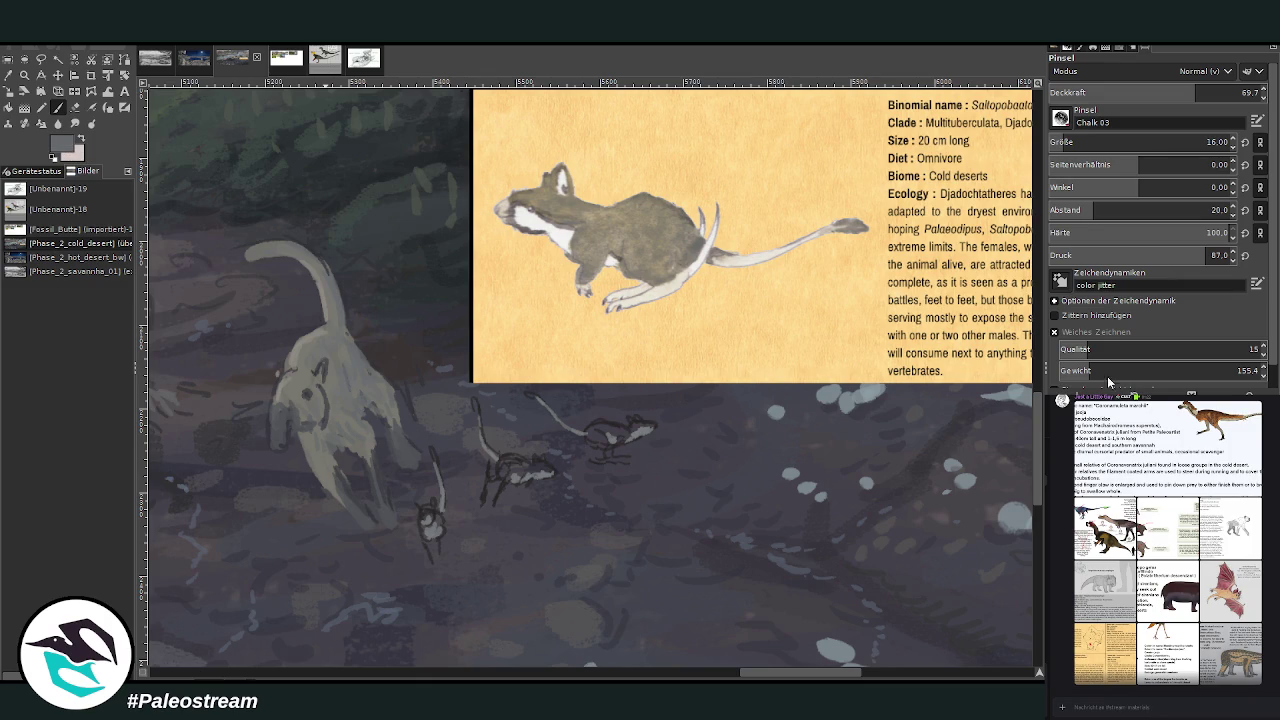
{"action": "left_click_drag", "start_coordinate": [430, 538], "coordinate": [434, 565]}
{"action": "left_click_drag", "start_coordinate": [487, 474], "coordinate": [482, 508]}
{"action": "left_click_drag", "start_coordinate": [612, 440], "coordinate": [604, 462]}
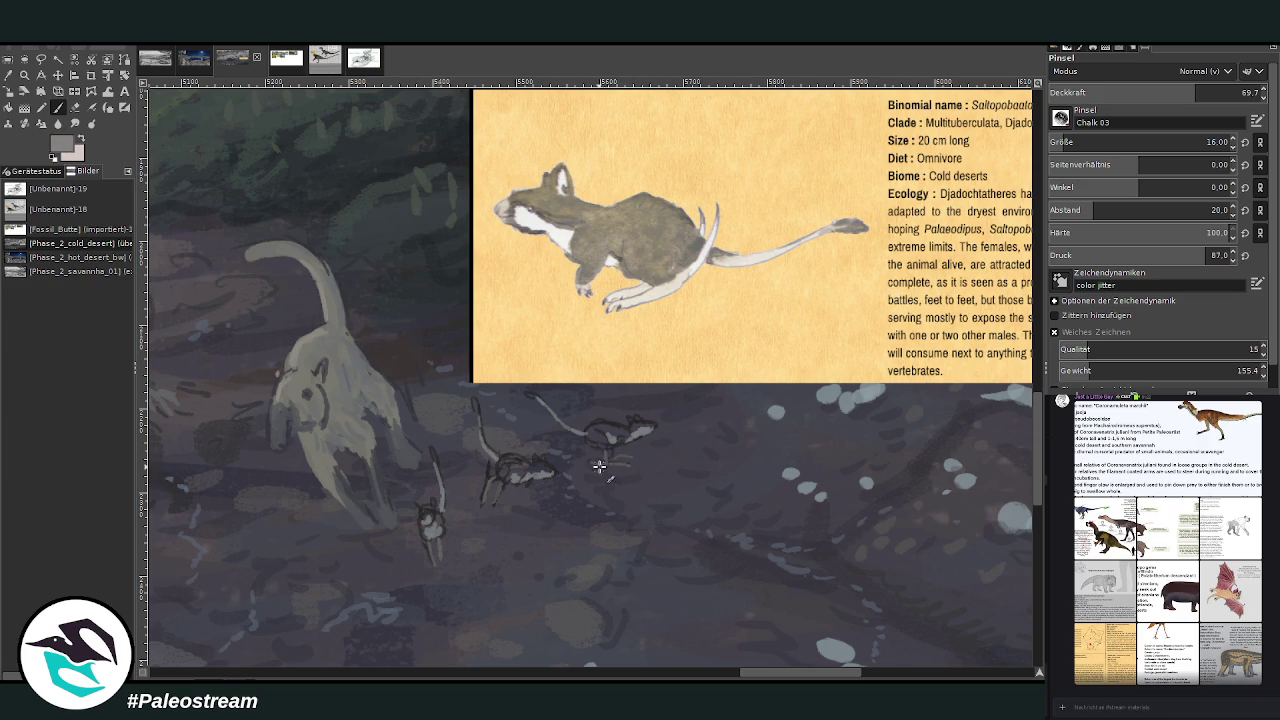
{"action": "left_click_drag", "start_coordinate": [497, 464], "coordinate": [487, 496]}
{"action": "left_click_drag", "start_coordinate": [608, 456], "coordinate": [590, 462]}
Sample a dark colour from the reference rat and shade the rodents' bodies darker.
{"action": "key", "text": "o"}
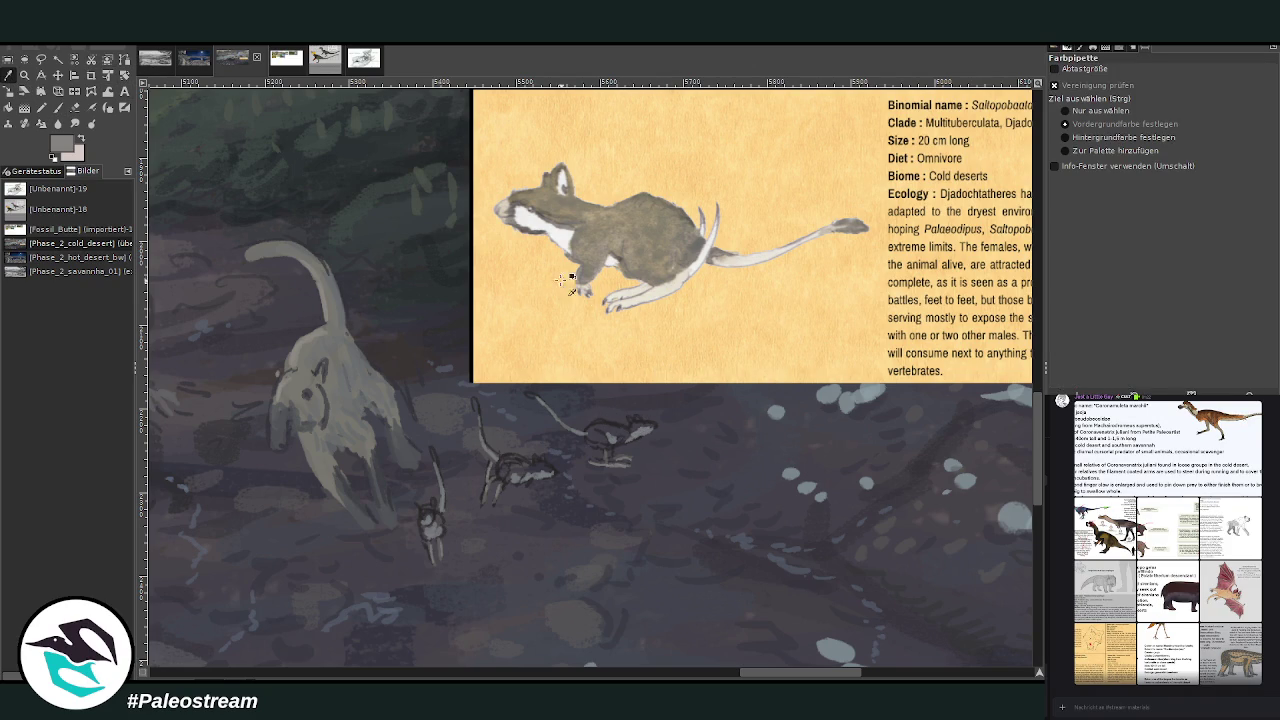
{"action": "left_click", "coordinate": [579, 505]}
{"action": "key", "text": "p"}
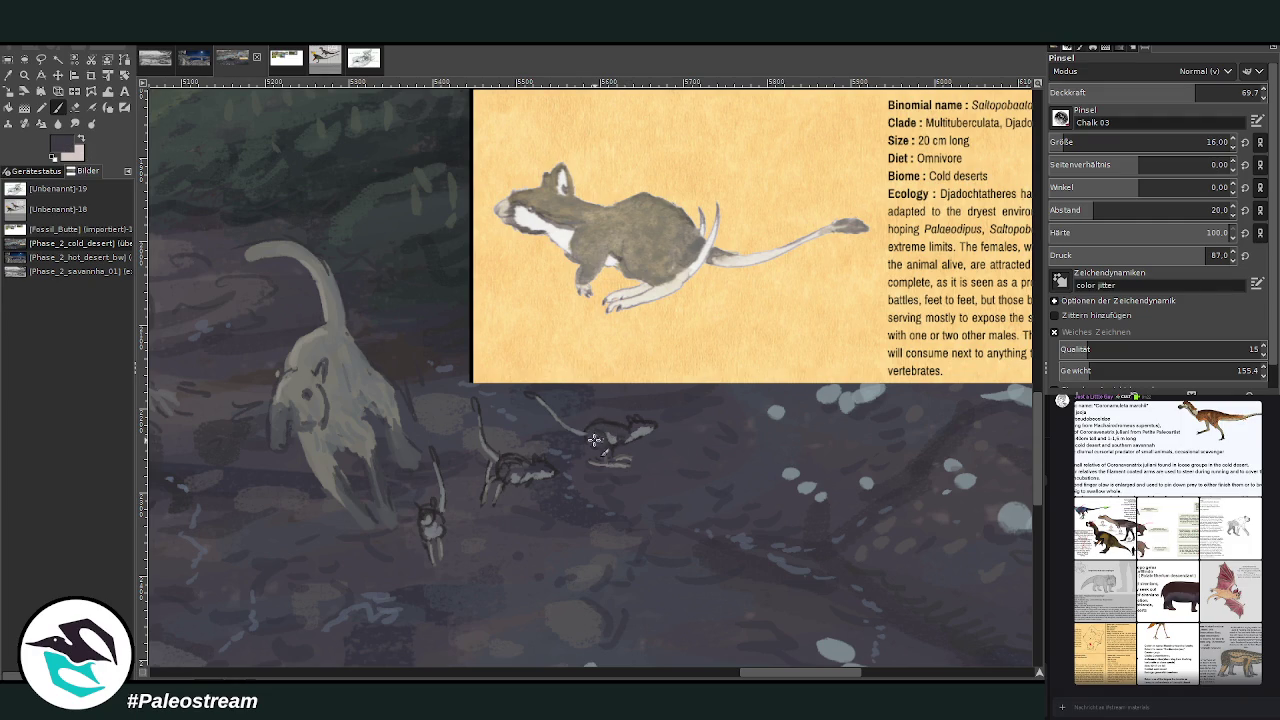
{"action": "left_click_drag", "start_coordinate": [593, 428], "coordinate": [635, 428]}
{"action": "left_click_drag", "start_coordinate": [423, 516], "coordinate": [424, 498]}
{"action": "left_click_drag", "start_coordinate": [604, 430], "coordinate": [638, 440]}
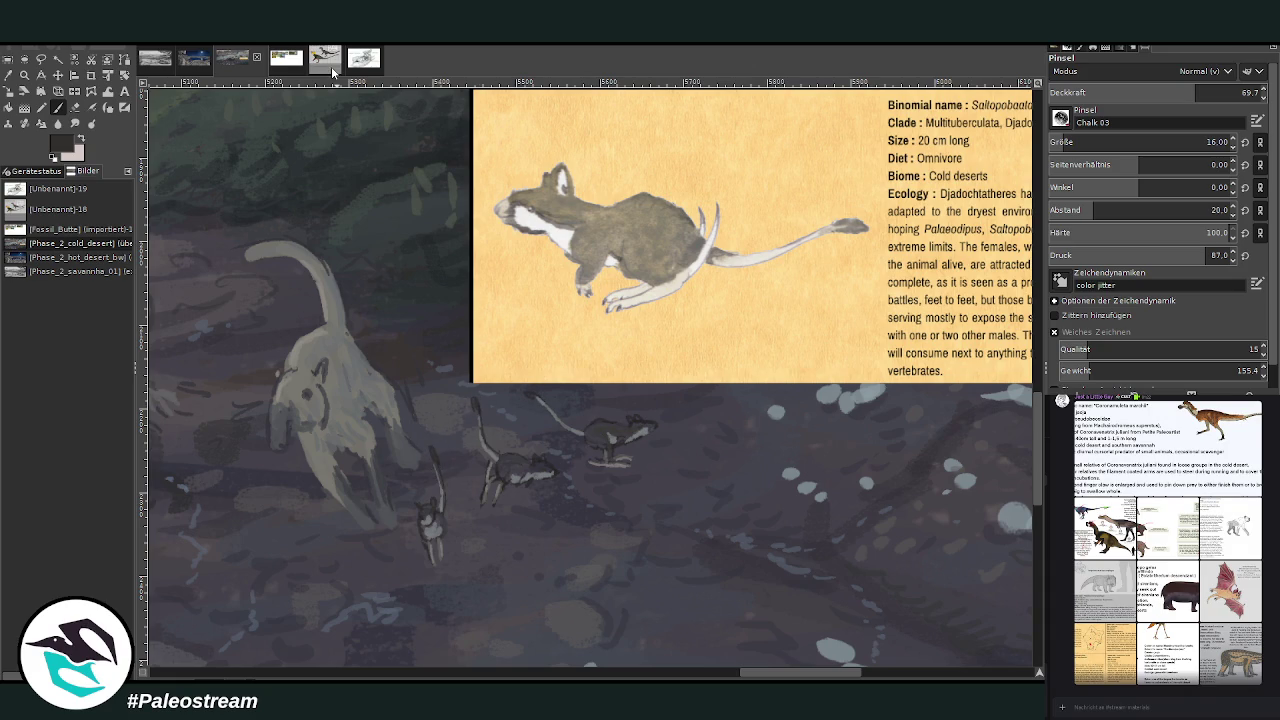
Pick a medium grey, then sample a darker colour from the painting.
{"action": "left_click", "coordinate": [1000, 352], "text": "ctrl"}
{"action": "left_click", "coordinate": [9, 74]}
{"action": "left_click", "coordinate": [432, 300]}
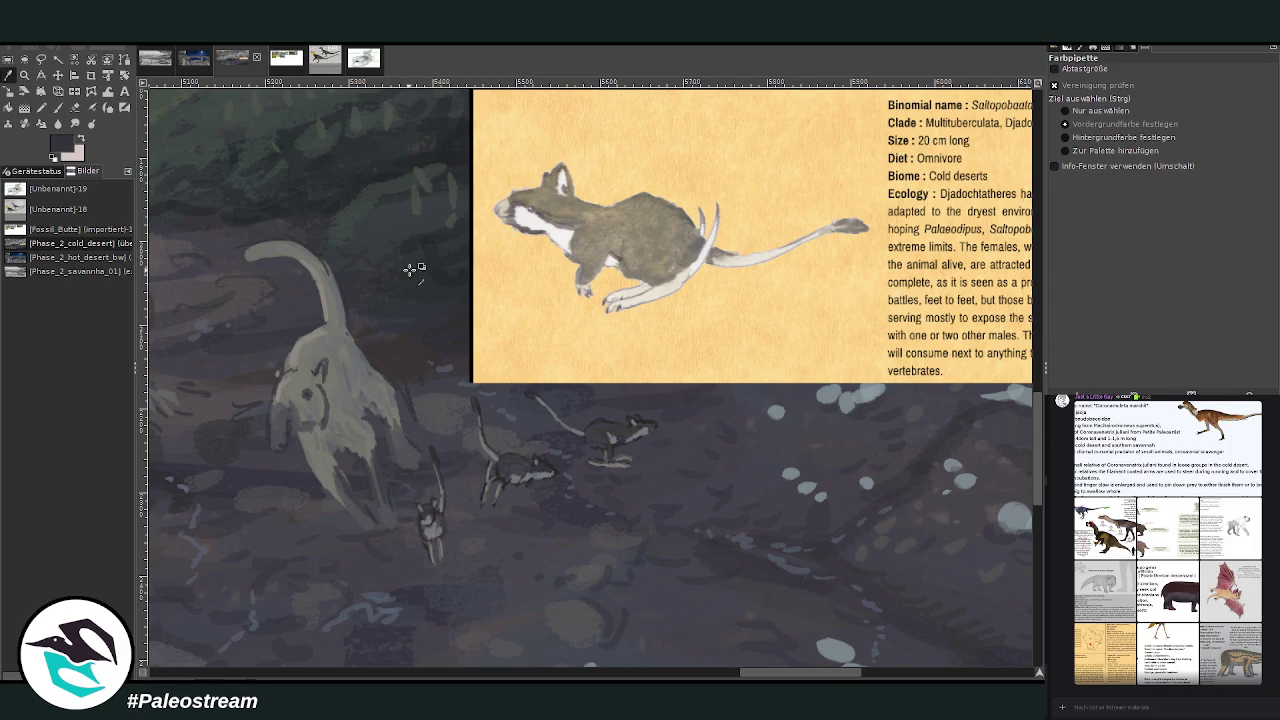
{"action": "left_click", "coordinate": [55, 108]}
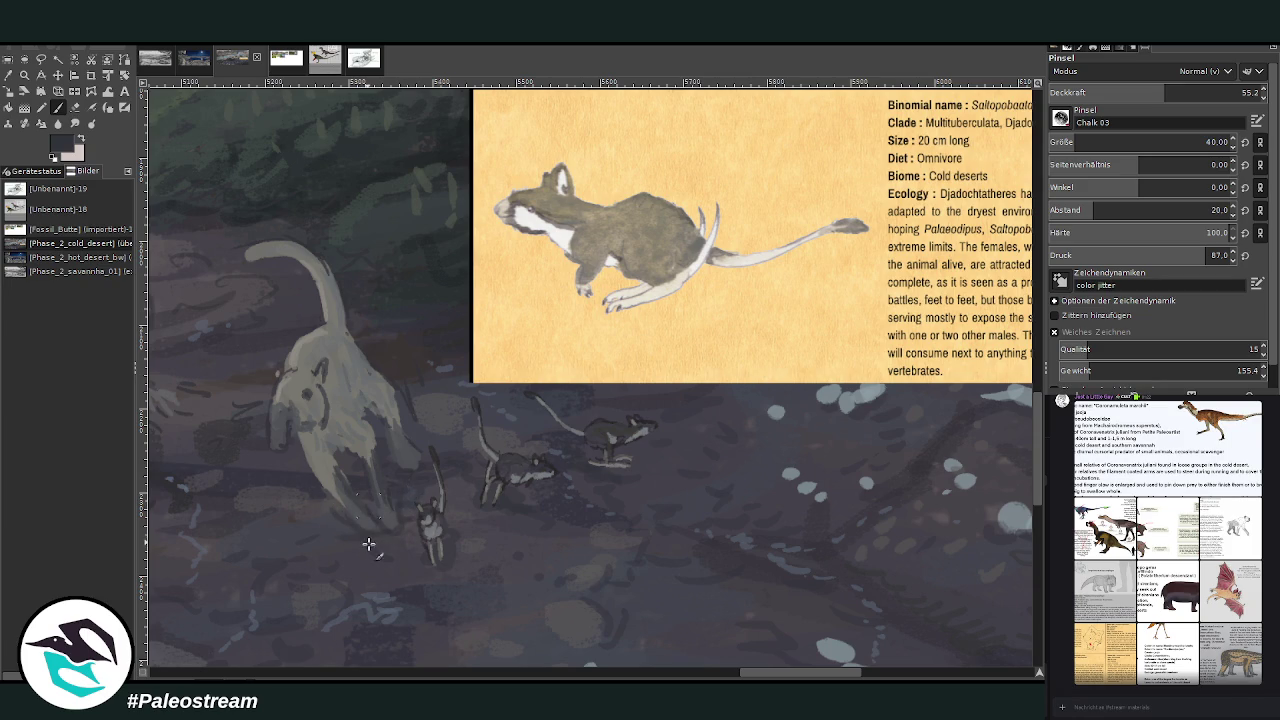
{"action": "scroll", "coordinate": [454, 500], "scroll_direction": "down", "scroll_amount": 2}
{"action": "scroll", "coordinate": [454, 500], "scroll_direction": "down", "scroll_amount": 2}
Zoom in on the rodents and set a pale brush colour, size 21, opacity 45.1.
{"action": "key", "text": "z"}
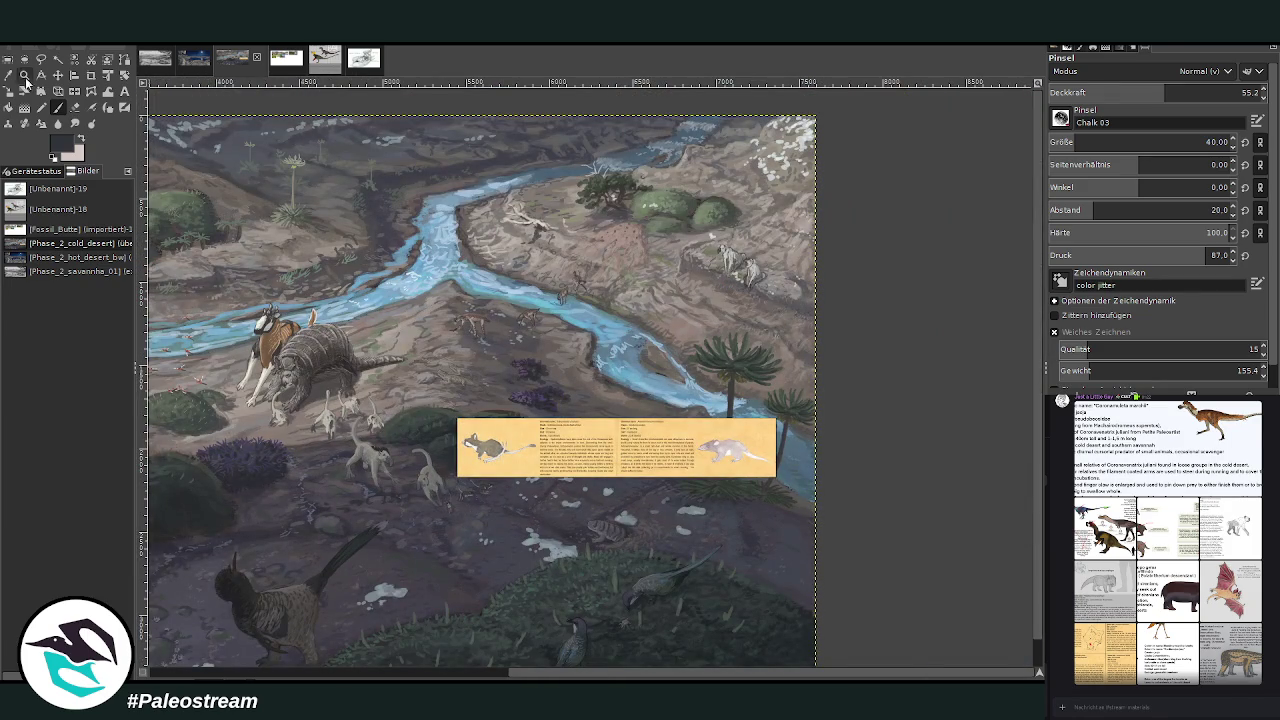
{"action": "left_click_drag", "start_coordinate": [382, 372], "coordinate": [540, 586]}
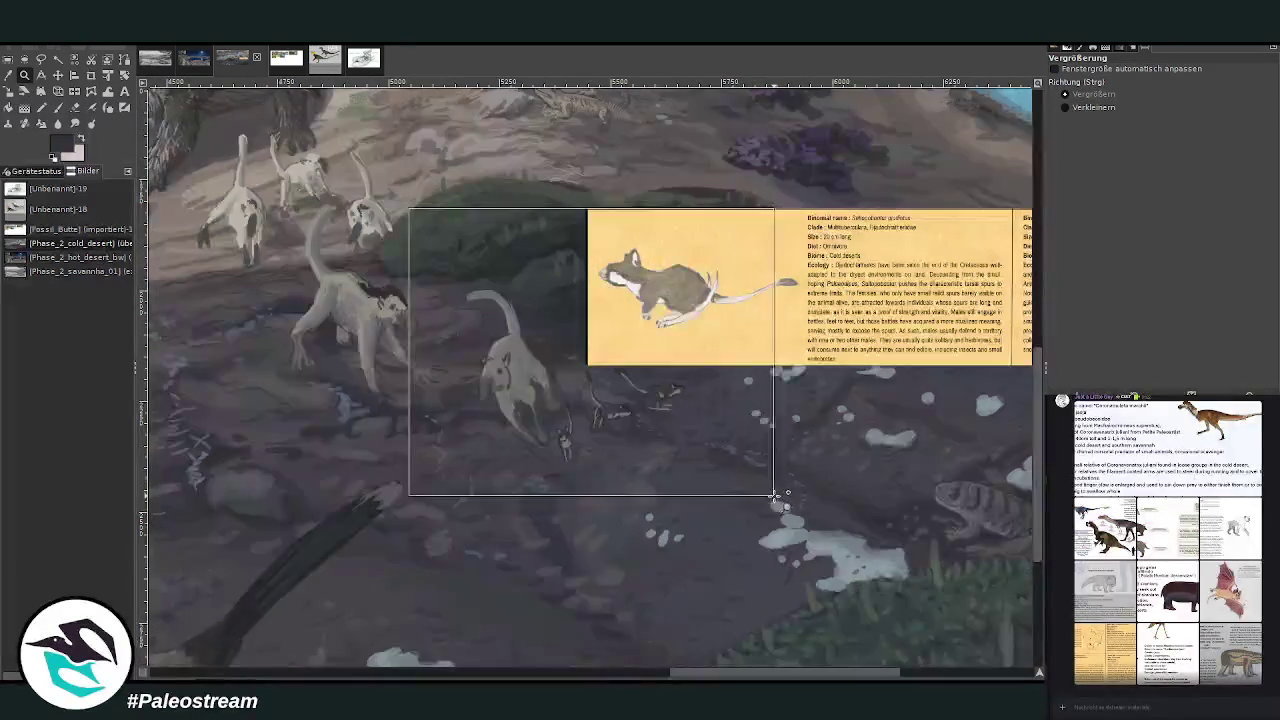
{"action": "left_click_drag", "start_coordinate": [467, 213], "coordinate": [768, 494]}
{"action": "key", "text": "o"}
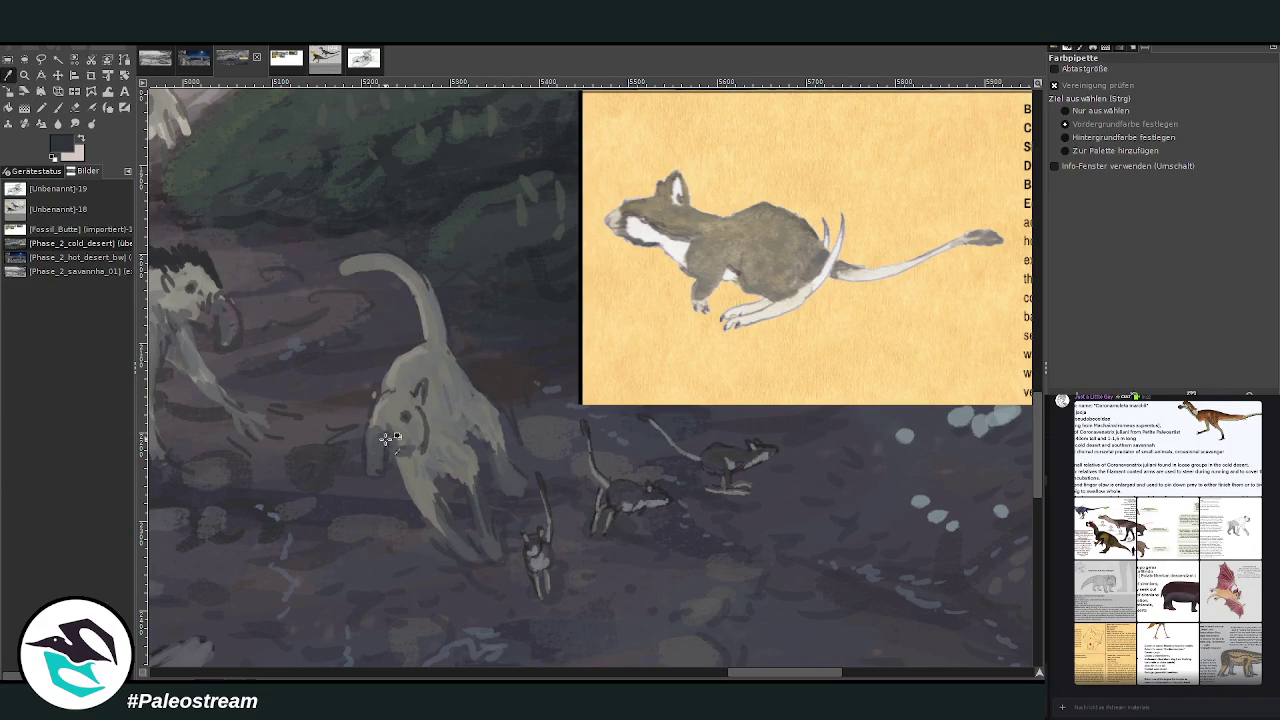
{"action": "left_click", "coordinate": [58, 107]}
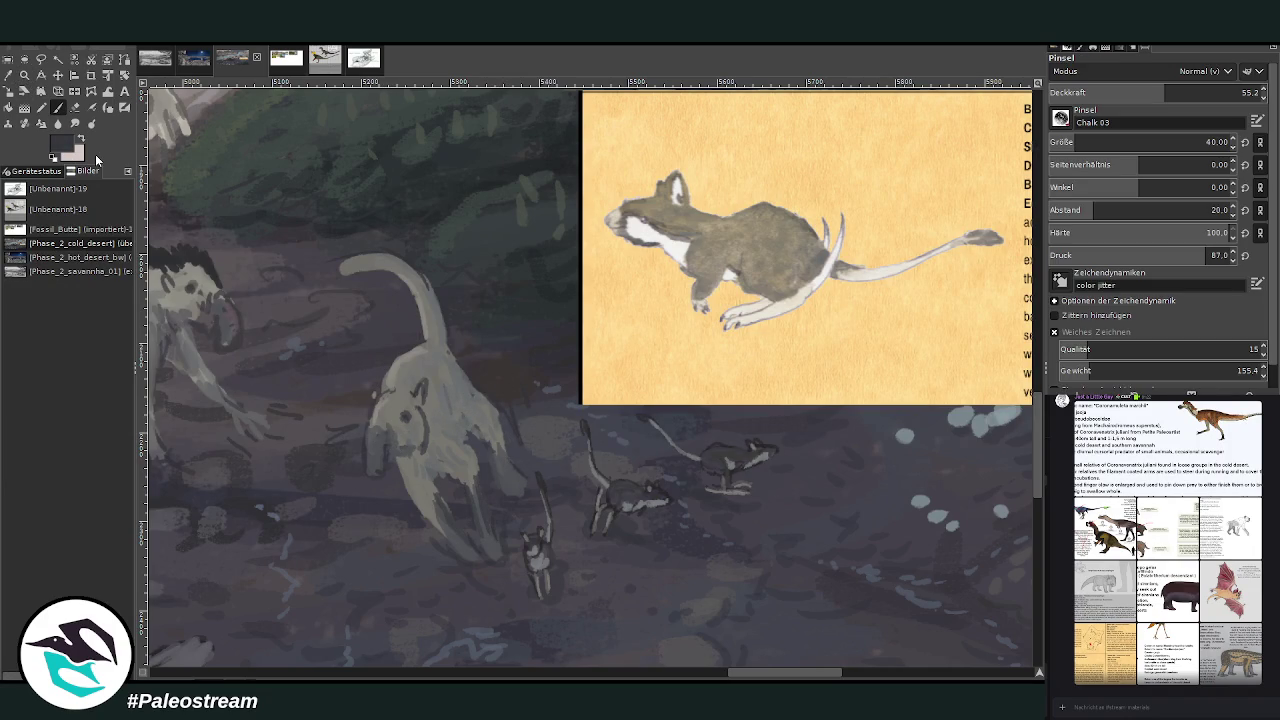
{"action": "left_click_drag", "start_coordinate": [1076, 142], "coordinate": [1064, 142]}
{"action": "left_click_drag", "start_coordinate": [1163, 92], "coordinate": [1143, 92]}
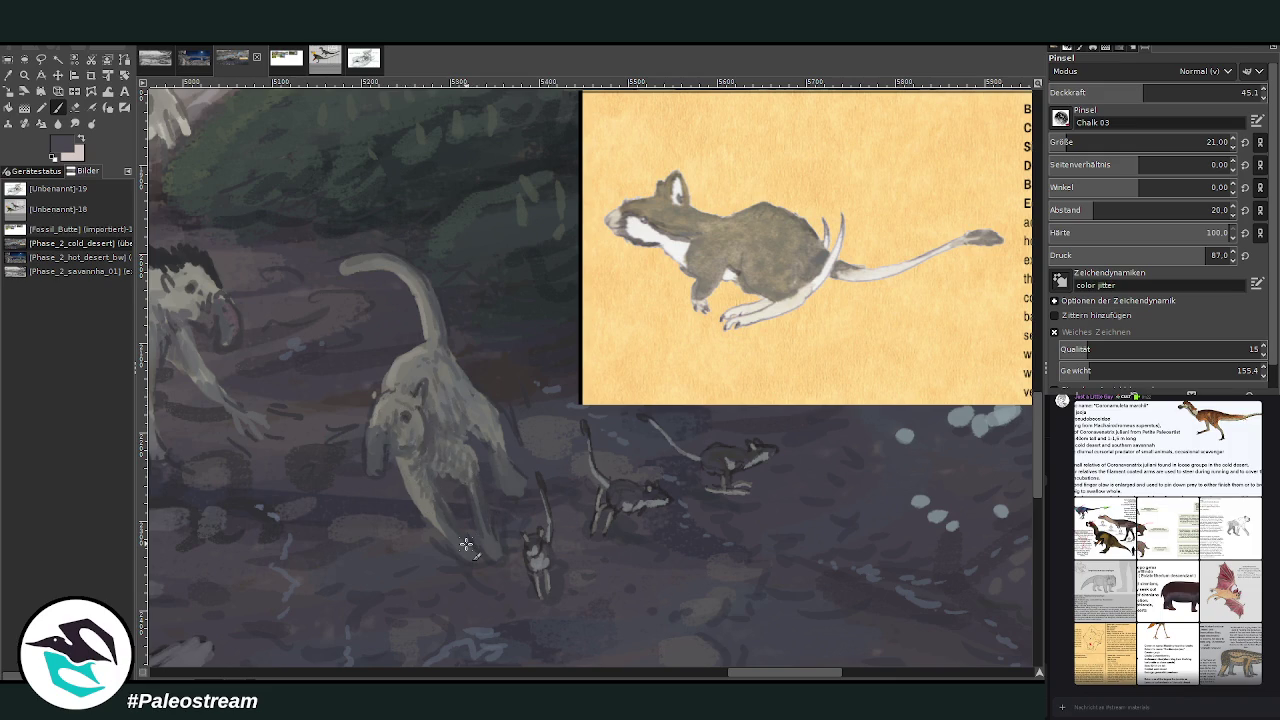
{"action": "scroll", "coordinate": [465, 544], "scroll_direction": "down", "scroll_amount": 1}
{"action": "scroll", "coordinate": [465, 544], "scroll_direction": "down", "scroll_amount": 2}
{"action": "scroll", "coordinate": [465, 544], "scroll_direction": "down", "scroll_amount": 1}
{"action": "scroll", "coordinate": [465, 544], "scroll_direction": "down", "scroll_amount": 1}
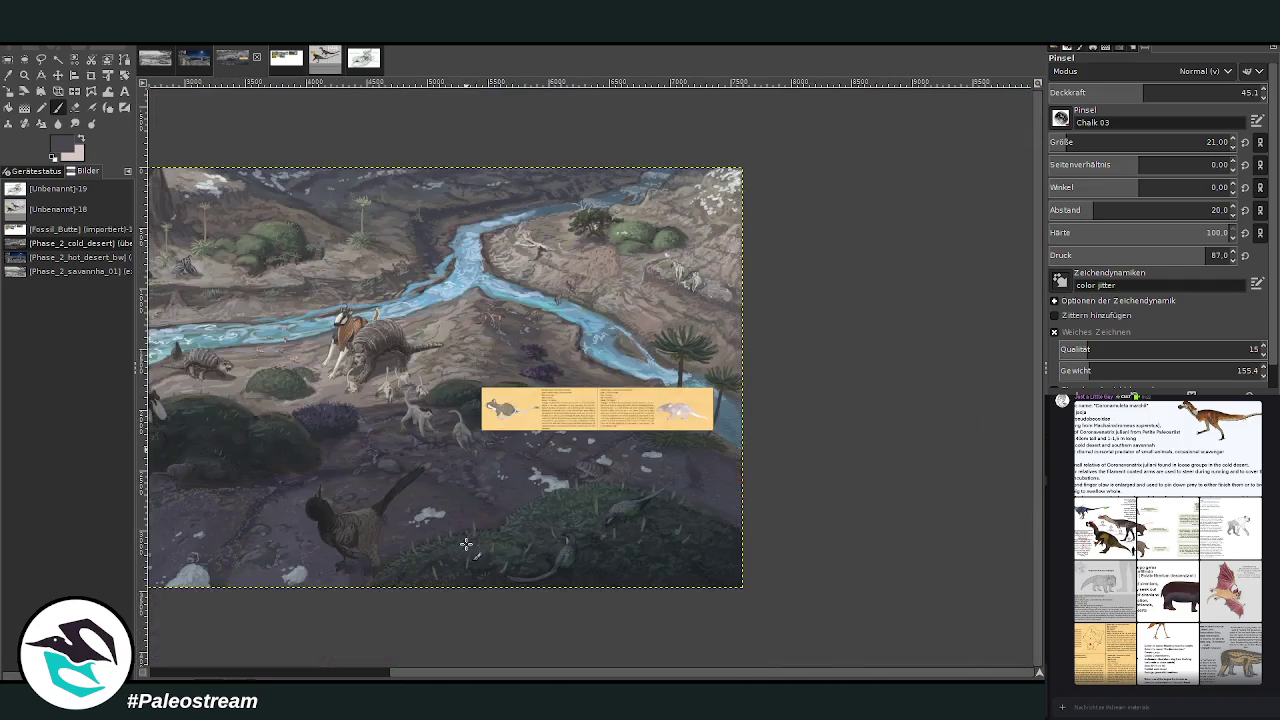
Drag the two-panel info card toward the lower left of the painting.
{"action": "key", "text": "z"}
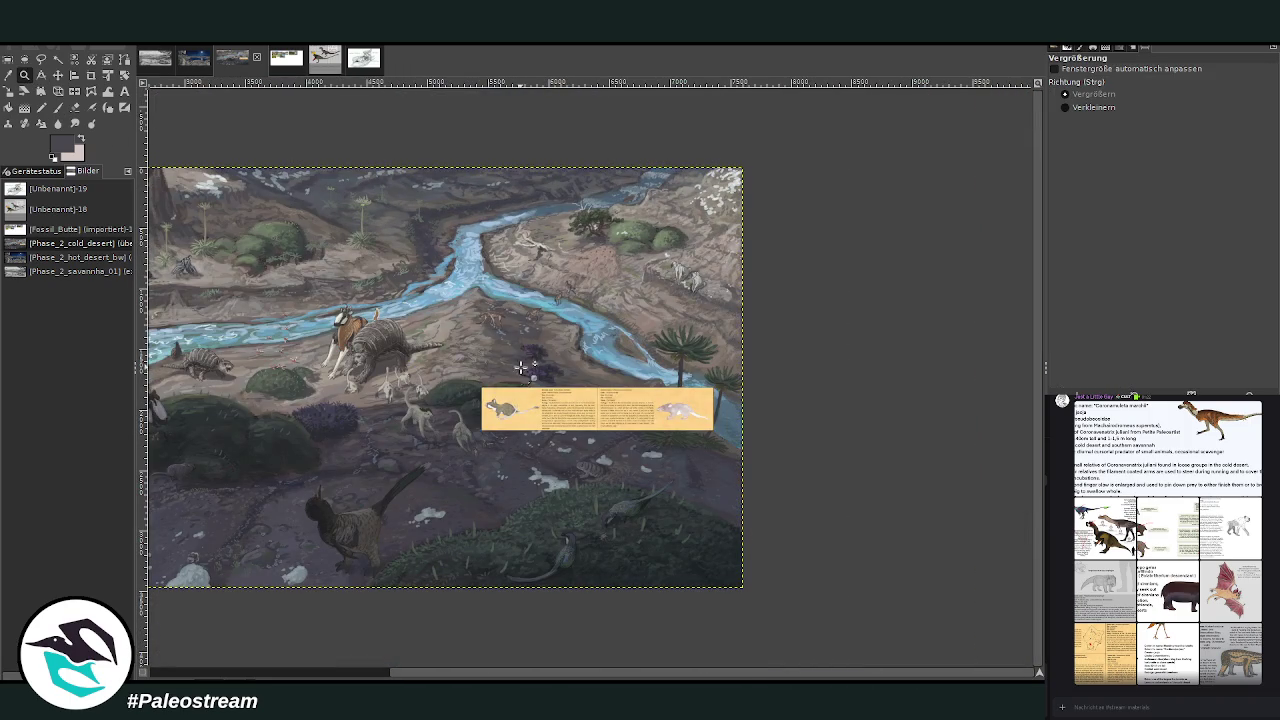
{"action": "left_click_drag", "start_coordinate": [480, 337], "coordinate": [714, 584]}
{"action": "key", "text": "m"}
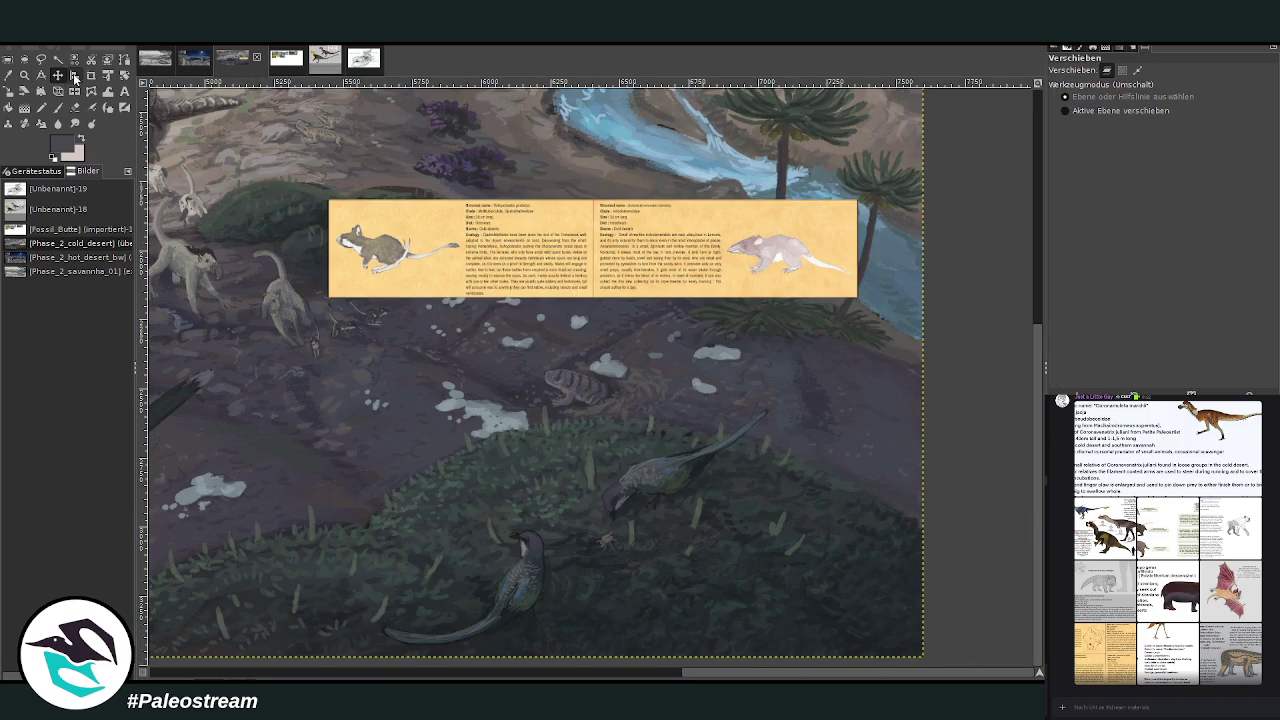
{"action": "left_click_drag", "start_coordinate": [598, 268], "coordinate": [217, 451]}
{"action": "scroll", "coordinate": [408, 490], "scroll_direction": "left", "scroll_amount": 5}
{"action": "scroll", "coordinate": [408, 490], "scroll_direction": "right", "scroll_amount": 1}
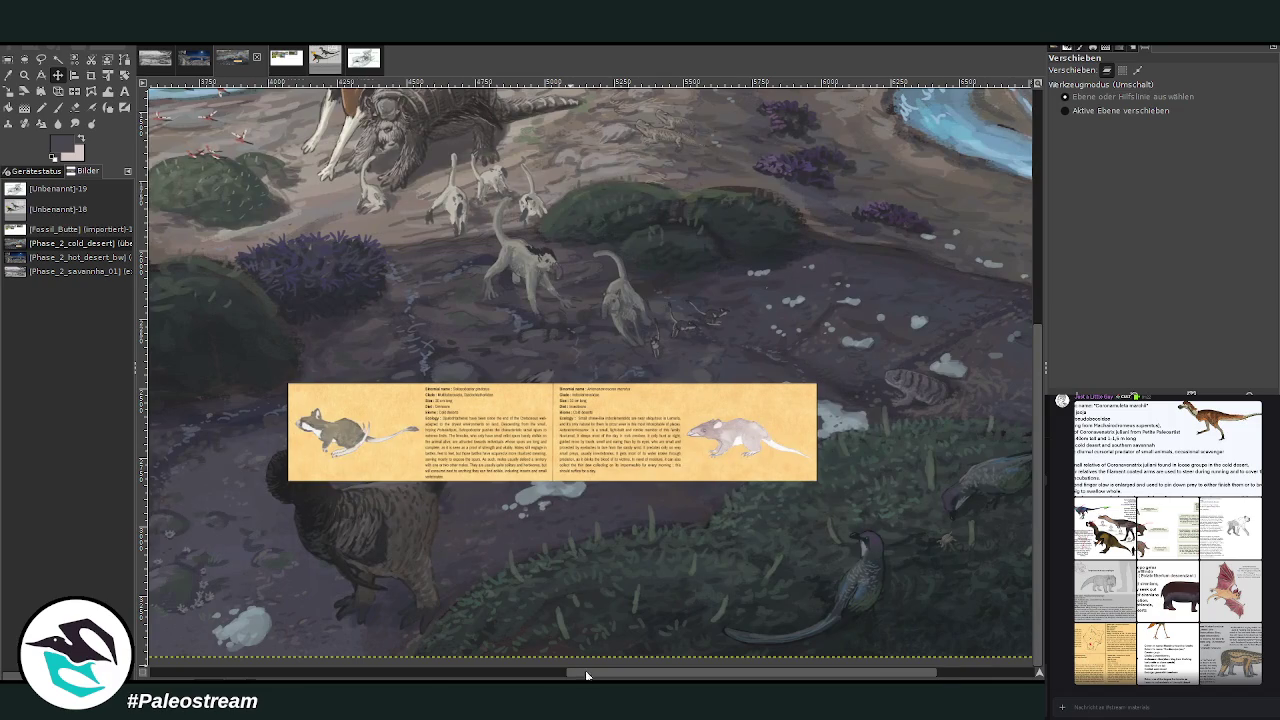
{"action": "left_click_drag", "start_coordinate": [590, 675], "coordinate": [465, 675]}
{"action": "left_click_drag", "start_coordinate": [659, 437], "coordinate": [371, 437]}
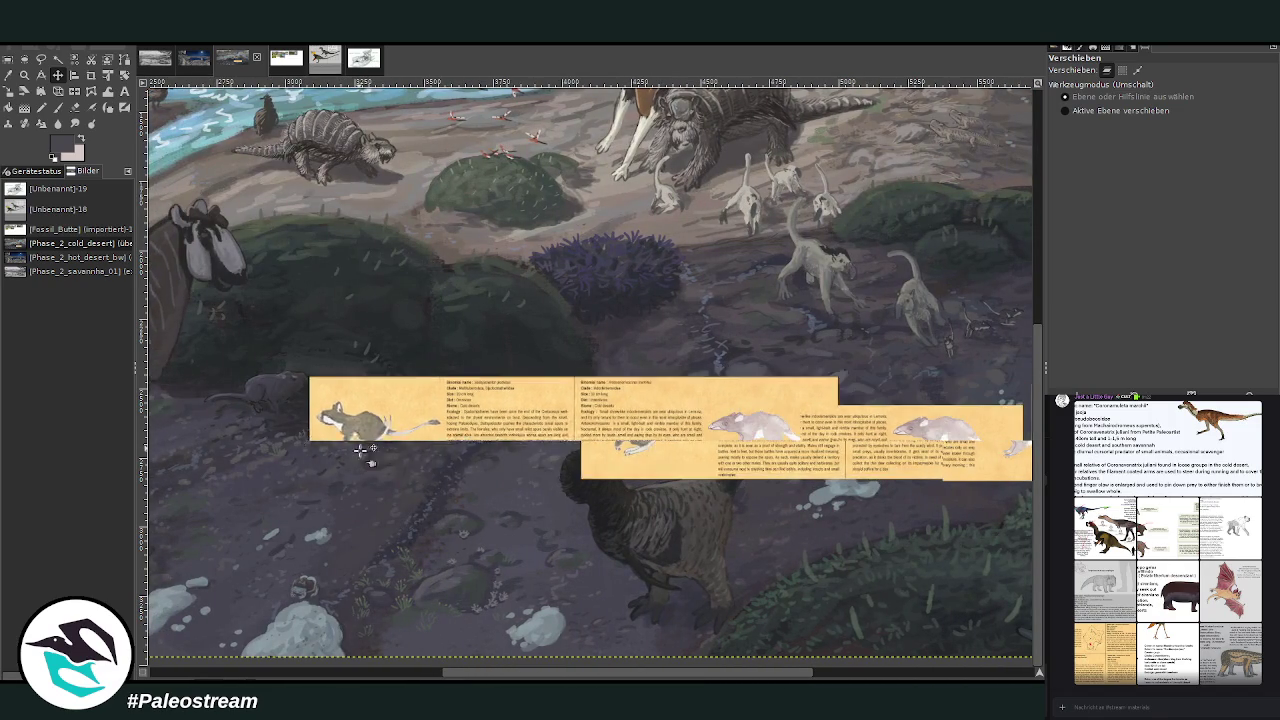
{"action": "mouse_move", "coordinate": [465, 670]}
{"action": "left_mouse_down"}
{"action": "mouse_move", "coordinate": [244, 657]}
{"action": "mouse_move", "coordinate": [252, 649]}
{"action": "left_mouse_up"}
{"action": "left_click_drag", "start_coordinate": [884, 418], "coordinate": [331, 440]}
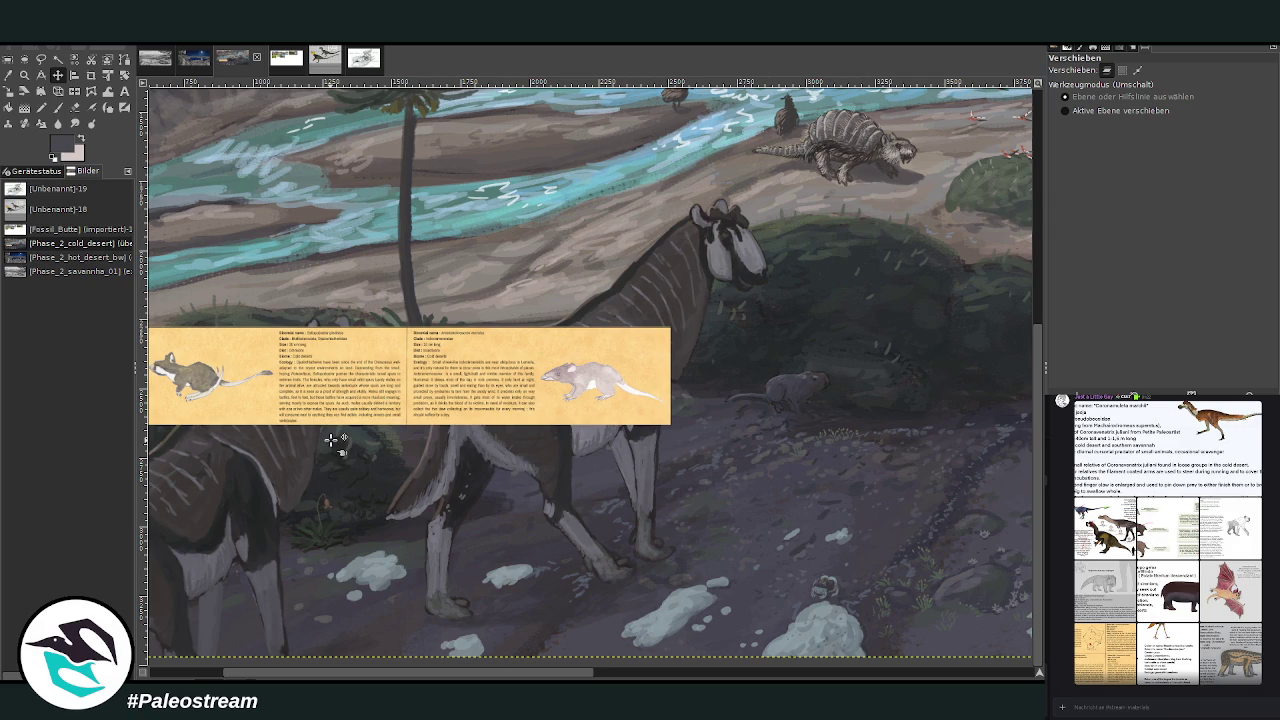
{"action": "scroll", "coordinate": [331, 440], "scroll_direction": "down", "scroll_amount": 2, "text": "ctrl"}
{"action": "scroll", "coordinate": [331, 440], "scroll_direction": "down", "scroll_amount": 1, "text": "ctrl"}
Make a rectangle selection spanning the painting to the image corner, then clear it.
{"action": "key", "text": "r"}
{"action": "left_click_drag", "start_coordinate": [286, 240], "coordinate": [903, 522]}
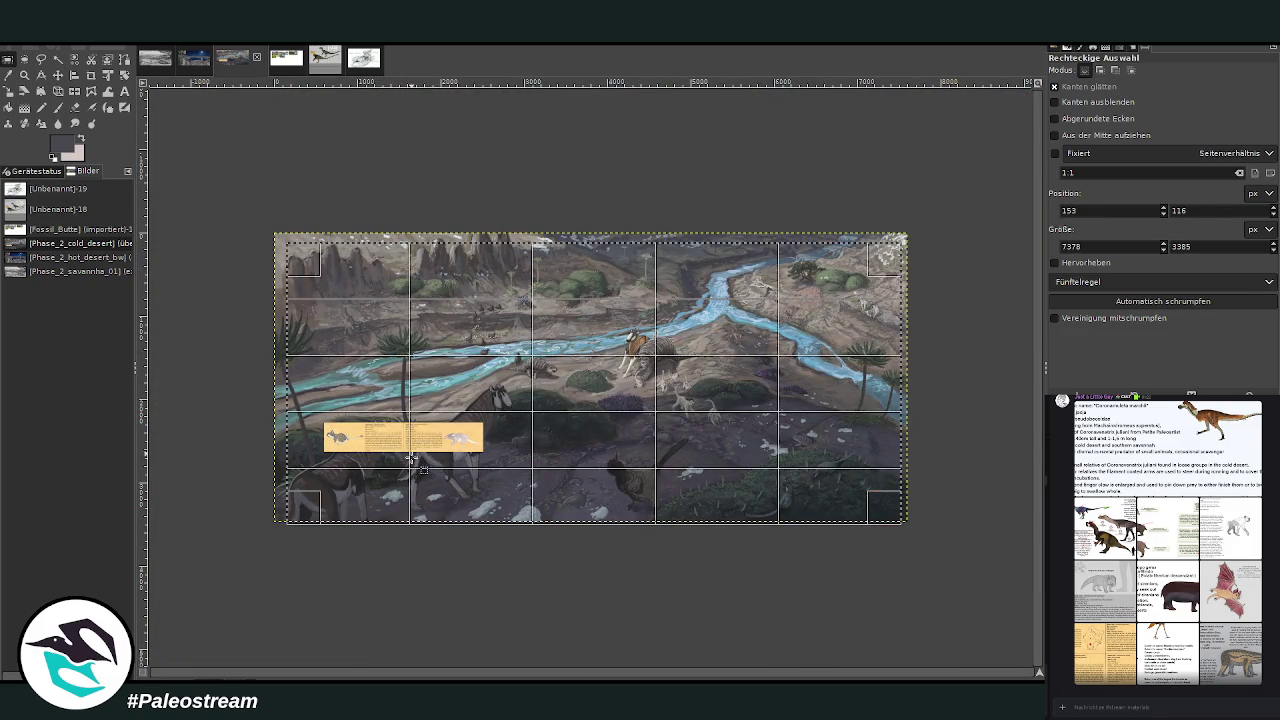
{"action": "left_click_drag", "start_coordinate": [306, 271], "coordinate": [290, 256]}
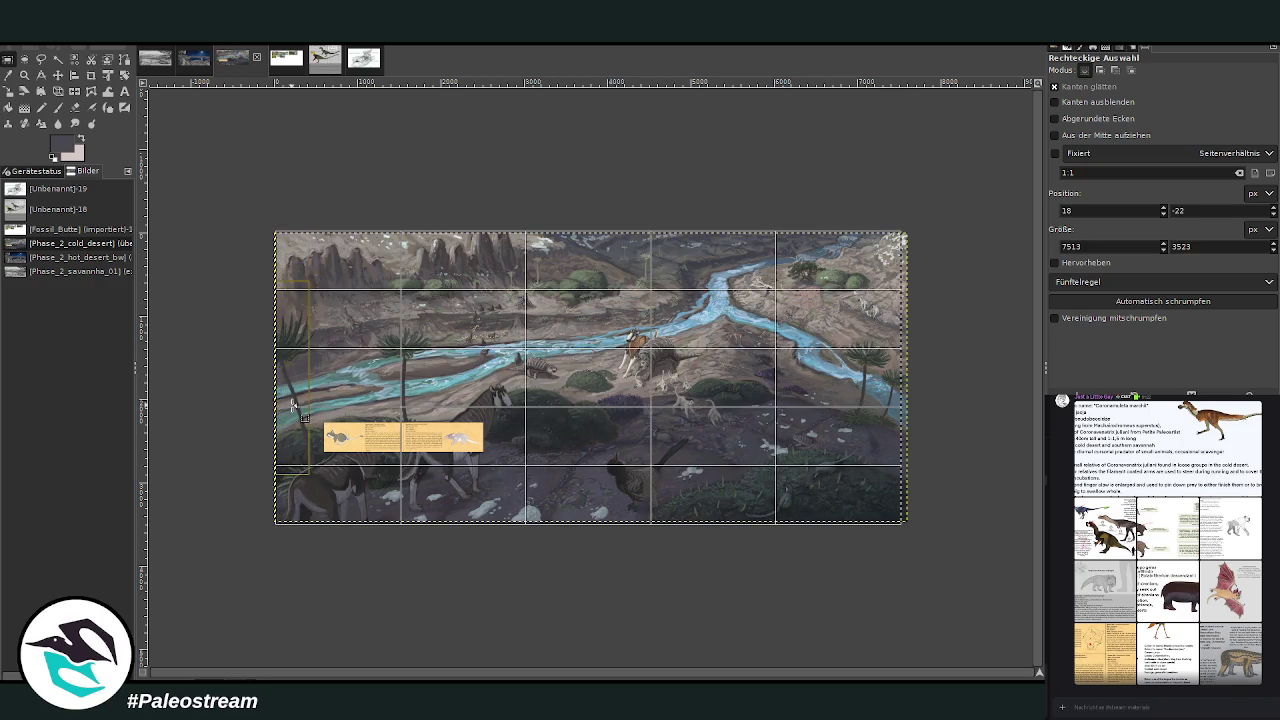
{"action": "left_click", "coordinate": [316, 568]}
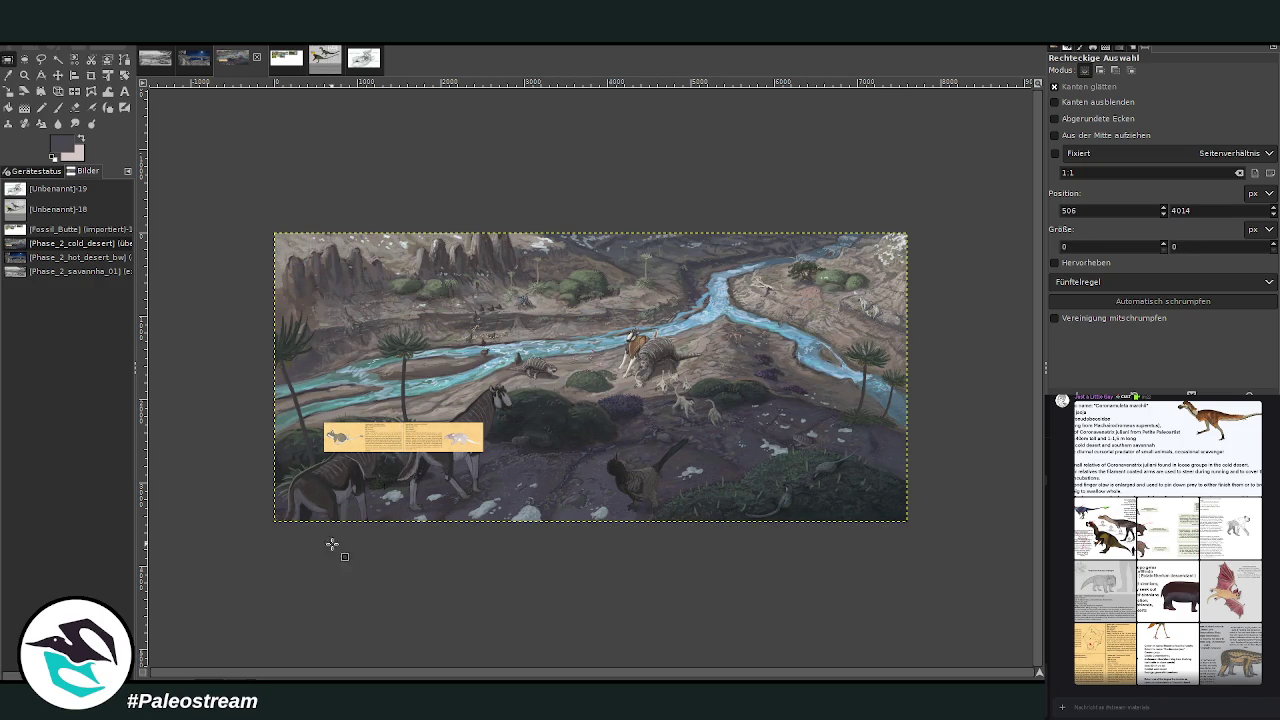
Zoom in on the yellow info card and move it further down and left.
{"action": "left_click", "coordinate": [24, 75]}
{"action": "left_click_drag", "start_coordinate": [330, 358], "coordinate": [466, 524]}
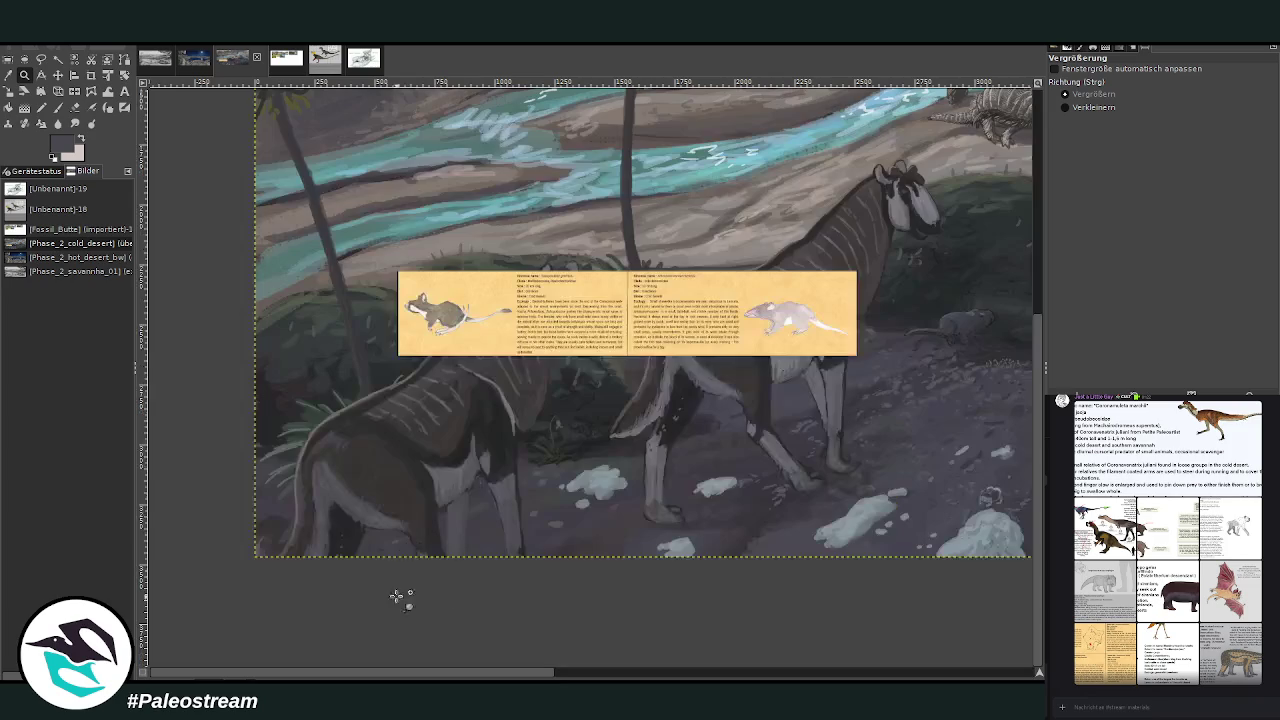
{"action": "mouse_move", "coordinate": [472, 235]}
{"action": "left_mouse_down"}
{"action": "mouse_move", "coordinate": [632, 298]}
{"action": "mouse_move", "coordinate": [852, 476]}
{"action": "left_mouse_up"}
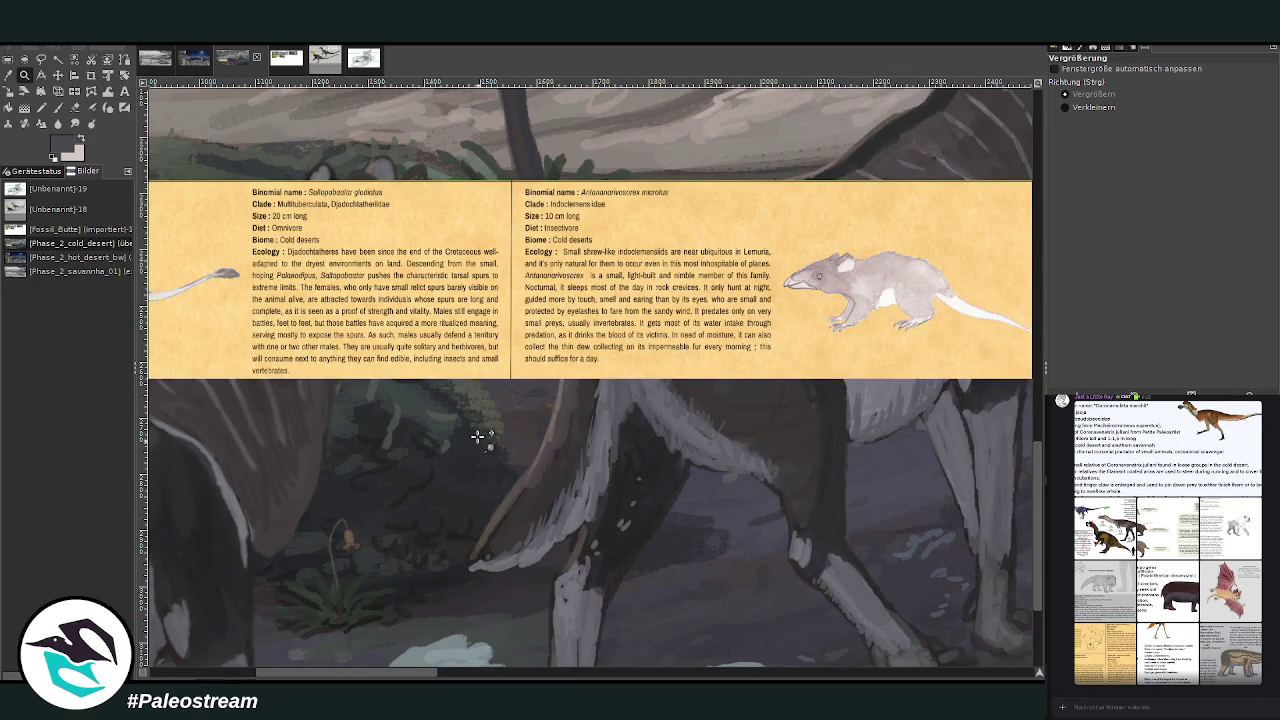
{"action": "left_click", "coordinate": [58, 75]}
{"action": "left_click_drag", "start_coordinate": [466, 372], "coordinate": [328, 478]}
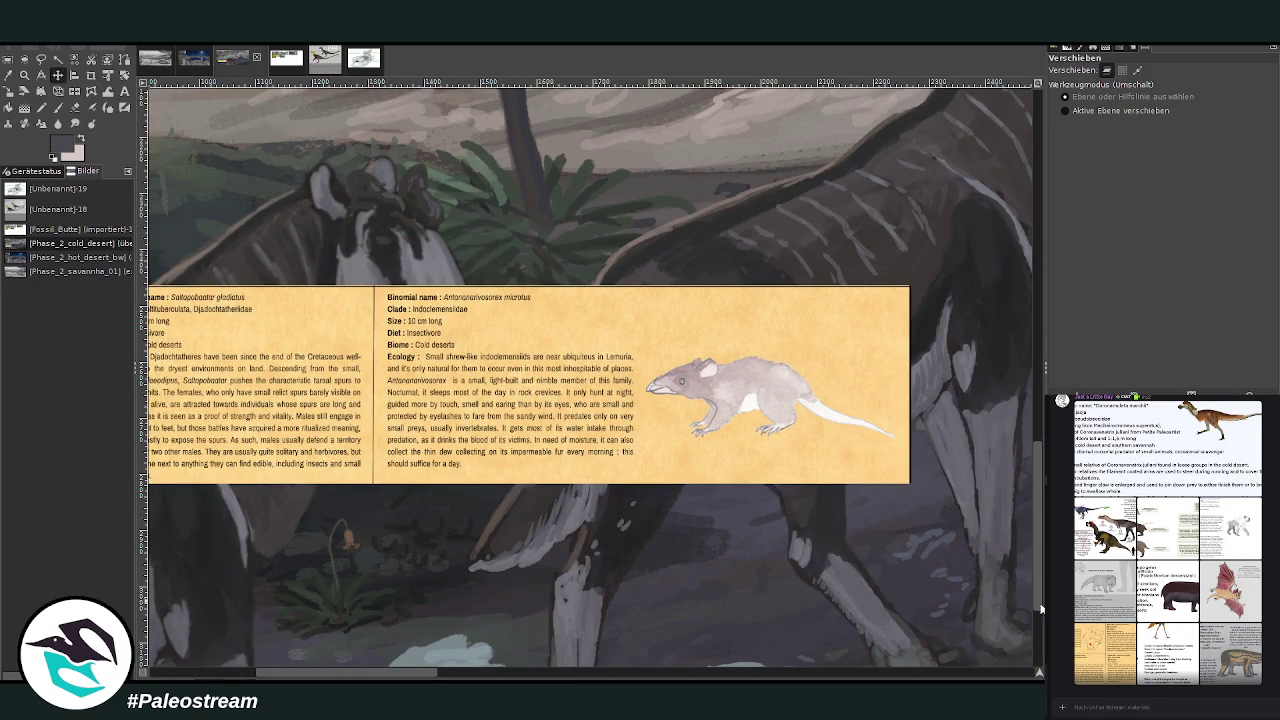
{"action": "left_click", "coordinate": [91, 75]}
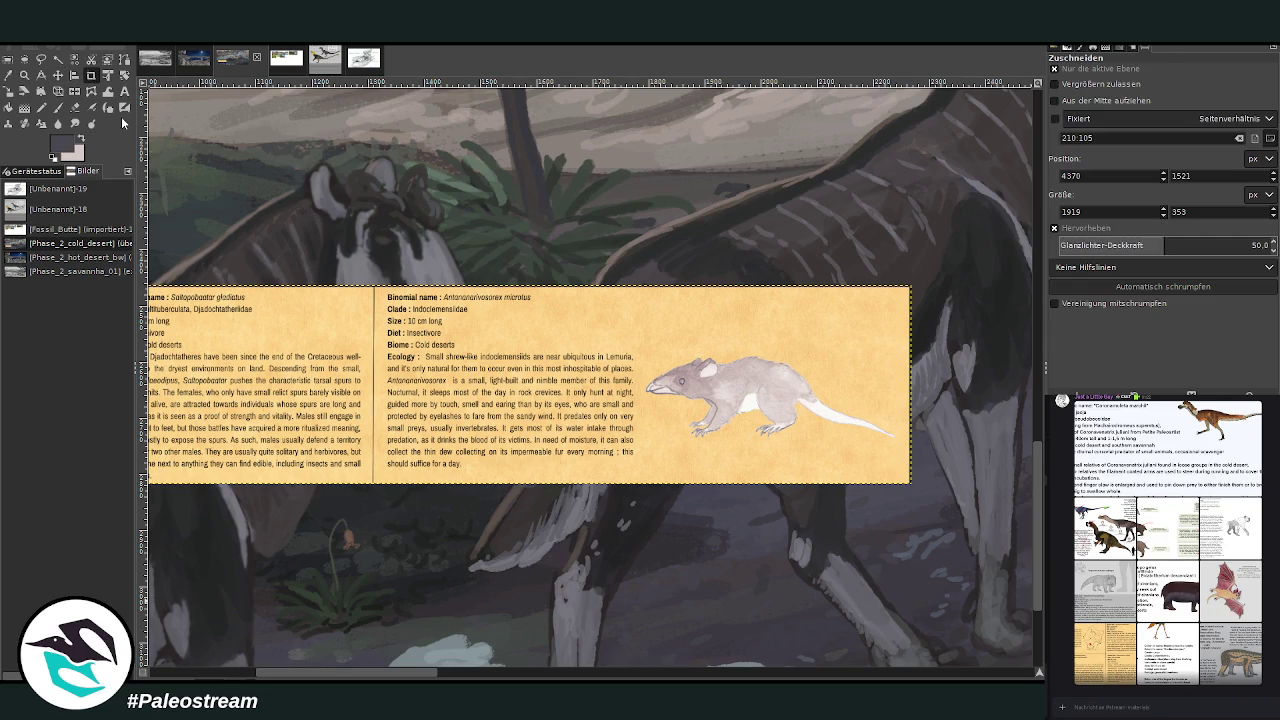
Crop the card to just the right-hand Antanarivosorex shrew panel.
{"action": "left_click_drag", "start_coordinate": [377, 291], "coordinate": [910, 484]}
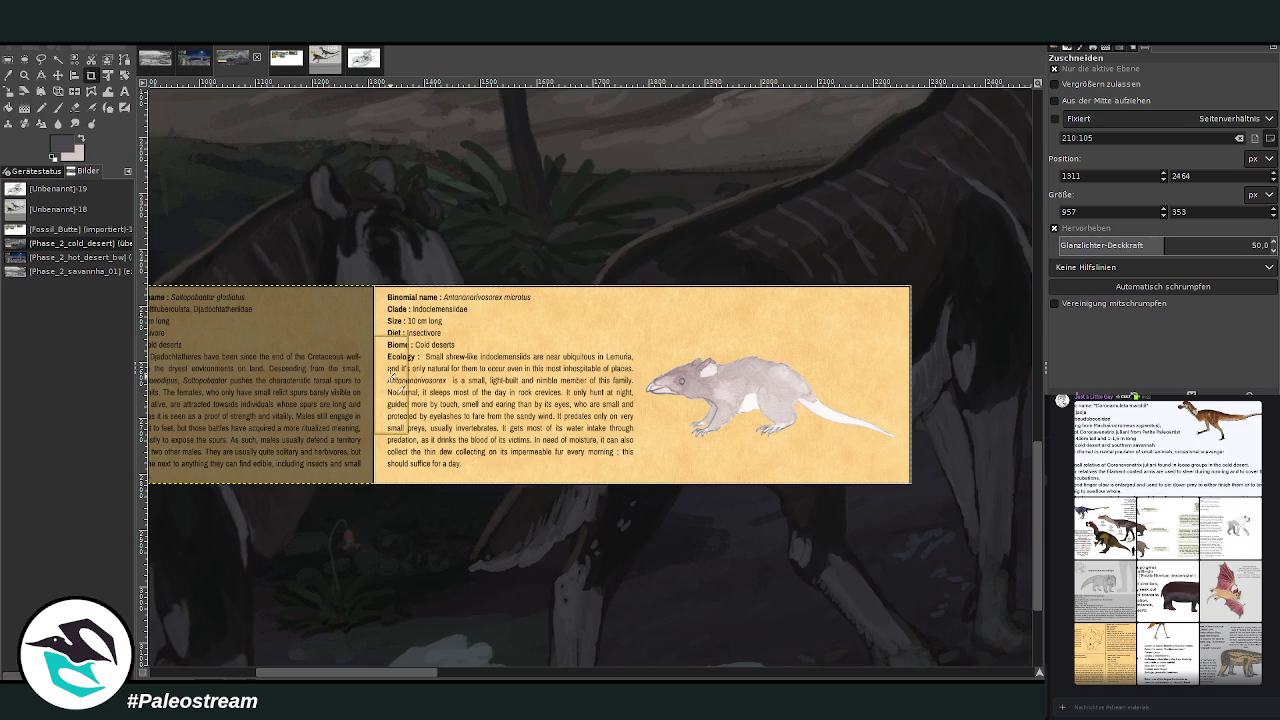
{"action": "double_click", "coordinate": [393, 376]}
{"action": "scroll", "coordinate": [455, 488], "scroll_direction": "down", "scroll_amount": 5}
Reposition the shrew card over the upper painting and zoom into the foreground ground.
{"action": "key", "text": "m"}
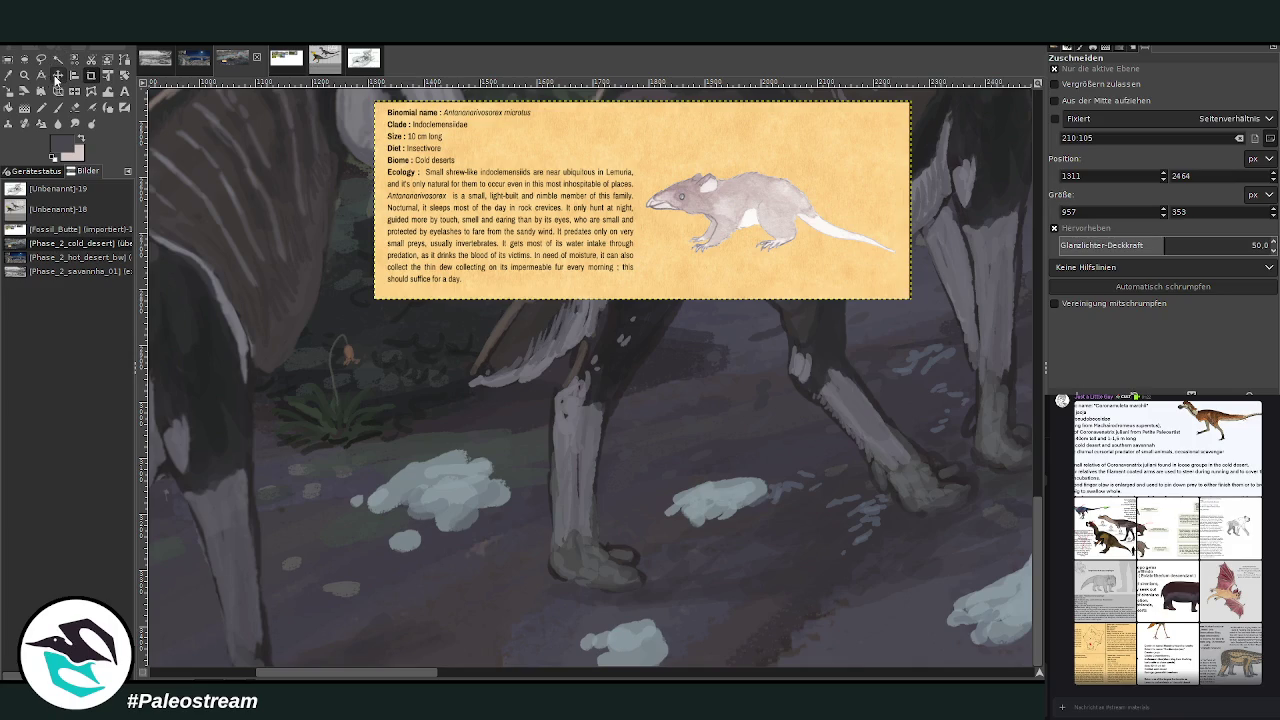
{"action": "left_click_drag", "start_coordinate": [470, 258], "coordinate": [519, 458]}
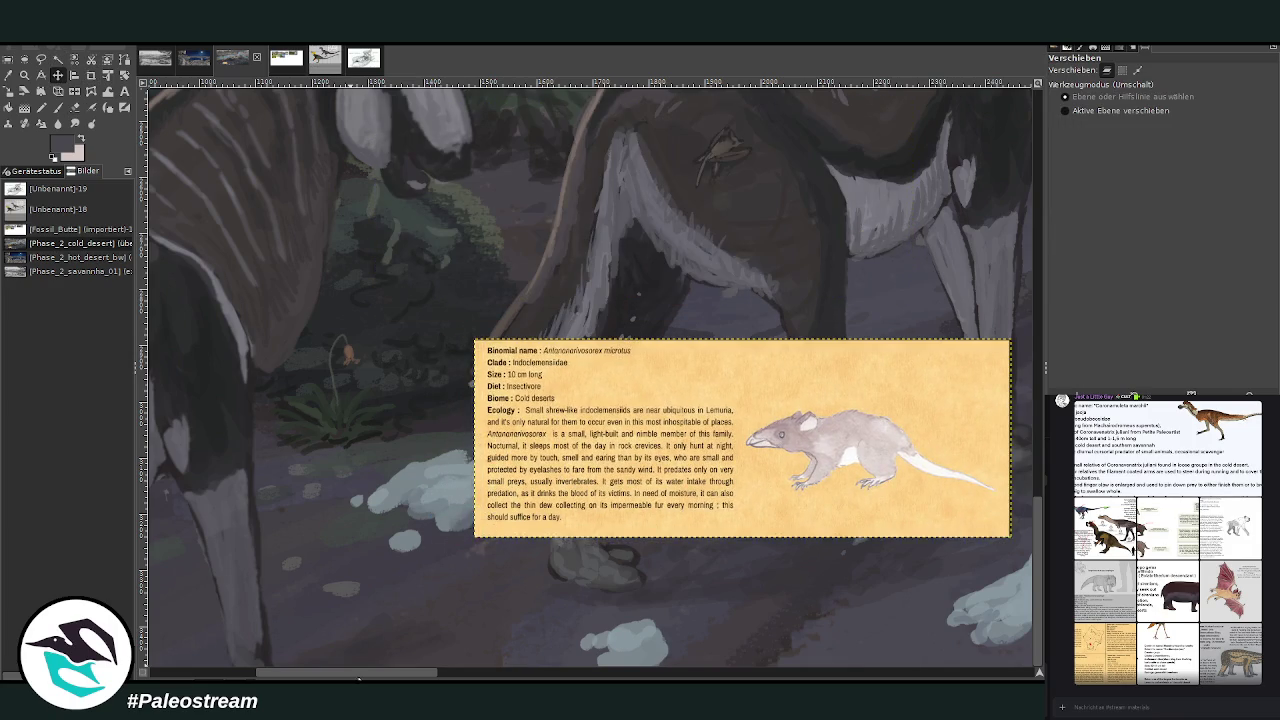
{"action": "scroll", "coordinate": [352, 660], "scroll_direction": "left", "scroll_amount": 5}
{"action": "mouse_move", "coordinate": [664, 453]}
{"action": "left_mouse_down"}
{"action": "mouse_move", "coordinate": [474, 548]}
{"action": "mouse_move", "coordinate": [412, 192]}
{"action": "left_mouse_up"}
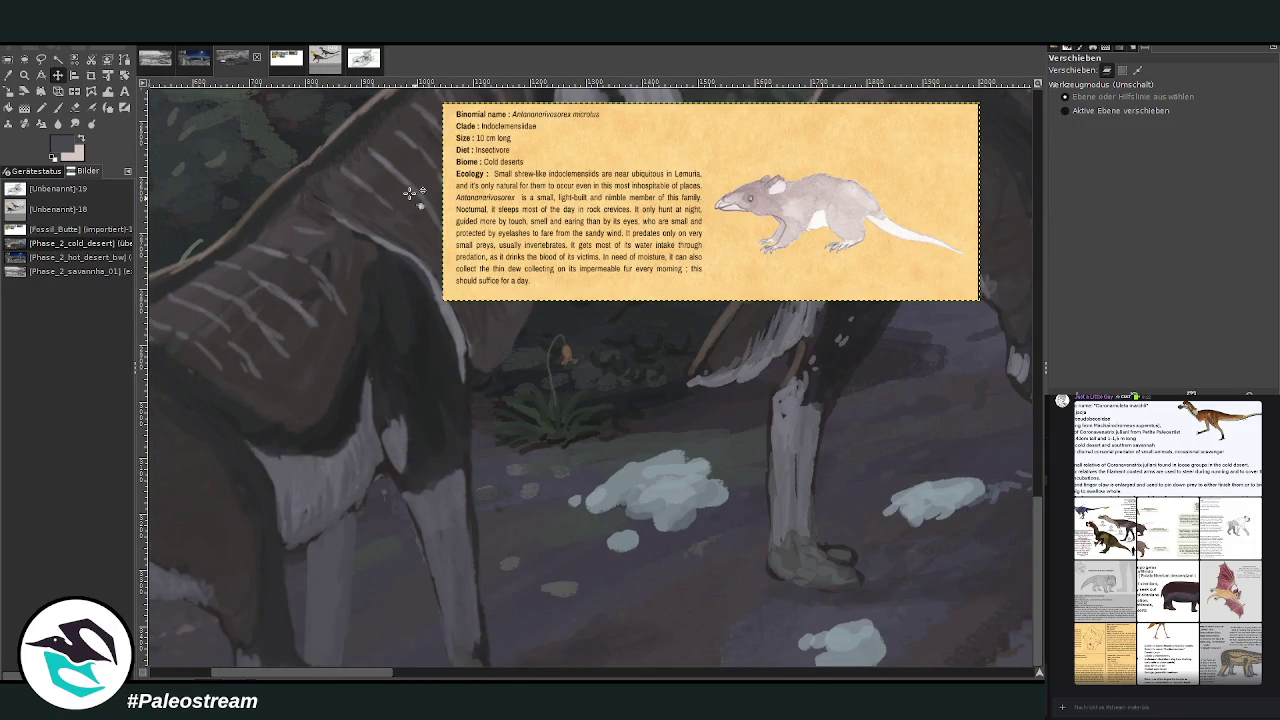
{"action": "left_click", "coordinate": [24, 74]}
{"action": "left_click_drag", "start_coordinate": [428, 102], "coordinate": [918, 576]}
Set the paintbrush to size 52 with opacity raised to 66.2.
{"action": "key", "text": "o"}
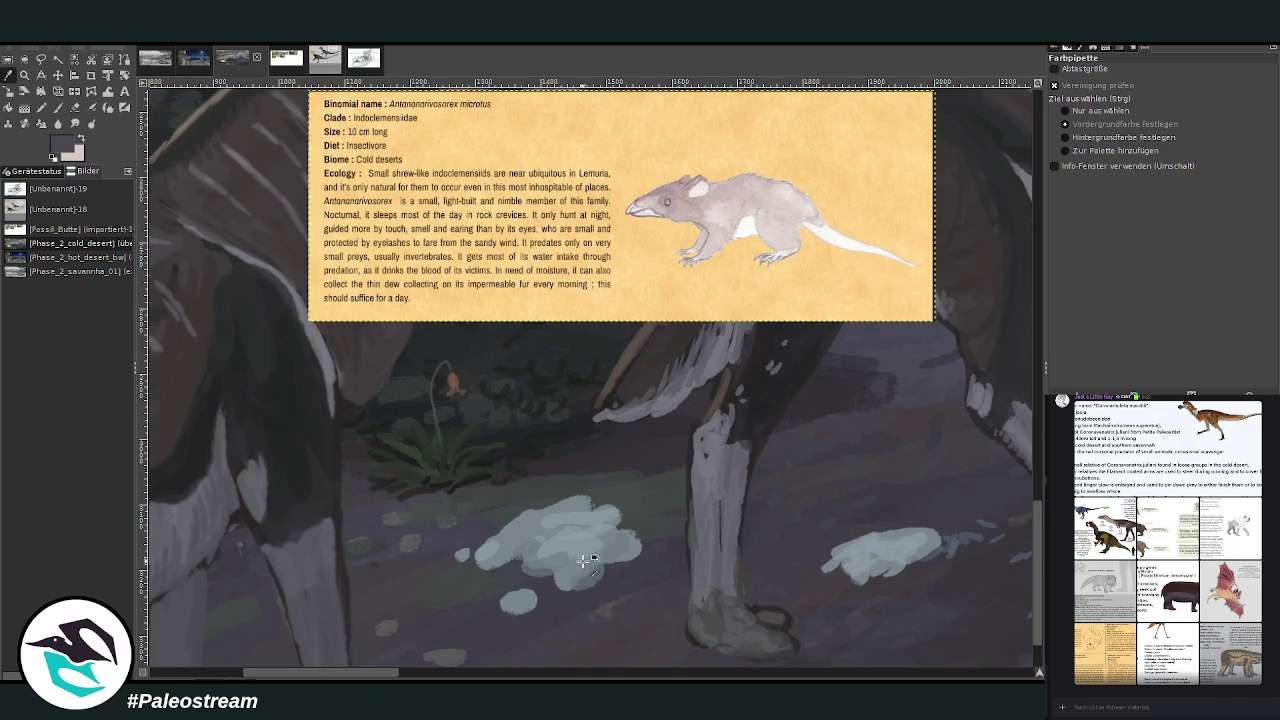
{"action": "key", "text": "p"}
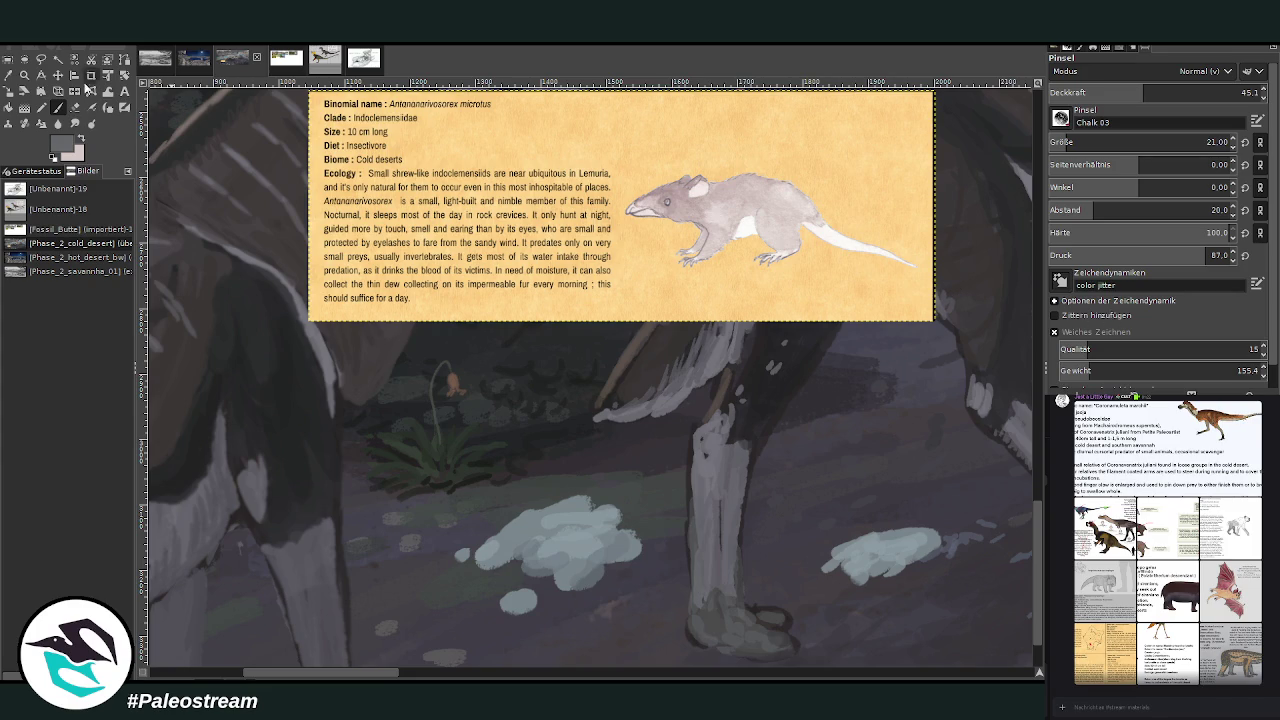
{"action": "left_click_drag", "start_coordinate": [1130, 142], "coordinate": [1080, 142]}
{"action": "left_click_drag", "start_coordinate": [1120, 100], "coordinate": [1133, 101]}
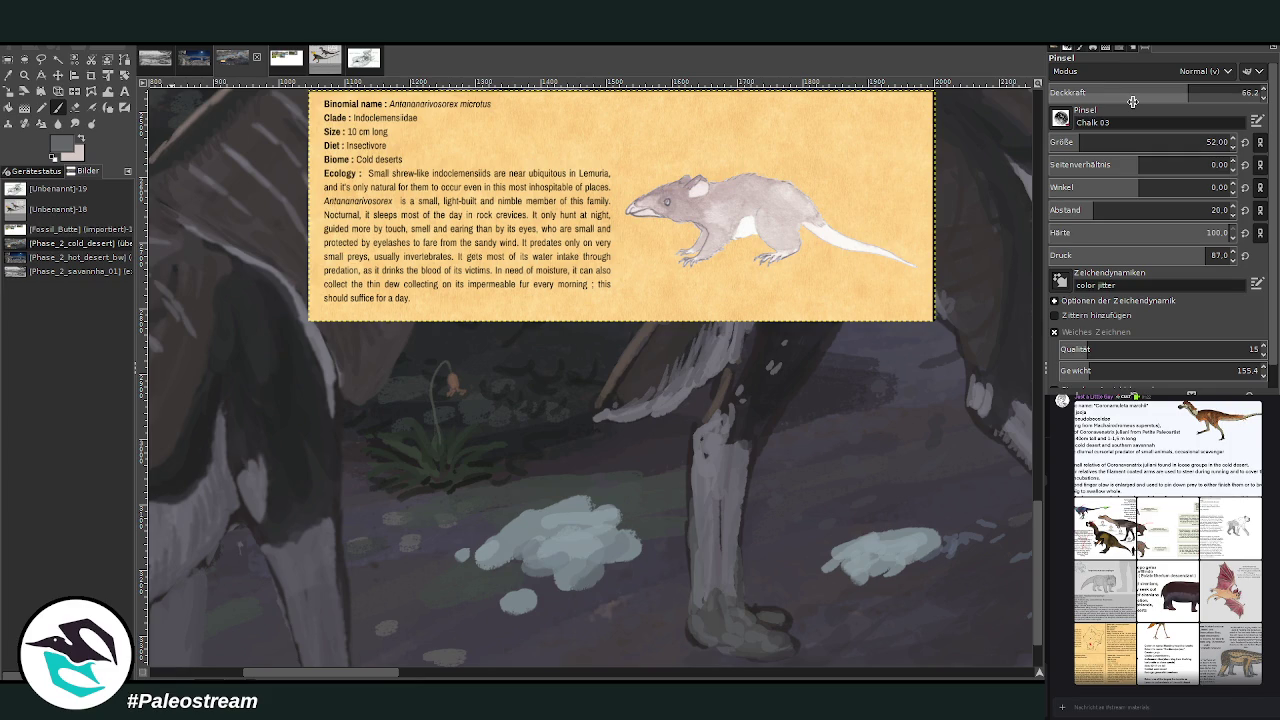
{"action": "key", "text": "Page_Up"}
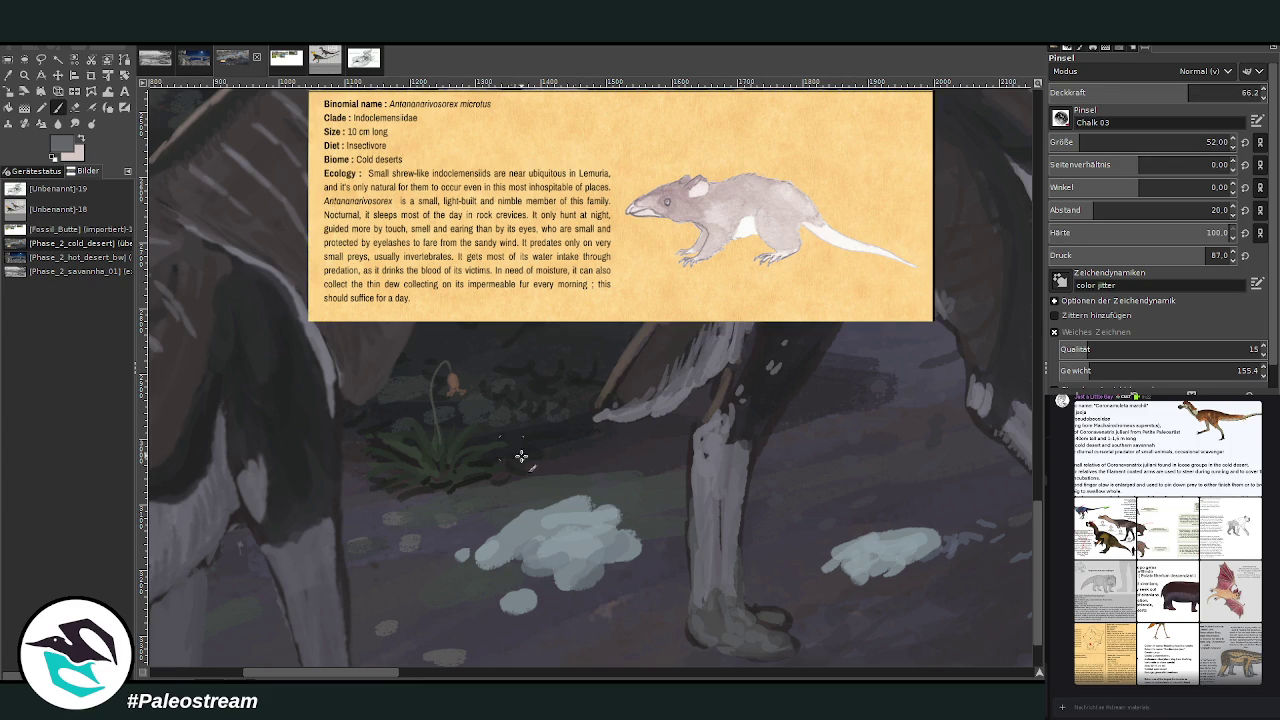
Paint a small light-grey shrew on the dark ground using a size-26 brush.
{"action": "left_click_drag", "start_coordinate": [496, 493], "coordinate": [512, 489]}
{"action": "left_click", "coordinate": [1069, 135]}
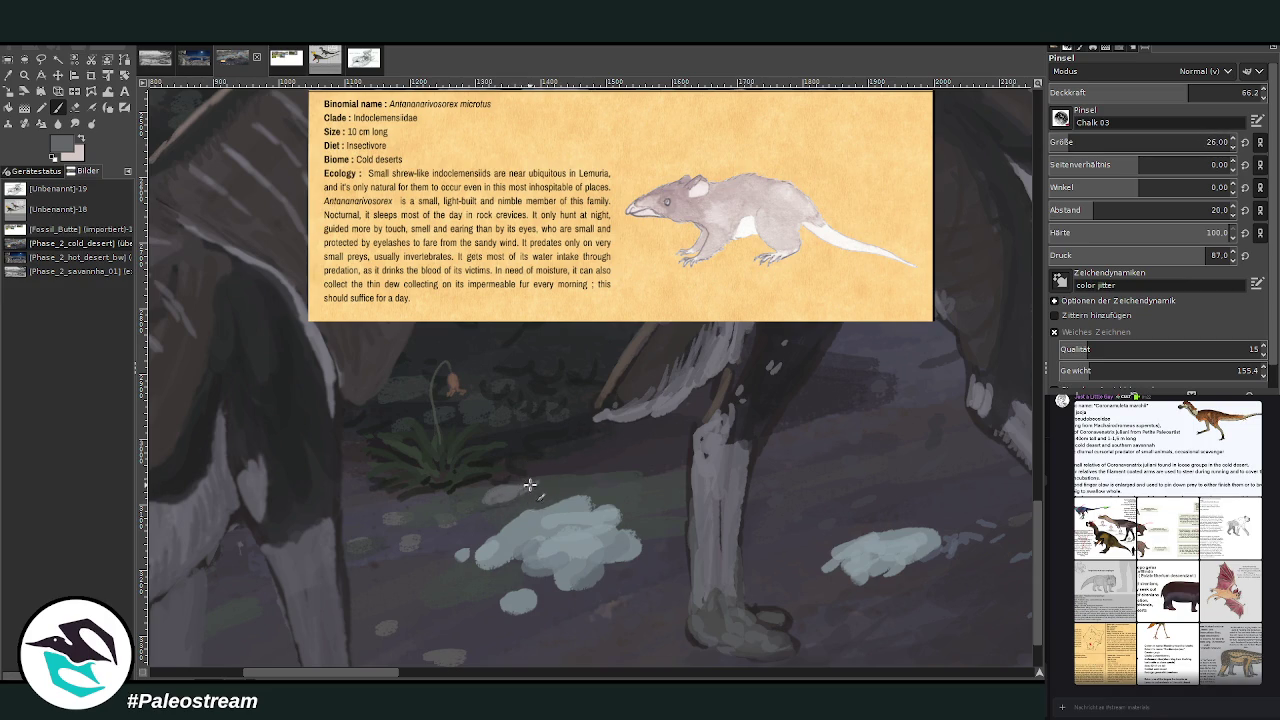
{"action": "left_click_drag", "start_coordinate": [530, 488], "coordinate": [447, 508]}
{"action": "left_click", "coordinate": [24, 75]}
{"action": "left_click_drag", "start_coordinate": [367, 130], "coordinate": [783, 574]}
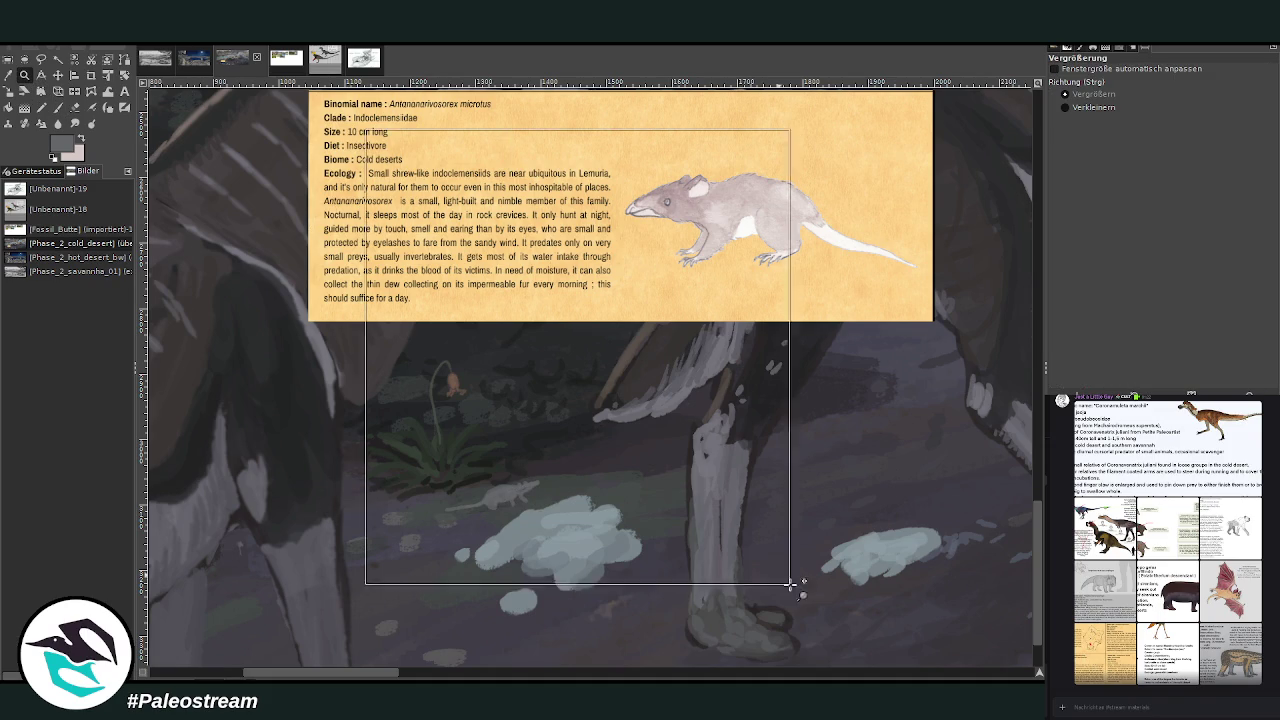
Lighten the small rodent with a lighter grey brush at size 15 and 60.6 opacity.
{"action": "left_click", "coordinate": [57, 107]}
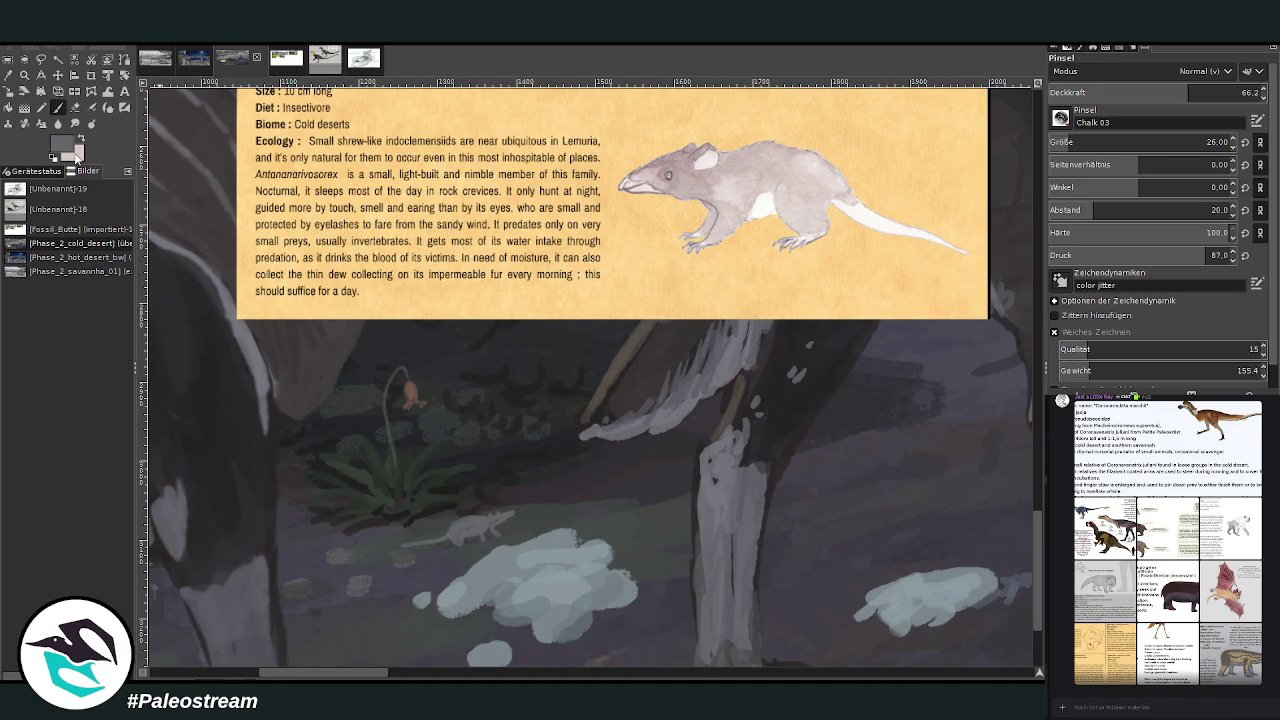
{"action": "left_click", "coordinate": [996, 345], "text": "ctrl"}
{"action": "left_click", "coordinate": [1146, 92]}
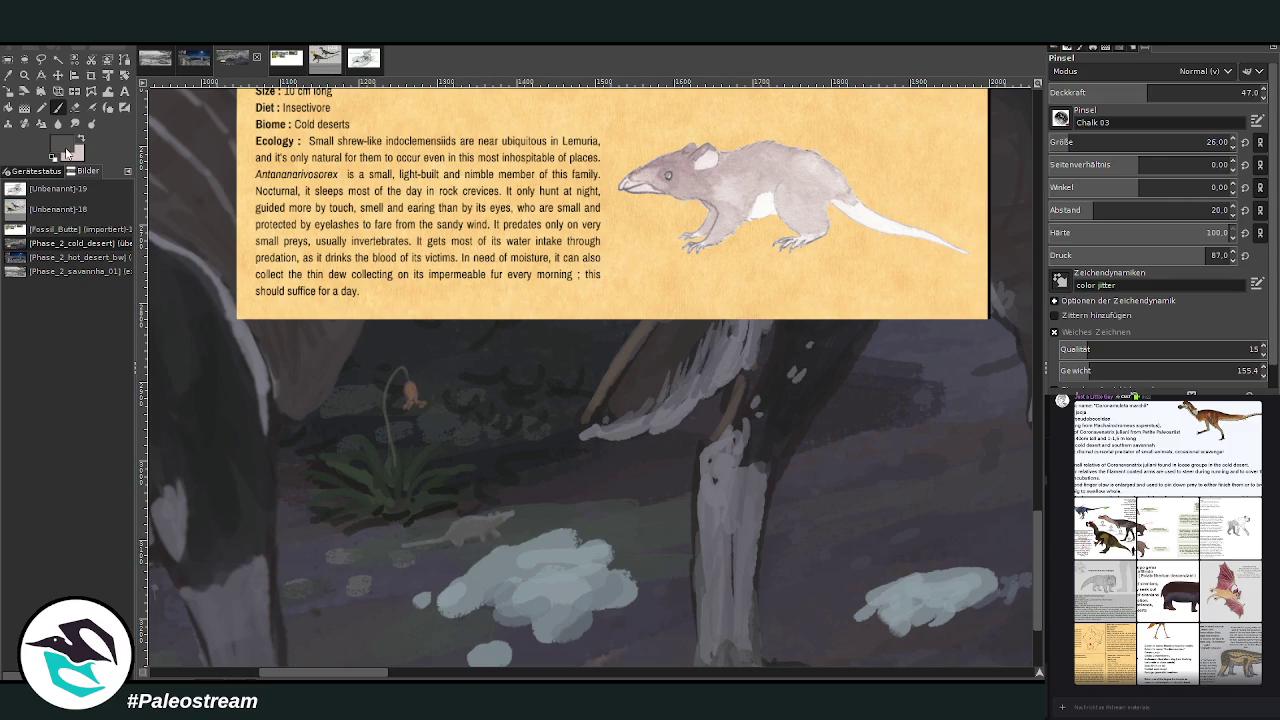
{"action": "left_click", "coordinate": [1000, 288], "text": "ctrl"}
{"action": "left_click", "coordinate": [1112, 142]}
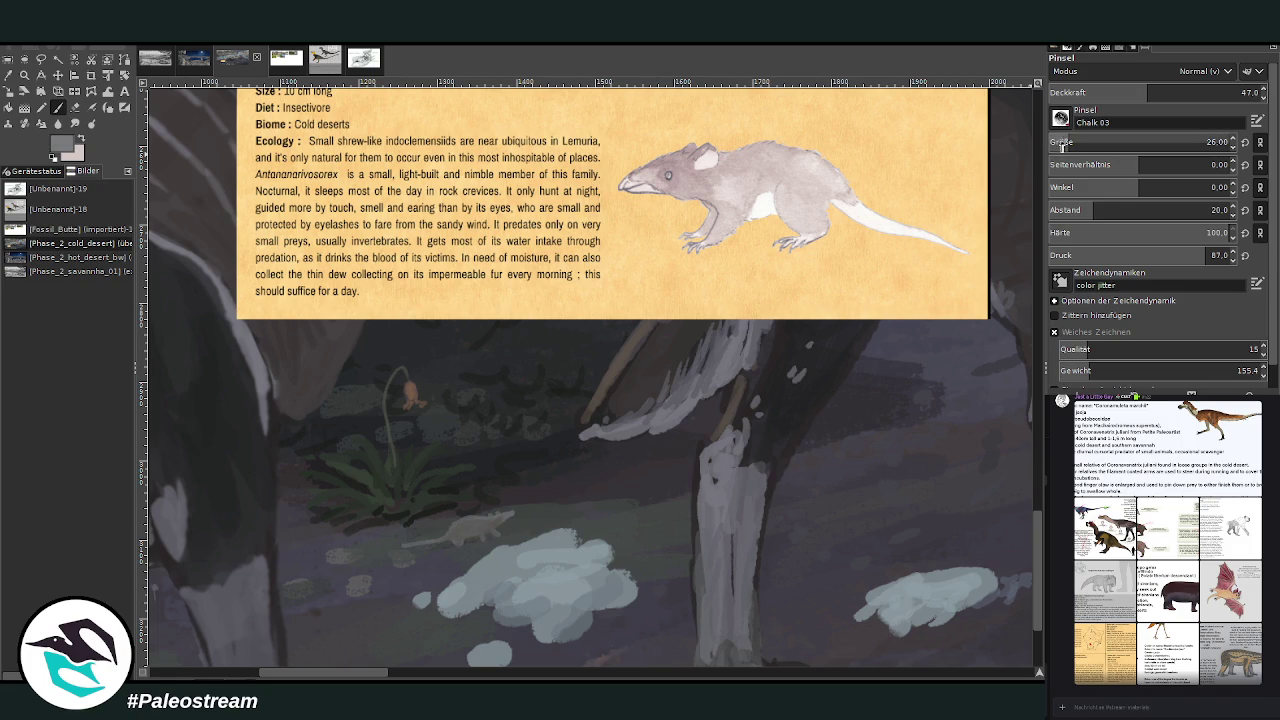
{"action": "type", "text": "15"}
{"action": "left_click_drag", "start_coordinate": [1111, 98], "coordinate": [1178, 94]}
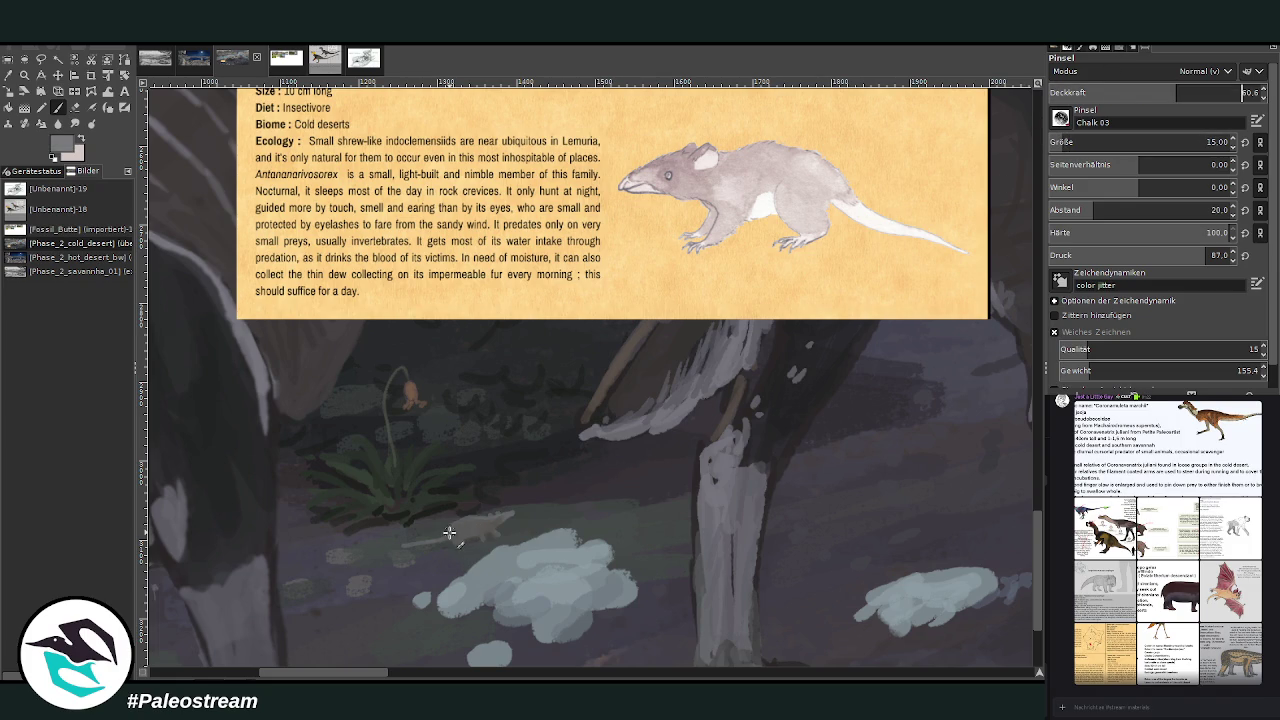
{"action": "mouse_move", "coordinate": [461, 518]}
{"action": "left_mouse_down"}
{"action": "mouse_move", "coordinate": [474, 528]}
{"action": "mouse_move", "coordinate": [502, 512]}
{"action": "left_mouse_up"}
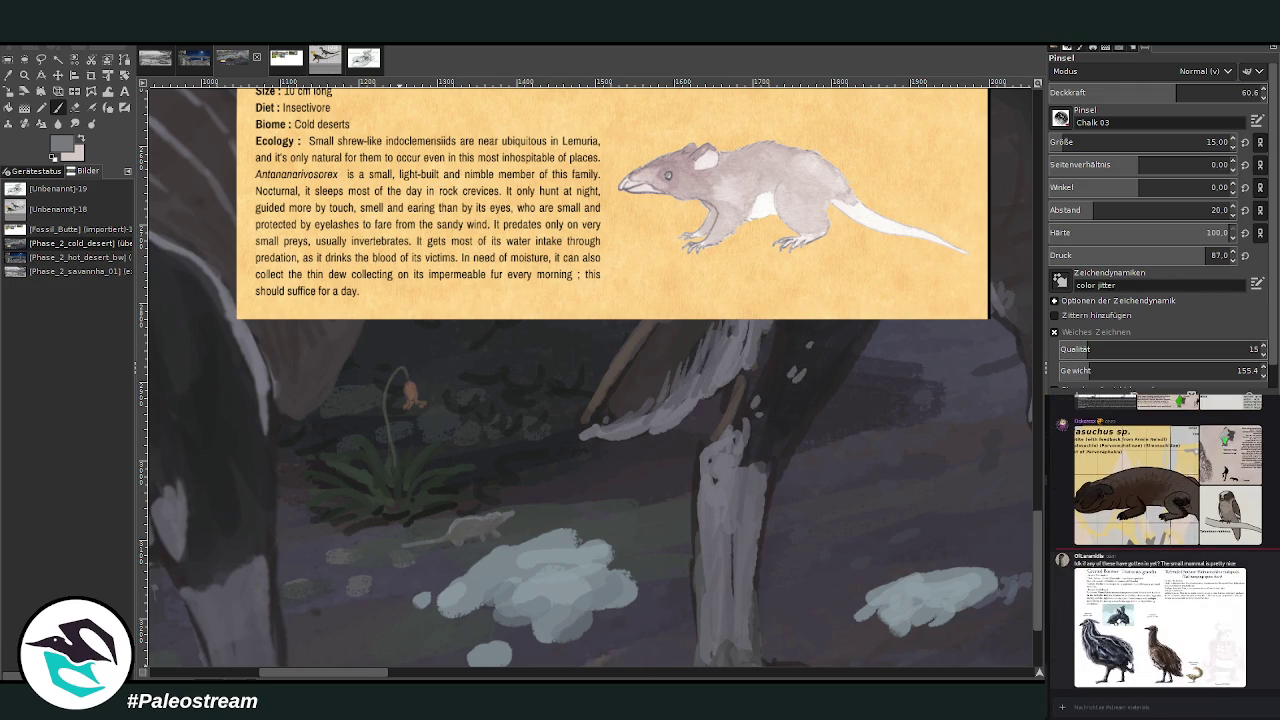
{"action": "left_click", "coordinate": [1128, 666]}
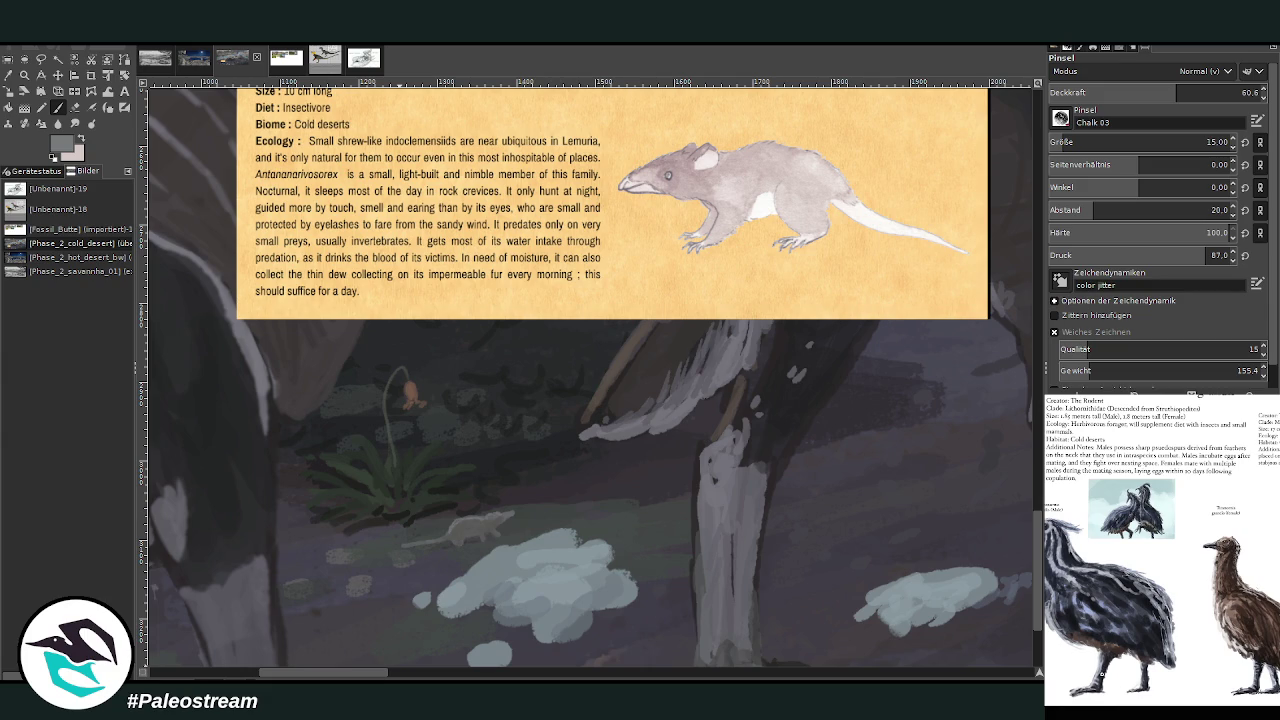
{"action": "left_click", "coordinate": [1106, 713]}
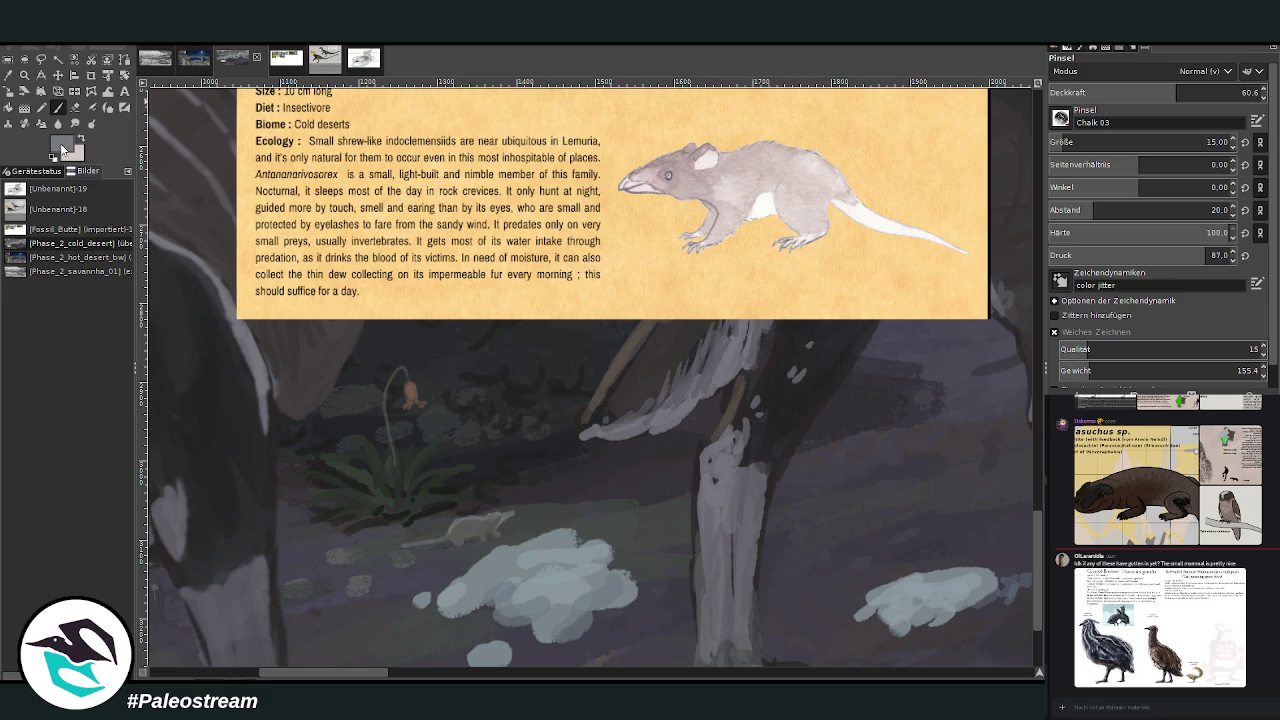
Sample a dark grey at 46.1 opacity to shade the mammal and outline the foot.
{"action": "left_click", "coordinate": [992, 337], "text": "ctrl"}
{"action": "left_click", "coordinate": [75, 124]}
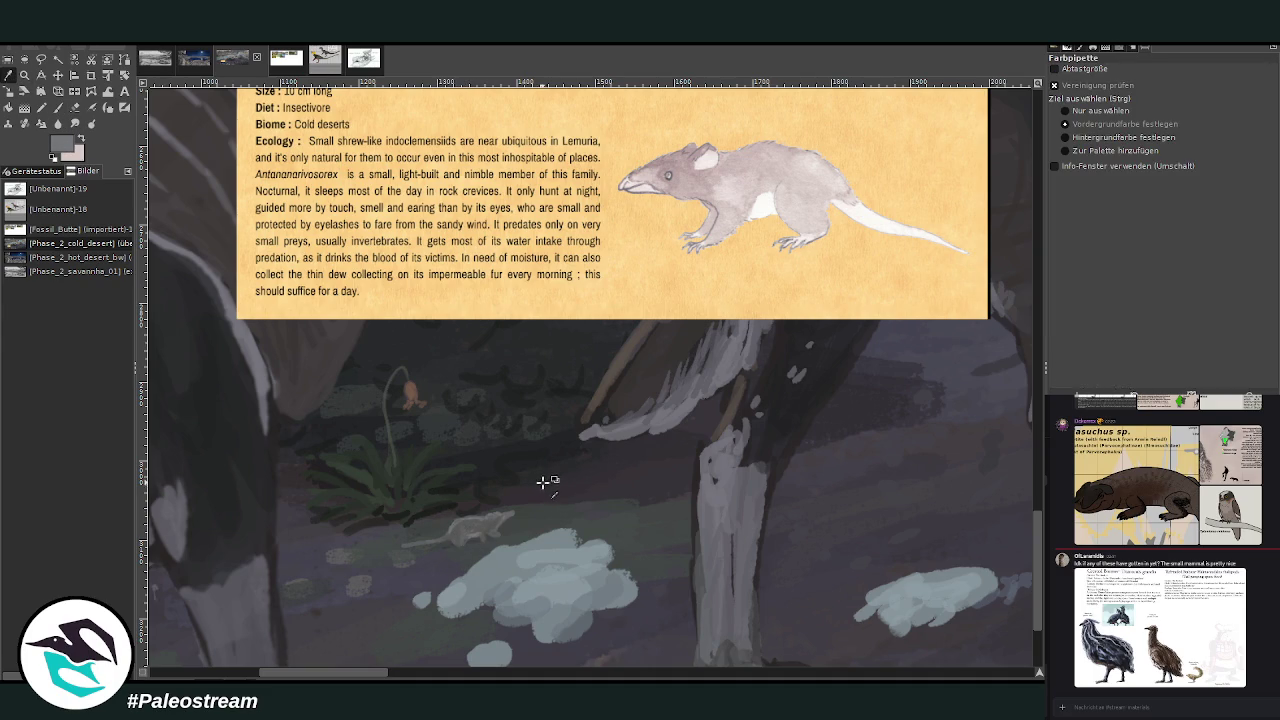
{"action": "left_click", "coordinate": [757, 437]}
{"action": "key", "text": "p"}
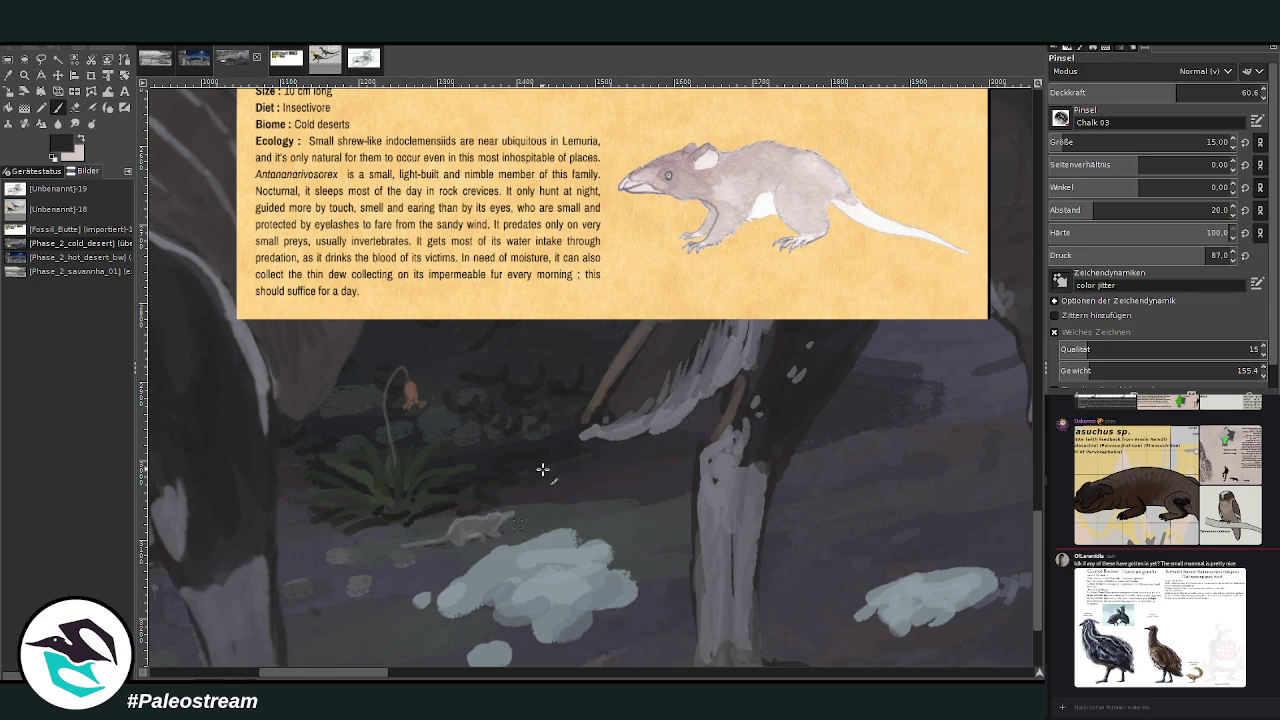
{"action": "key", "text": "less"}
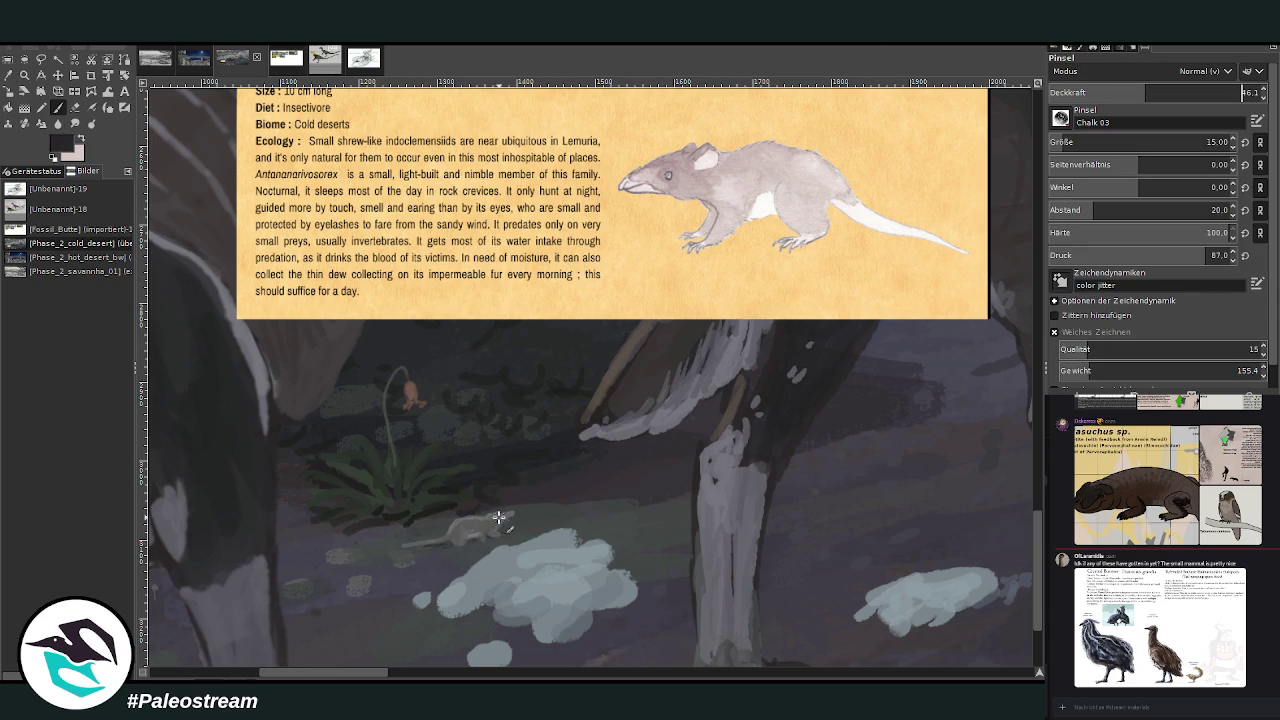
{"action": "left_click_drag", "start_coordinate": [506, 514], "coordinate": [487, 537]}
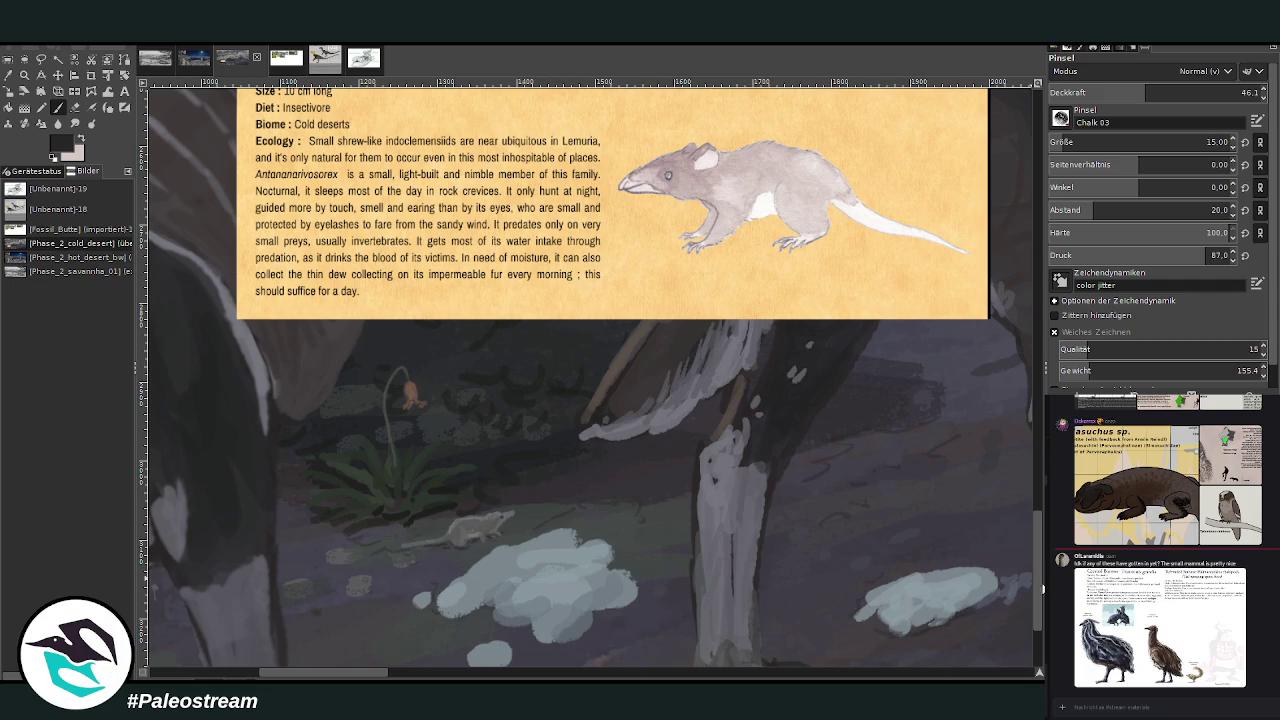
{"action": "scroll", "coordinate": [975, 440], "scroll_direction": "down", "scroll_amount": 3}
{"action": "mouse_move", "coordinate": [799, 543]}
{"action": "left_mouse_down"}
{"action": "mouse_move", "coordinate": [786, 508]}
{"action": "mouse_move", "coordinate": [755, 540]}
{"action": "left_mouse_up"}
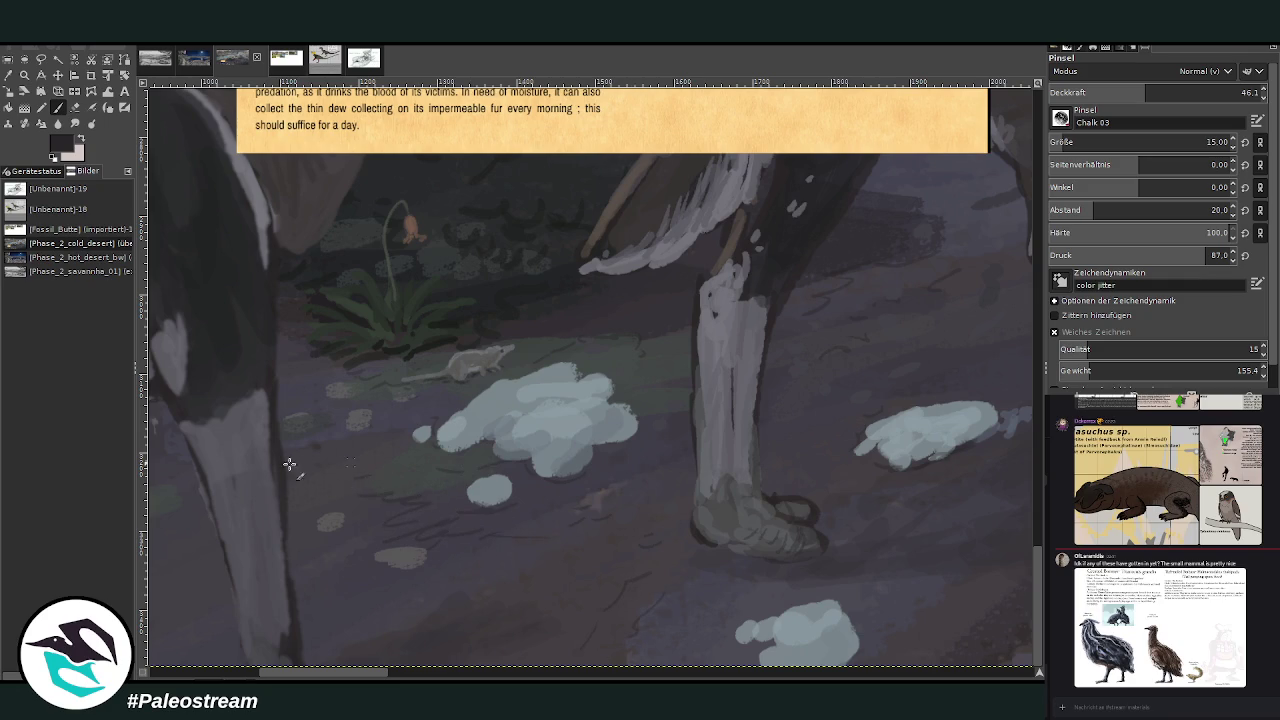
Zoom out with minus, then zoom in so the painting fills the view.
{"action": "scroll", "coordinate": [271, 463], "scroll_direction": "down", "scroll_amount": 2}
{"action": "scroll", "coordinate": [272, 462], "scroll_direction": "down", "scroll_amount": 1}
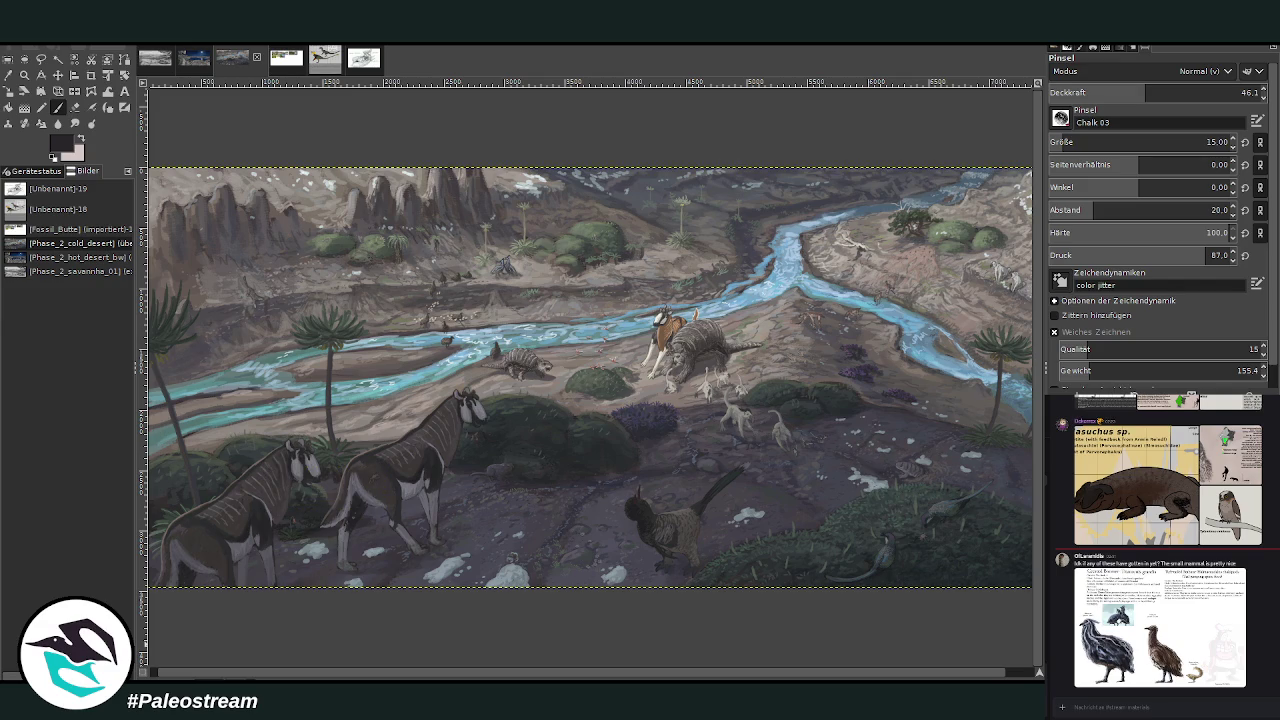
{"action": "scroll", "coordinate": [407, 667], "scroll_direction": "right", "scroll_amount": 1}
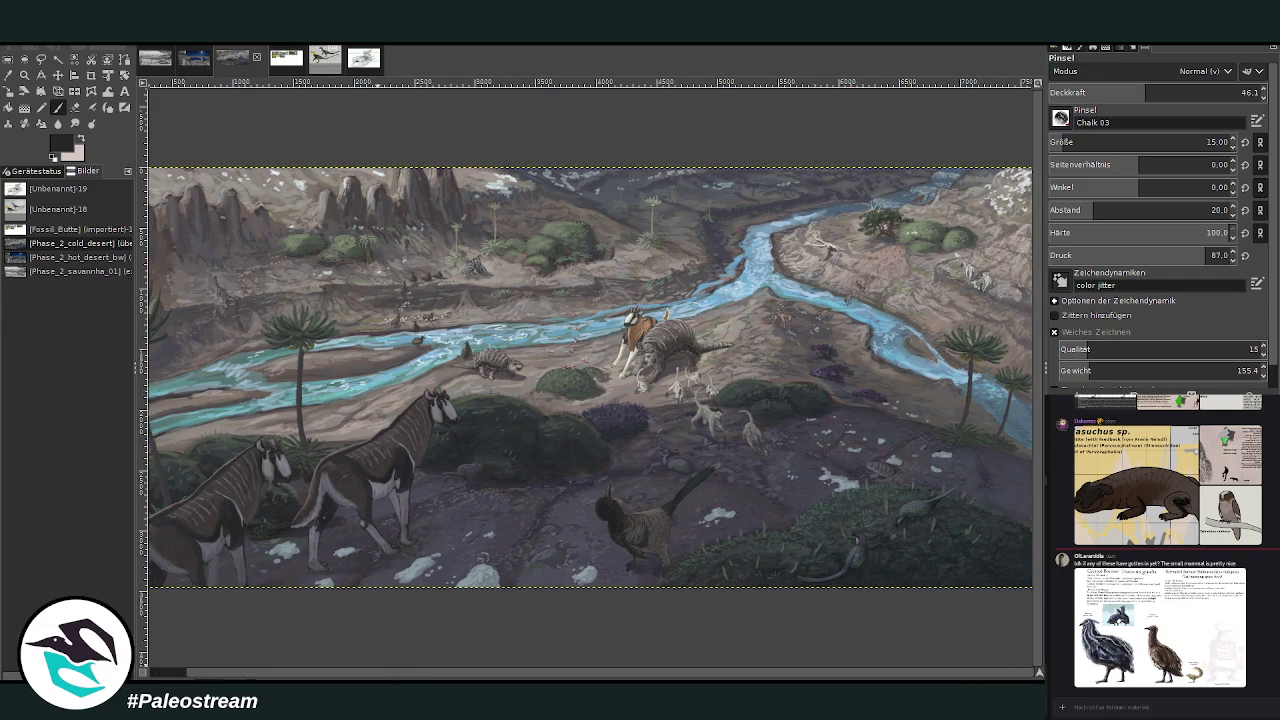
{"action": "key", "text": "minus"}
{"action": "key", "text": "minus"}
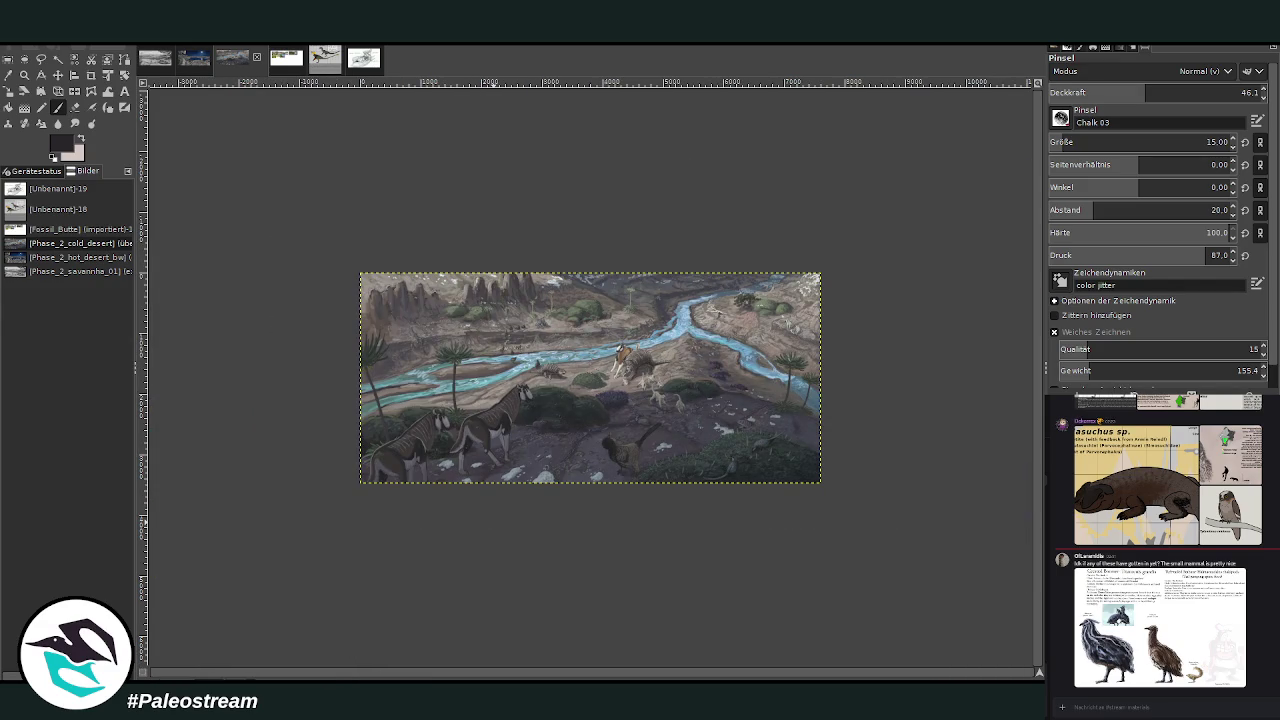
{"action": "left_click", "coordinate": [25, 75]}
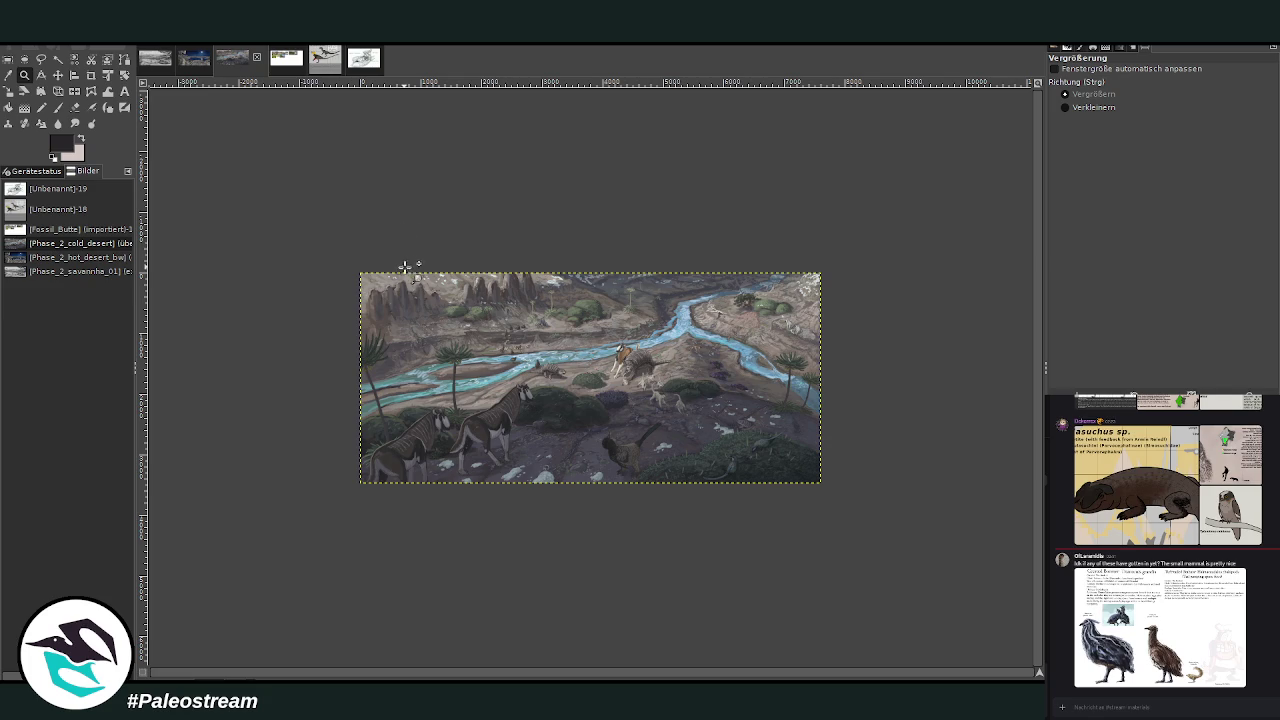
{"action": "left_click", "coordinate": [471, 243]}
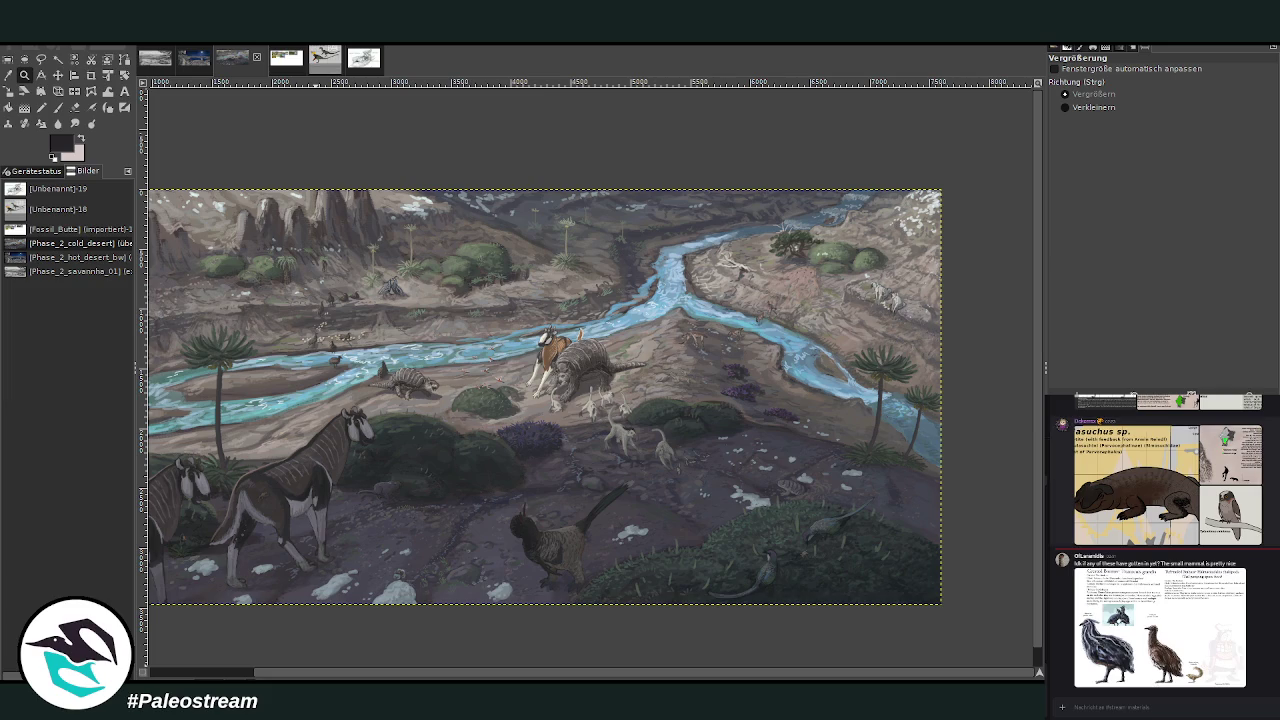
Check the chat's species reference images, then zoom in closely on the left palms.
{"action": "scroll", "coordinate": [1165, 544], "scroll_direction": "up", "scroll_amount": 2}
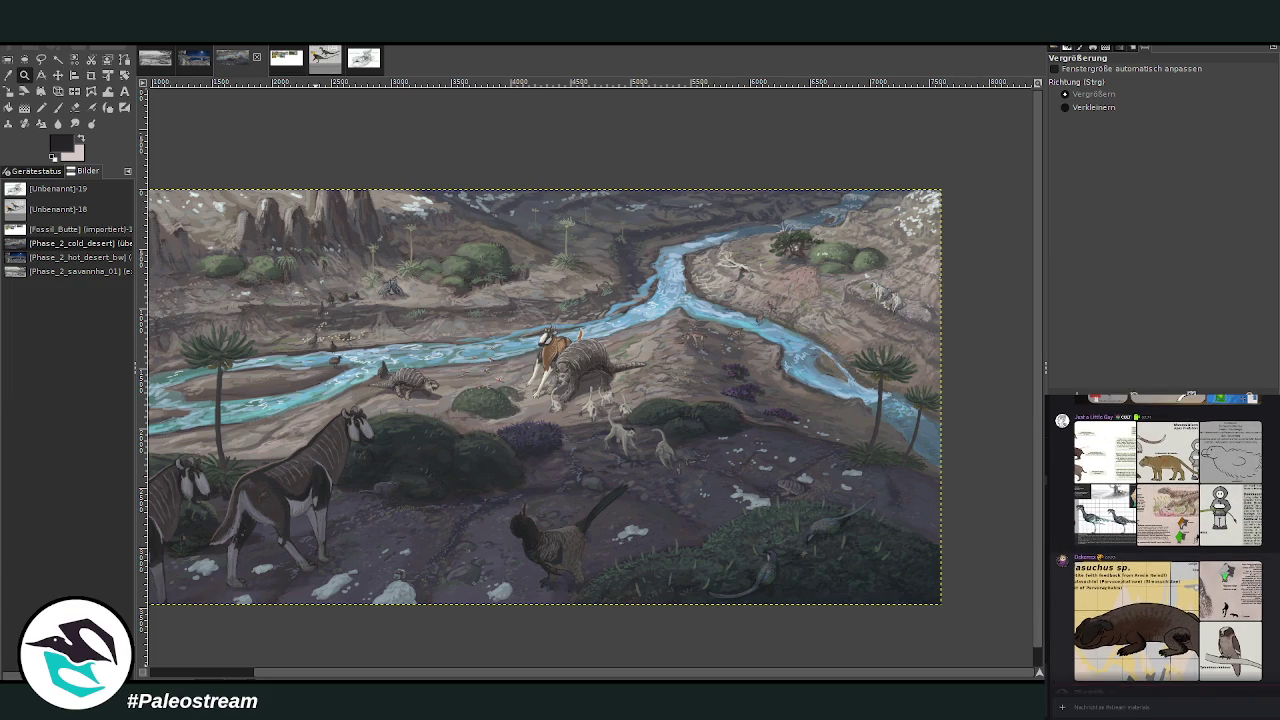
{"action": "scroll", "coordinate": [1165, 544], "scroll_direction": "up", "scroll_amount": 2}
{"action": "left_click", "coordinate": [1170, 630]}
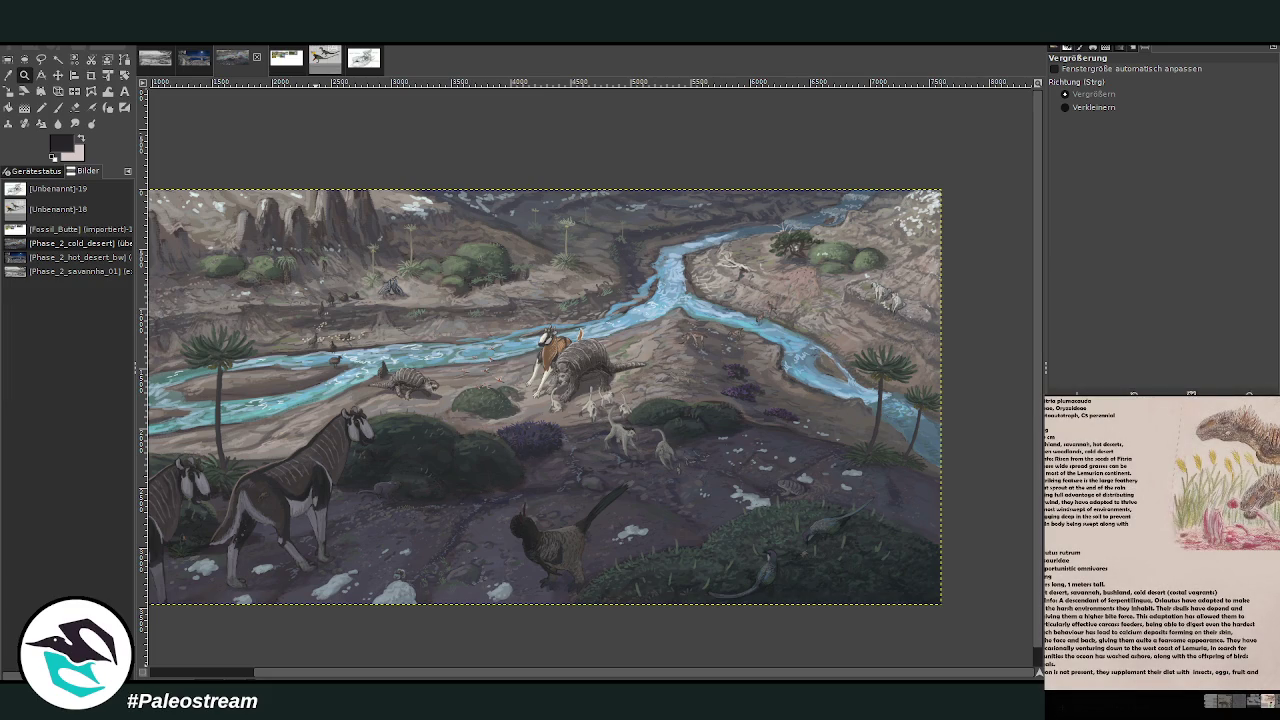
{"action": "key", "text": "Escape"}
{"action": "scroll", "coordinate": [1159, 544], "scroll_direction": "up", "scroll_amount": 2}
{"action": "scroll", "coordinate": [1159, 544], "scroll_direction": "up", "scroll_amount": 2}
{"action": "scroll", "coordinate": [1159, 544], "scroll_direction": "up", "scroll_amount": 2}
{"action": "scroll", "coordinate": [1159, 544], "scroll_direction": "up", "scroll_amount": 2}
{"action": "scroll", "coordinate": [1159, 544], "scroll_direction": "up", "scroll_amount": 2}
{"action": "scroll", "coordinate": [1159, 544], "scroll_direction": "up", "scroll_amount": 2}
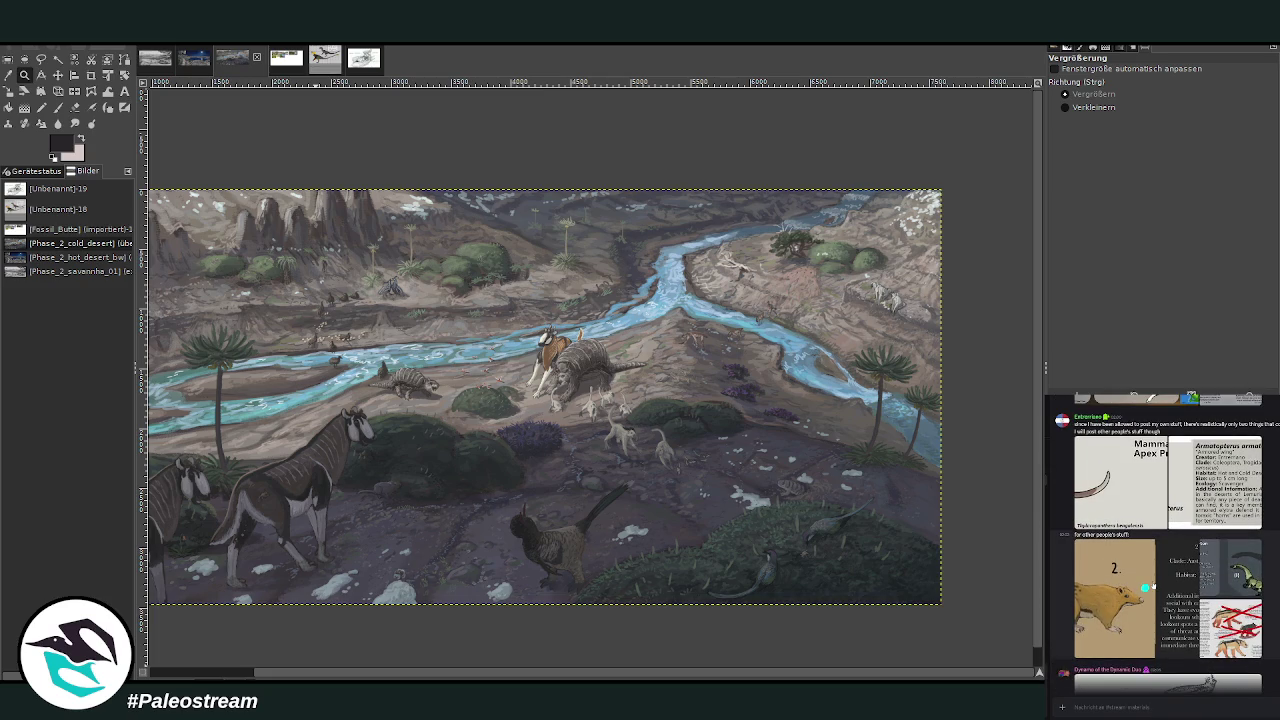
{"action": "left_click", "coordinate": [1145, 588]}
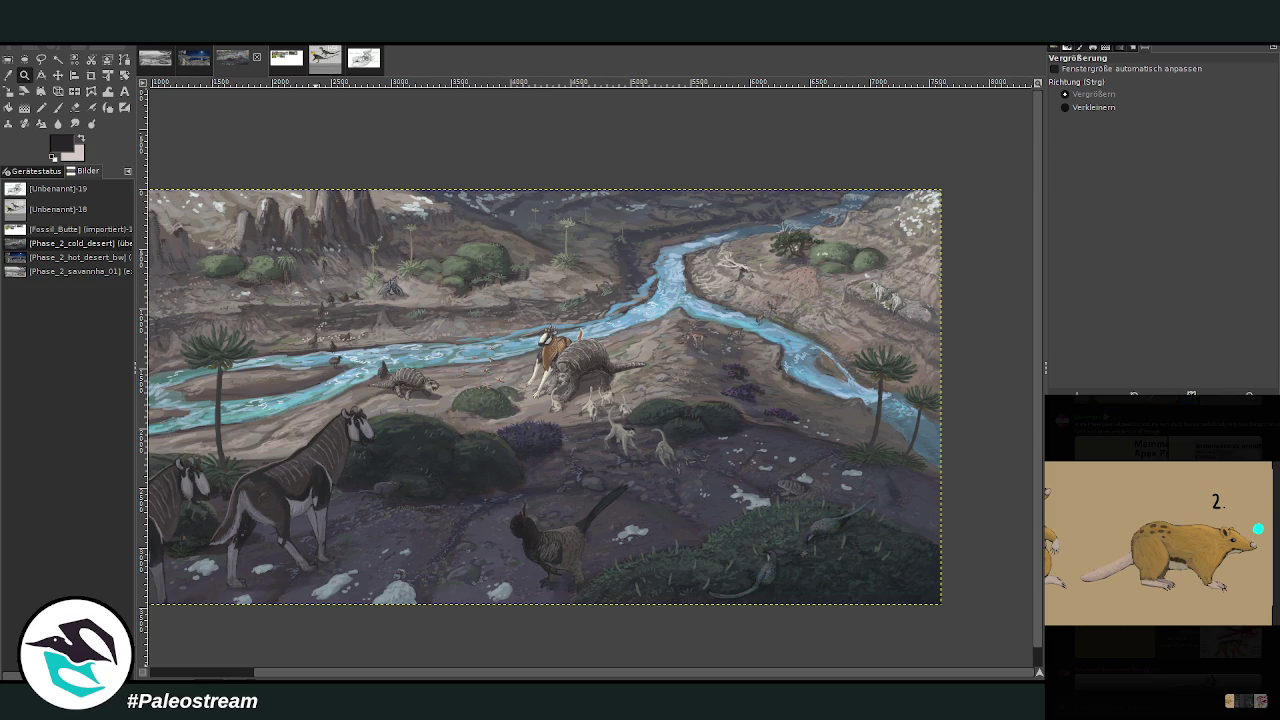
{"action": "key", "text": "Escape"}
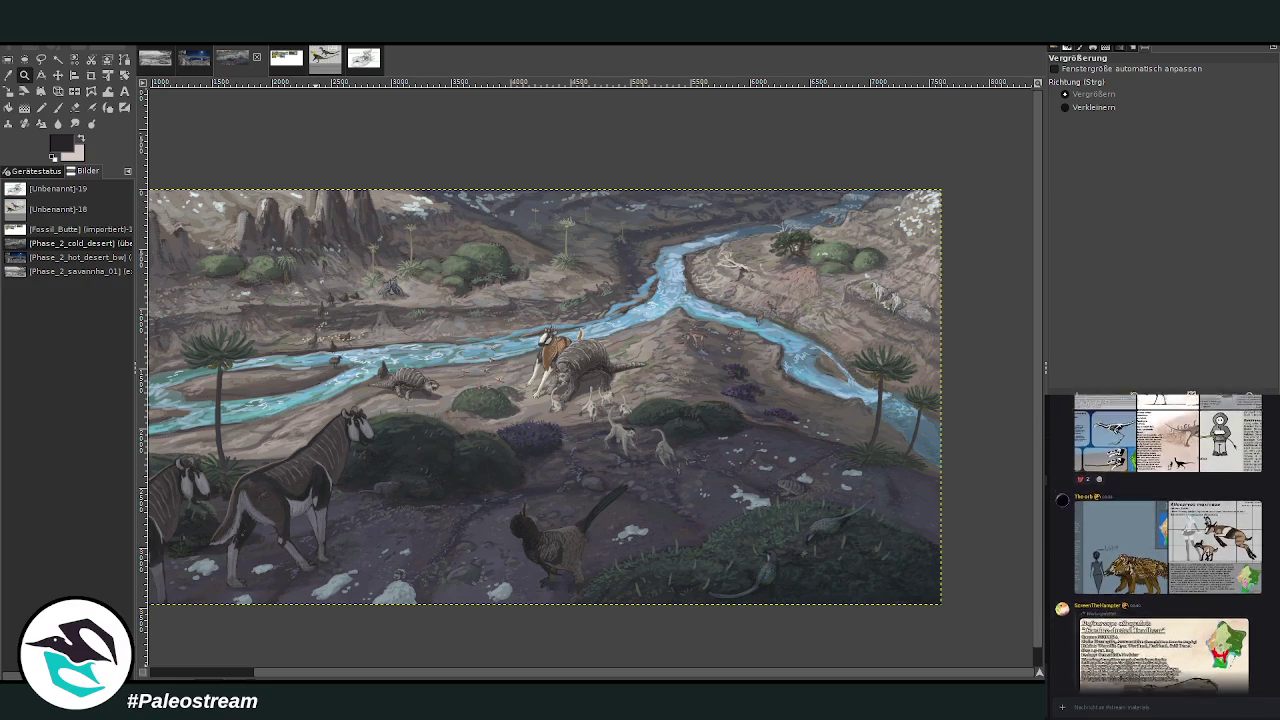
{"action": "scroll", "coordinate": [1166, 660], "scroll_direction": "up", "scroll_amount": 2}
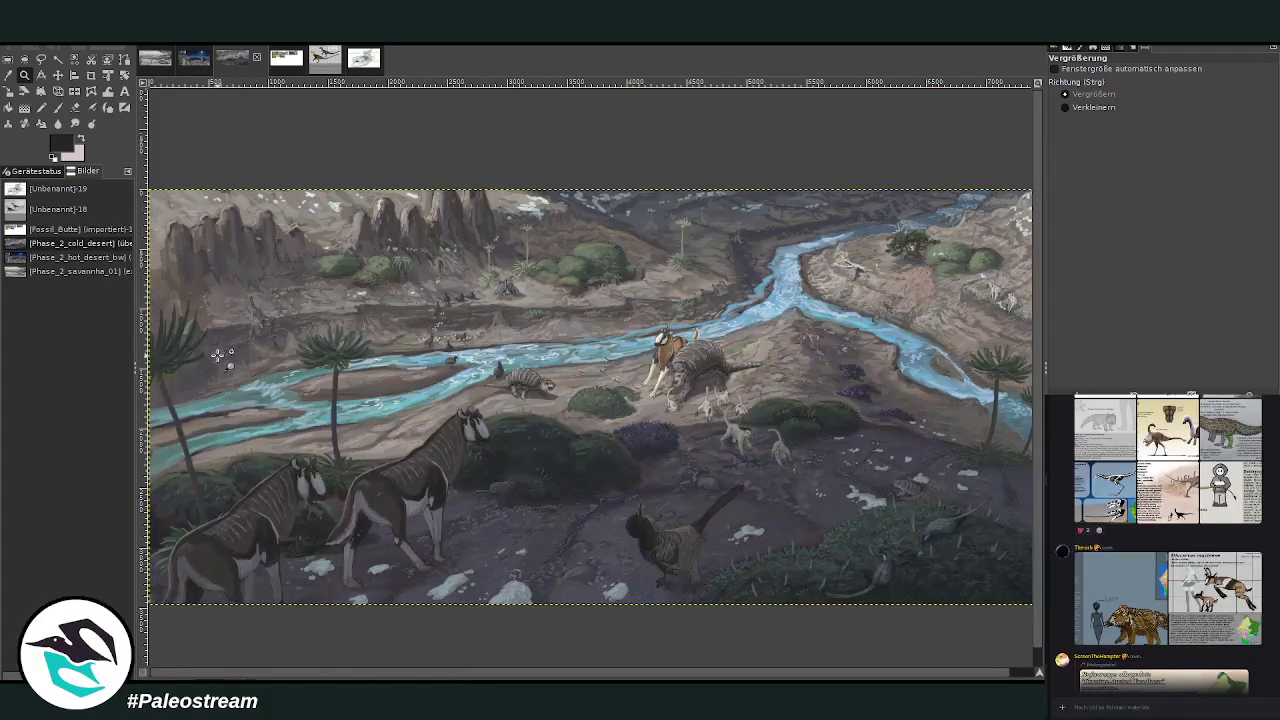
{"action": "left_click_drag", "start_coordinate": [206, 230], "coordinate": [340, 358]}
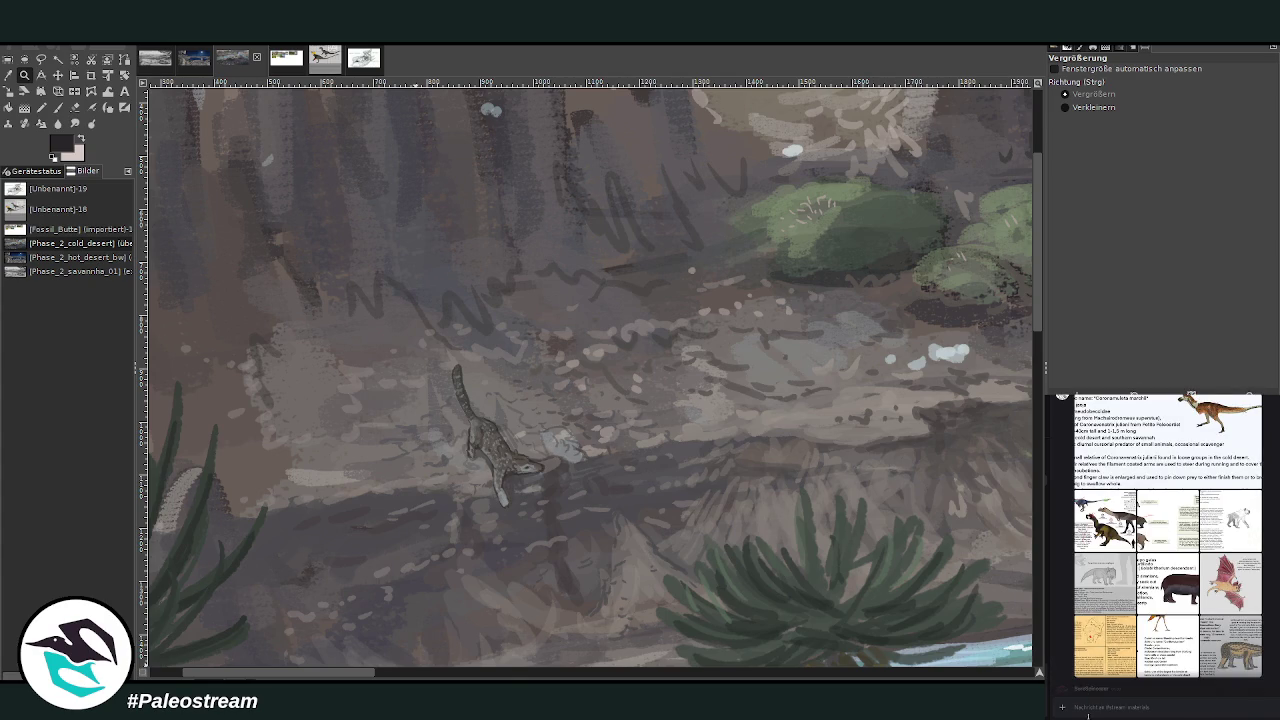
Scroll right and up across the canvas to review the river area.
{"action": "scroll", "coordinate": [590, 377], "scroll_direction": "right", "scroll_amount": 5}
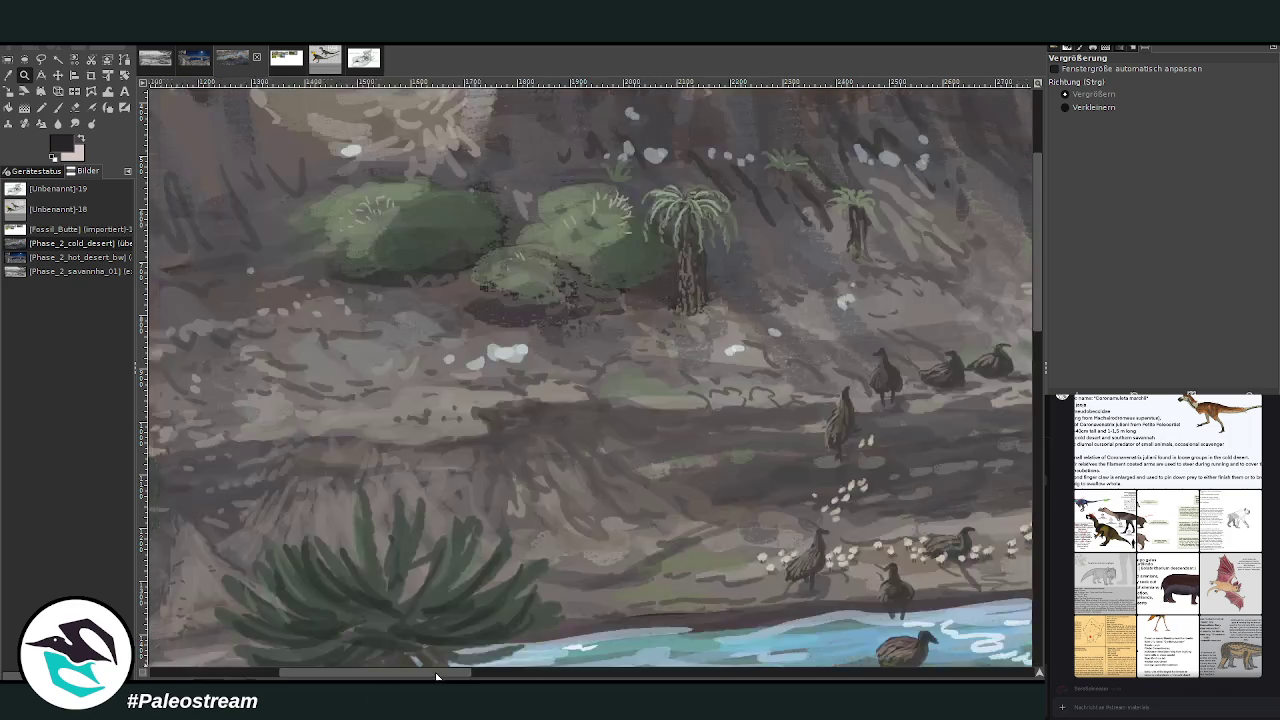
{"action": "scroll", "coordinate": [590, 377], "scroll_direction": "right", "scroll_amount": 5}
{"action": "scroll", "coordinate": [590, 377], "scroll_direction": "right", "scroll_amount": 5}
{"action": "scroll", "coordinate": [590, 377], "scroll_direction": "right", "scroll_amount": 5}
{"action": "scroll", "coordinate": [465, 485], "scroll_direction": "right", "scroll_amount": 3}
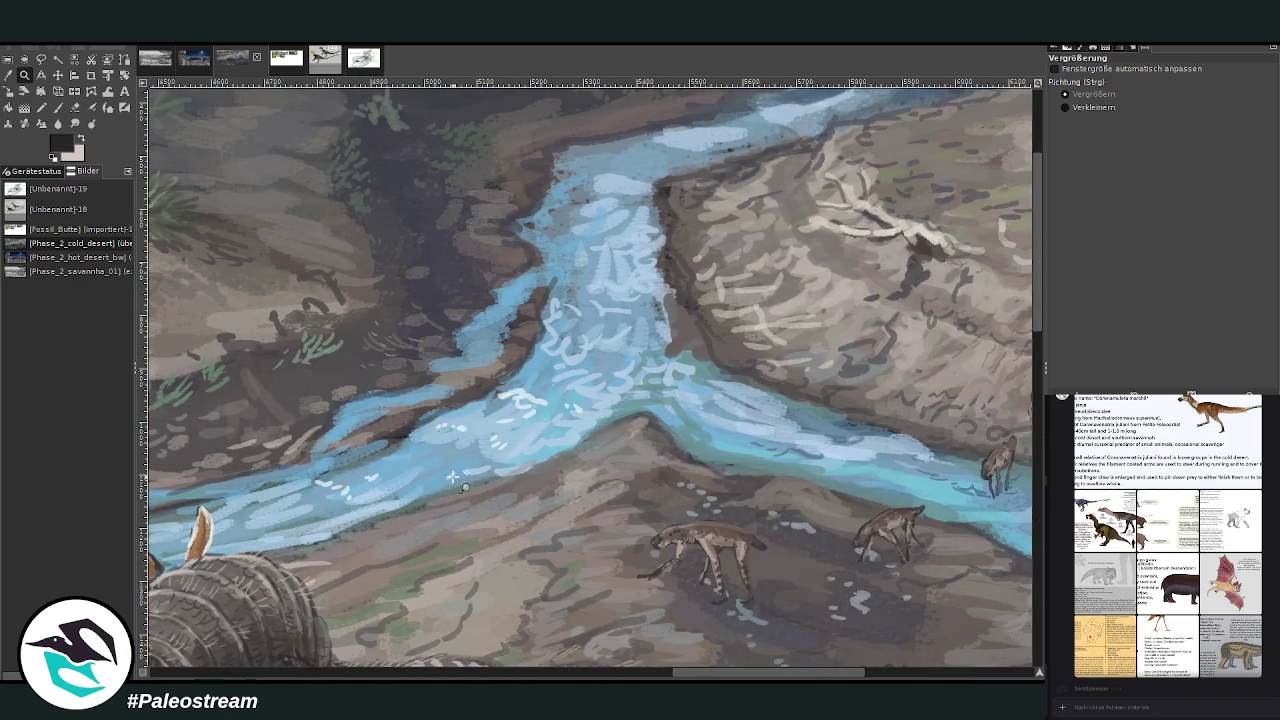
{"action": "scroll", "coordinate": [462, 490], "scroll_direction": "up", "scroll_amount": 3}
{"action": "scroll", "coordinate": [457, 505], "scroll_direction": "up", "scroll_amount": 1}
{"action": "scroll", "coordinate": [488, 512], "scroll_direction": "right", "scroll_amount": 5}
{"action": "scroll", "coordinate": [488, 512], "scroll_direction": "right", "scroll_amount": 5}
{"action": "scroll", "coordinate": [488, 512], "scroll_direction": "down", "scroll_amount": 3}
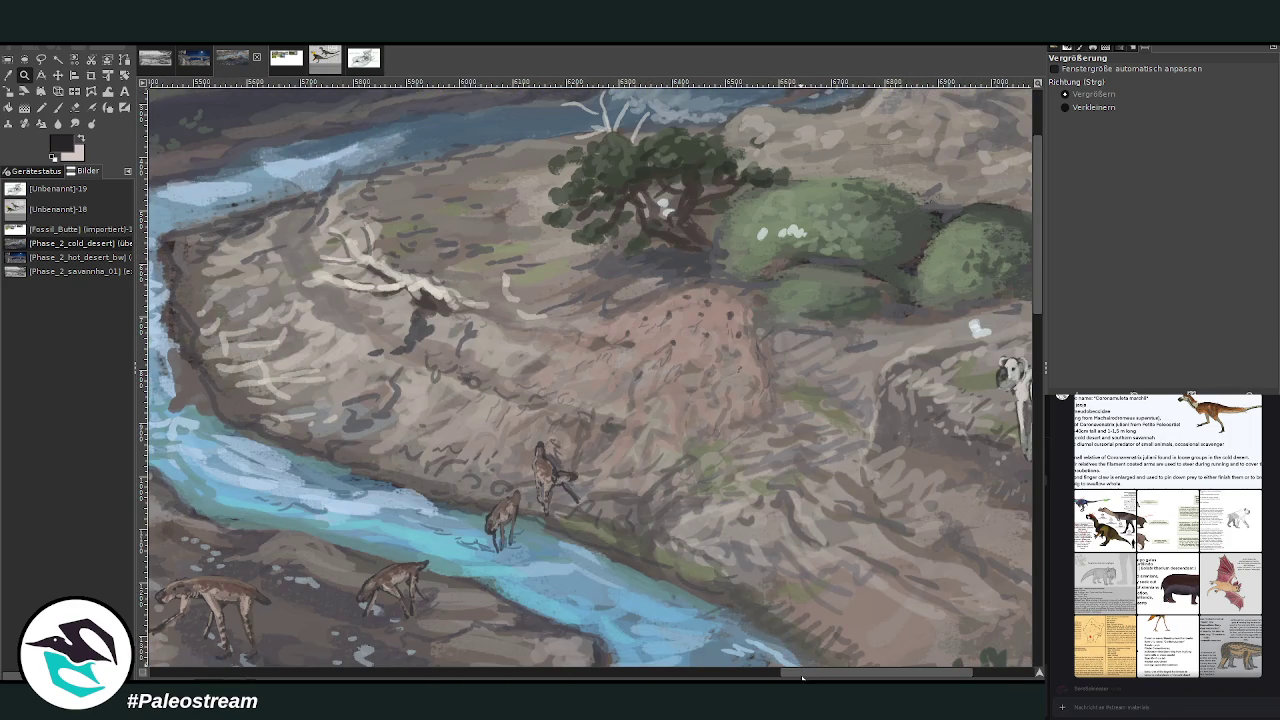
{"action": "scroll", "coordinate": [810, 668], "scroll_direction": "right", "scroll_amount": 4}
{"action": "scroll", "coordinate": [830, 672], "scroll_direction": "right", "scroll_amount": 1}
{"action": "scroll", "coordinate": [850, 676], "scroll_direction": "right", "scroll_amount": 1}
{"action": "scroll", "coordinate": [853, 676], "scroll_direction": "left", "scroll_amount": 3}
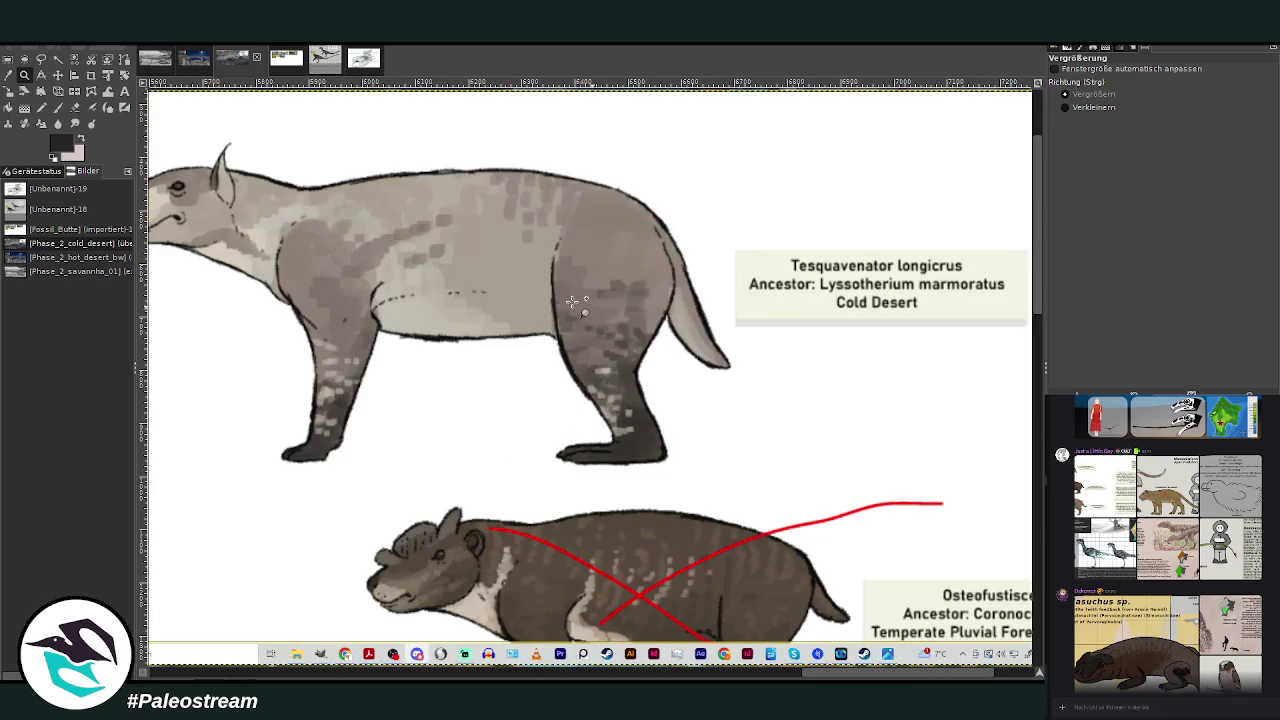
Shift the pasted sheet right and down, then crop it to the Tesquavenator card.
{"action": "left_click", "coordinate": [57, 75]}
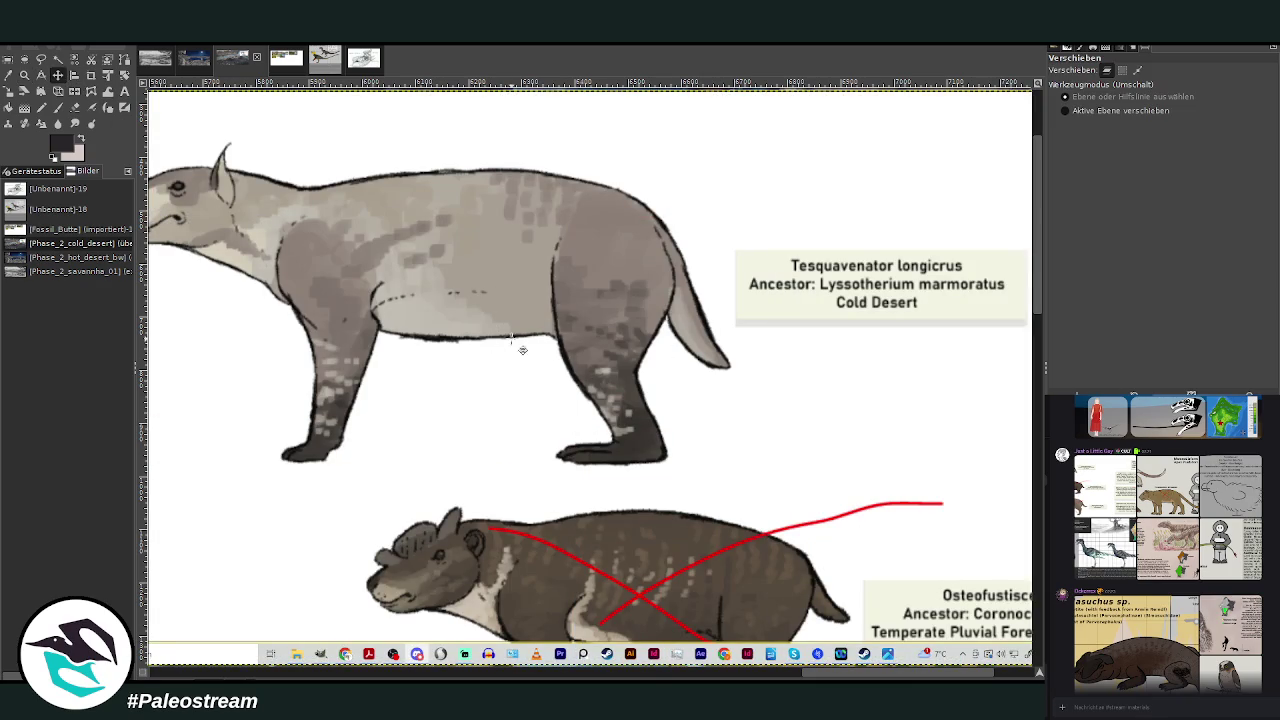
{"action": "left_click_drag", "start_coordinate": [517, 346], "coordinate": [624, 376]}
{"action": "left_click", "coordinate": [91, 75]}
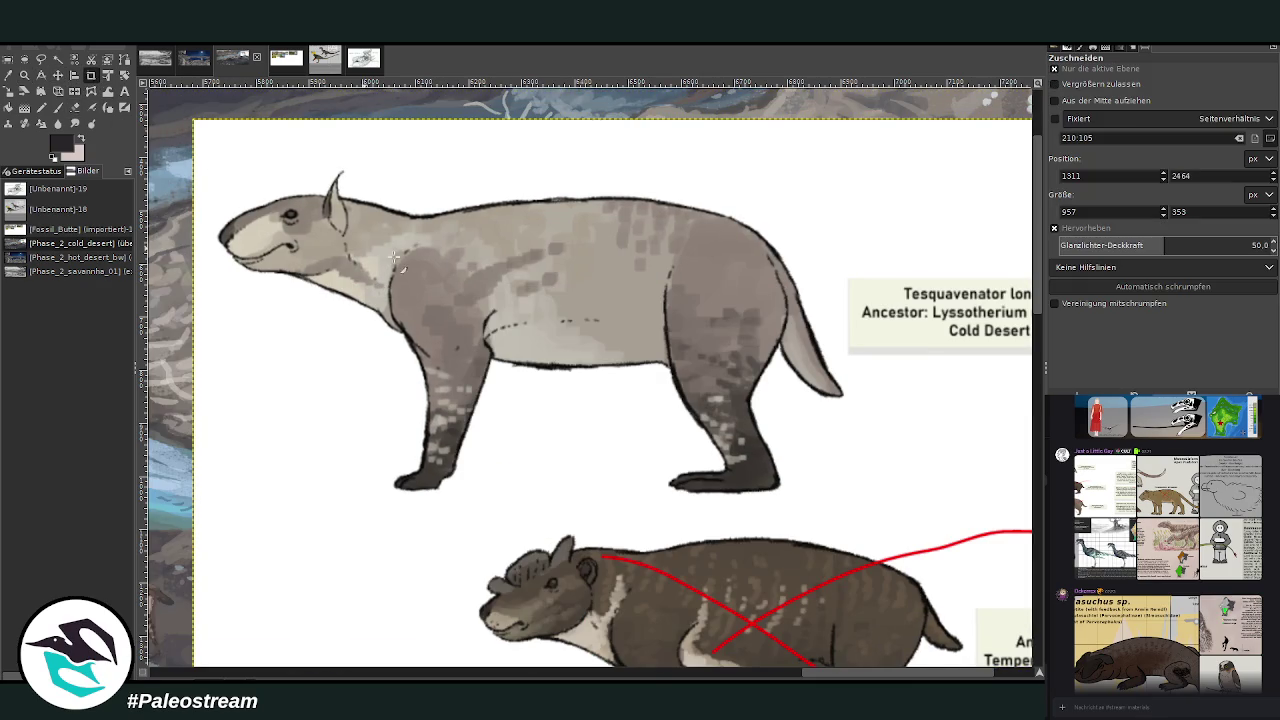
{"action": "left_click_drag", "start_coordinate": [214, 157], "coordinate": [997, 515]}
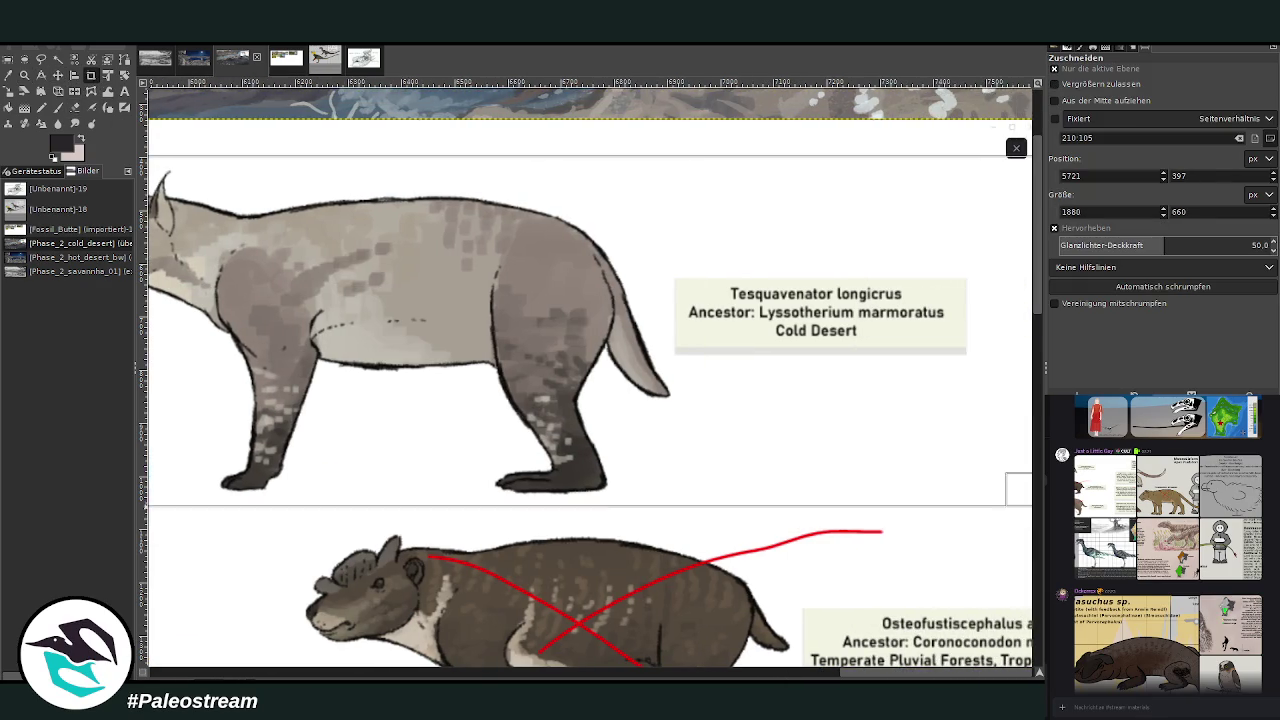
{"action": "left_click", "coordinate": [645, 415]}
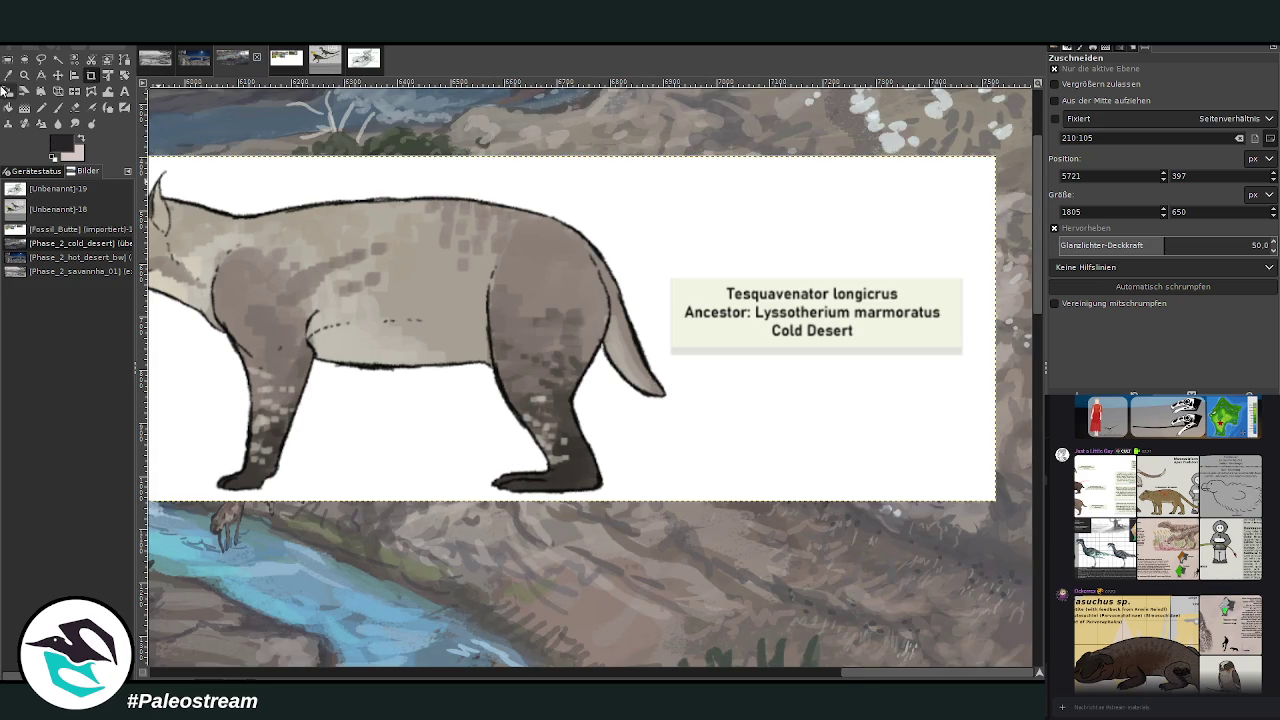
Scale the cropped card down to about 786 × 283 px over the hillside.
{"action": "left_click", "coordinate": [9, 91]}
{"action": "left_click", "coordinate": [313, 268]}
{"action": "left_click_drag", "start_coordinate": [150, 157], "coordinate": [232, 226]}
{"action": "left_click_drag", "start_coordinate": [994, 494], "coordinate": [897, 457]}
{"action": "left_click_drag", "start_coordinate": [229, 223], "coordinate": [343, 265]}
{"action": "left_click_drag", "start_coordinate": [621, 366], "coordinate": [709, 366]}
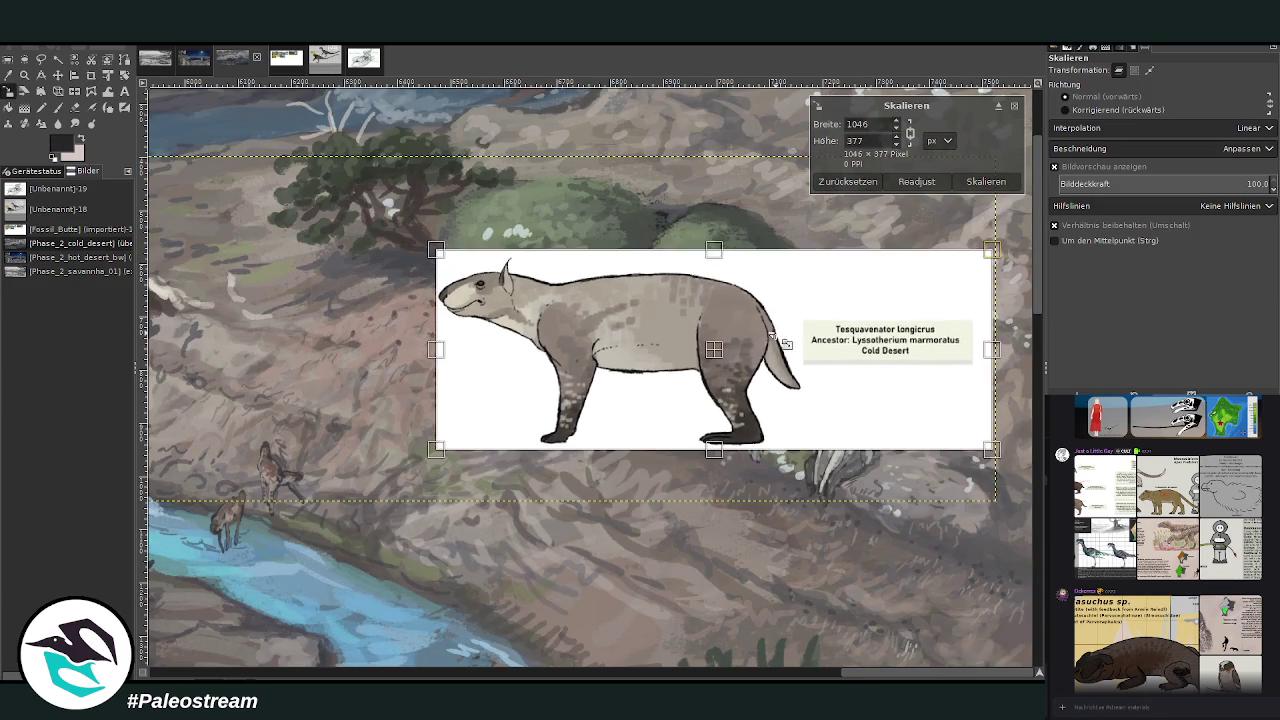
{"action": "left_click_drag", "start_coordinate": [986, 443], "coordinate": [886, 440]}
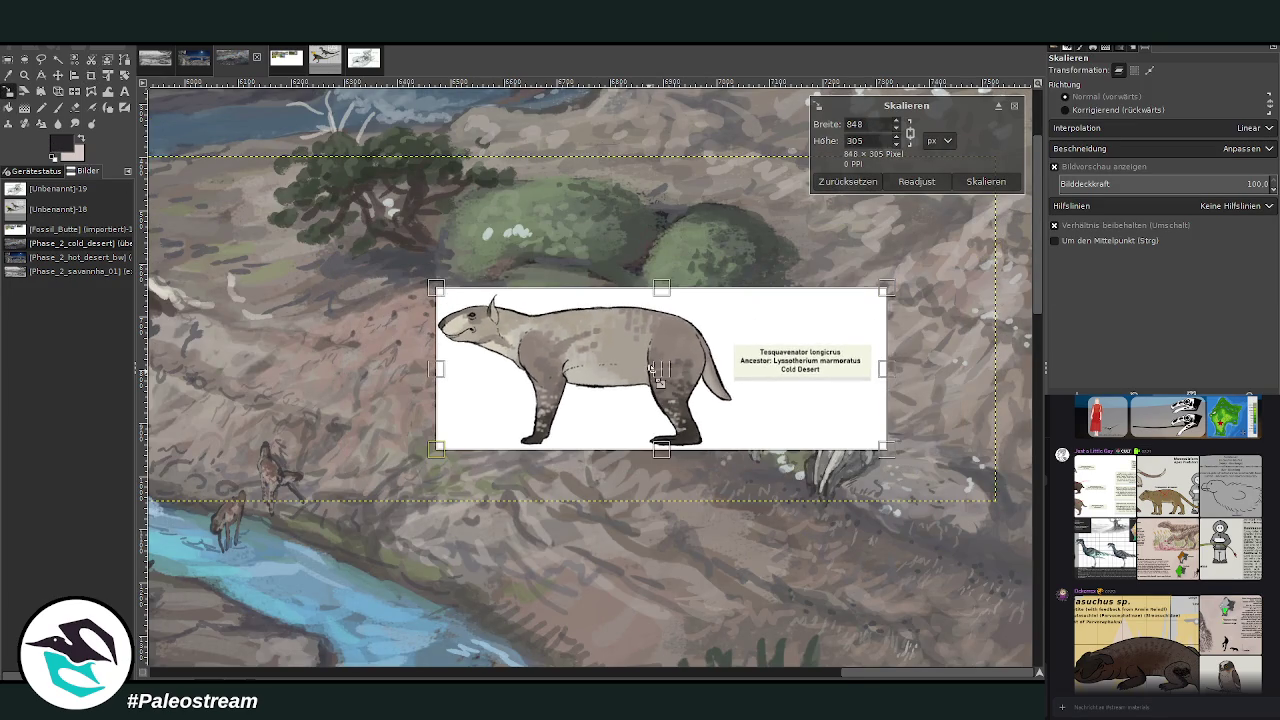
{"action": "left_click", "coordinate": [980, 182]}
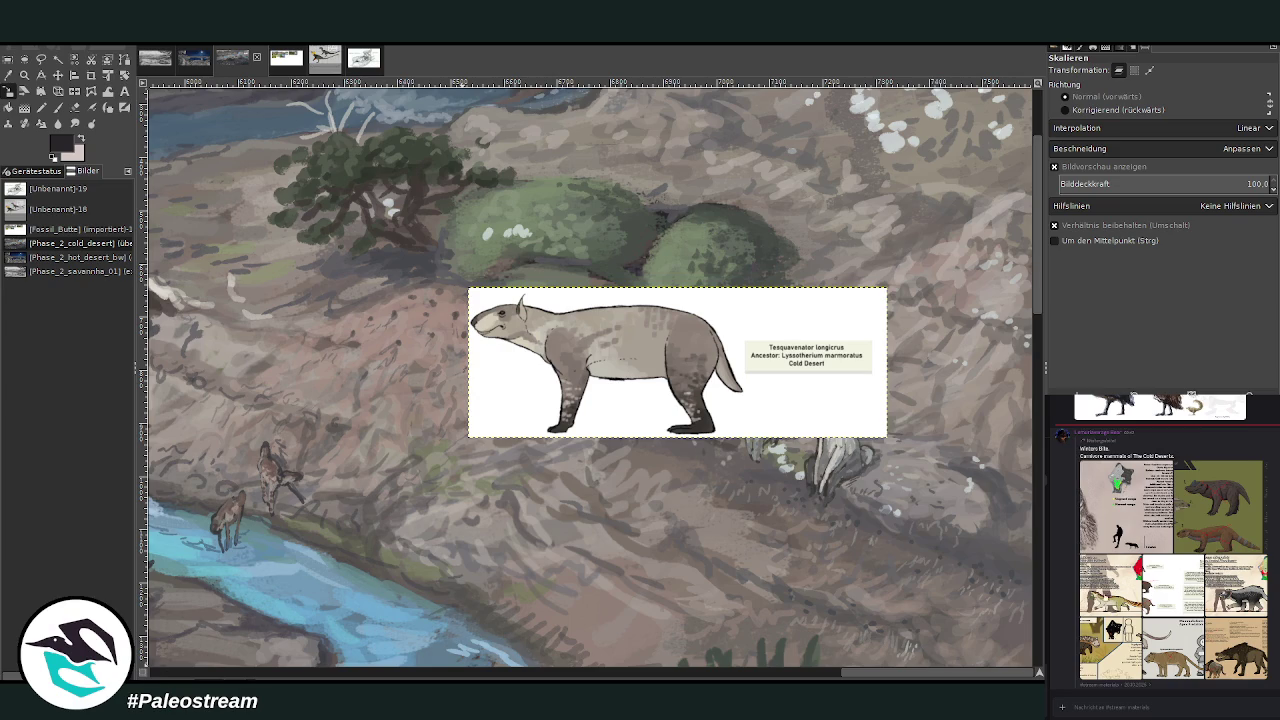
{"action": "left_click", "coordinate": [1113, 599]}
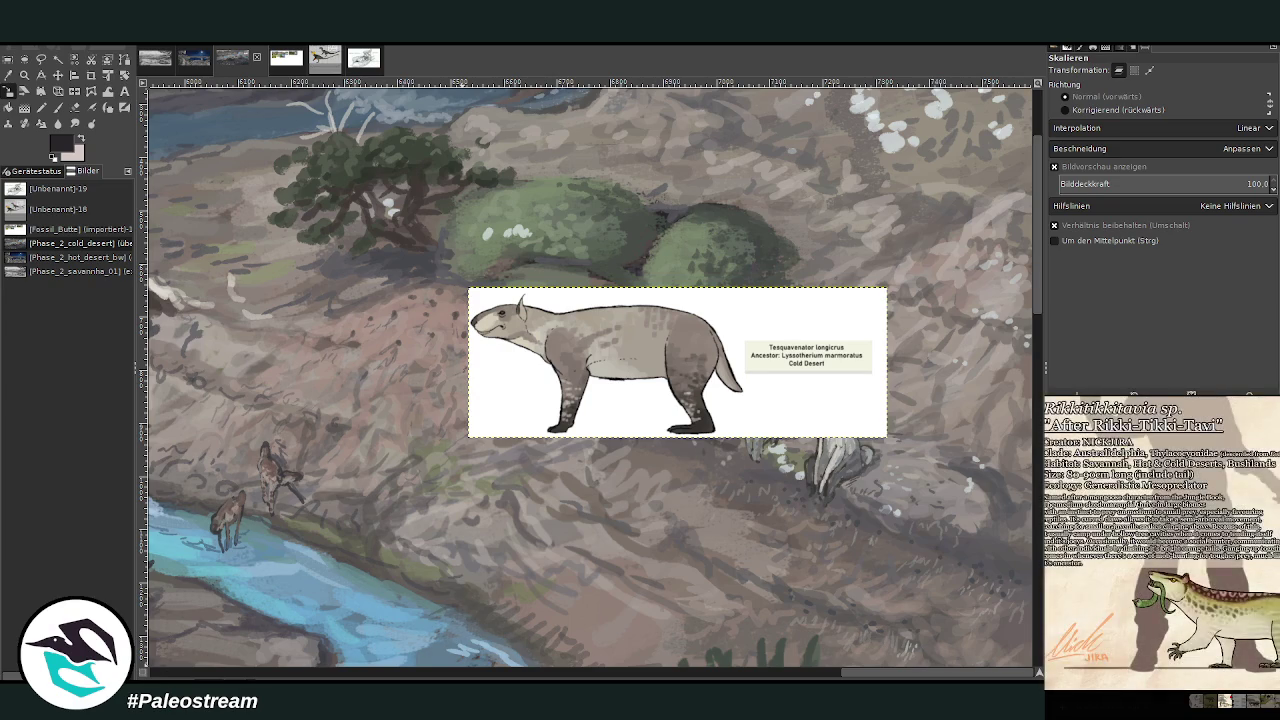